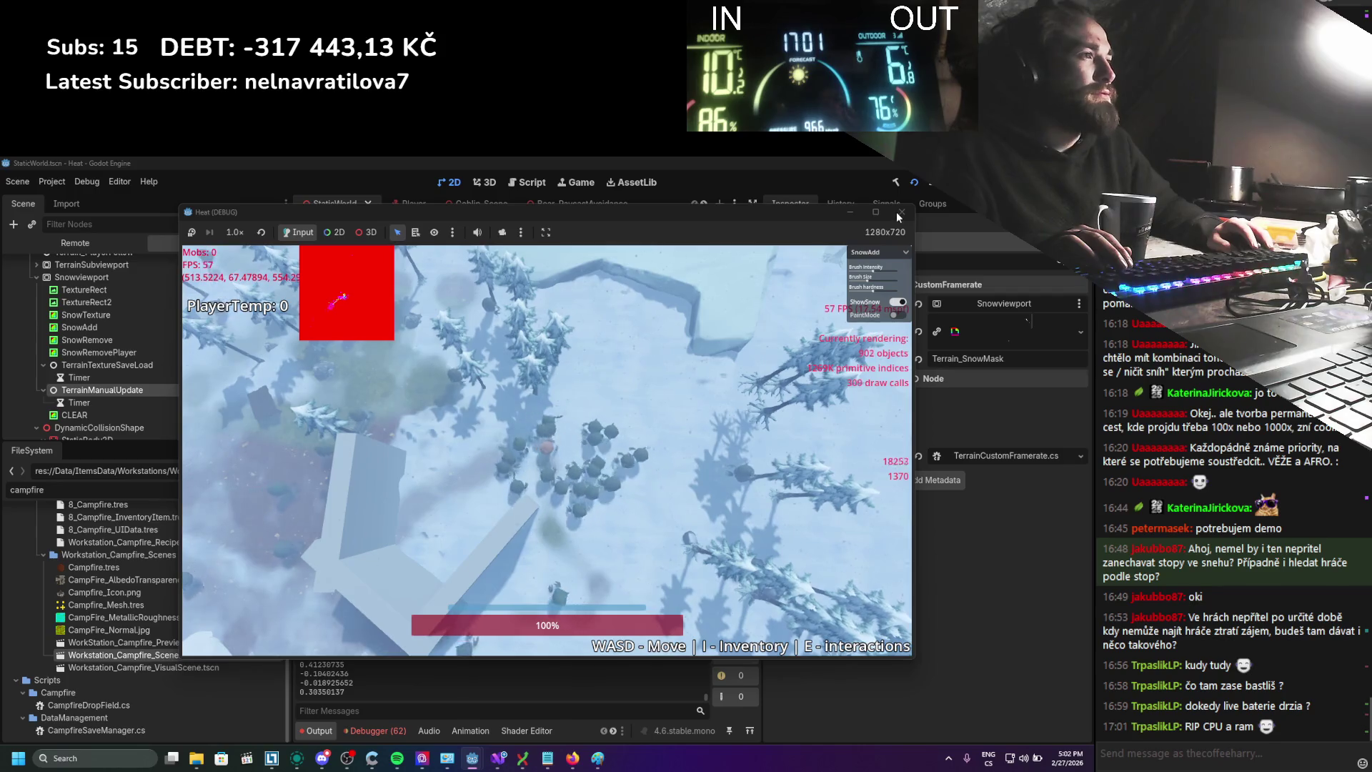
# Stop the running game and bring Visual Studio to the front
pyautogui.click(692, 394)
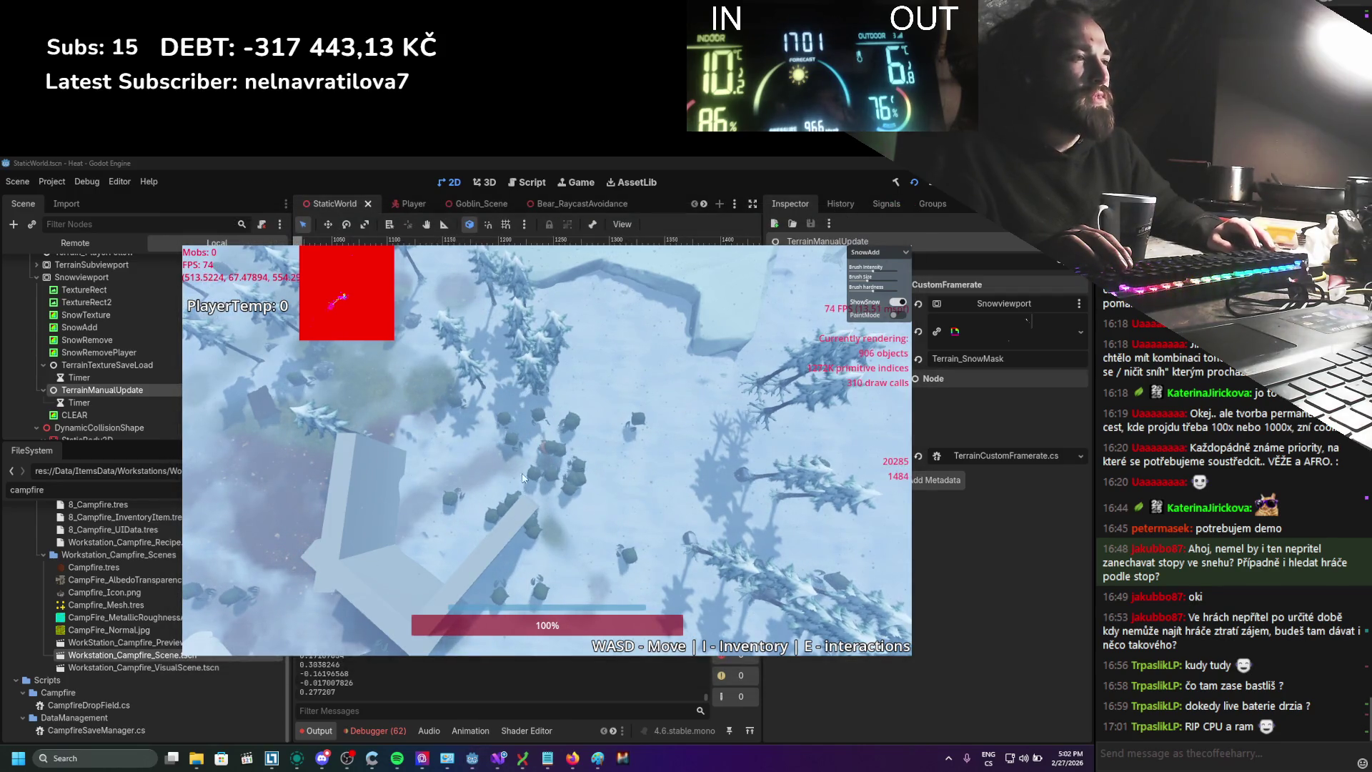
pyautogui.press('F8')
pyautogui.click(498, 757)
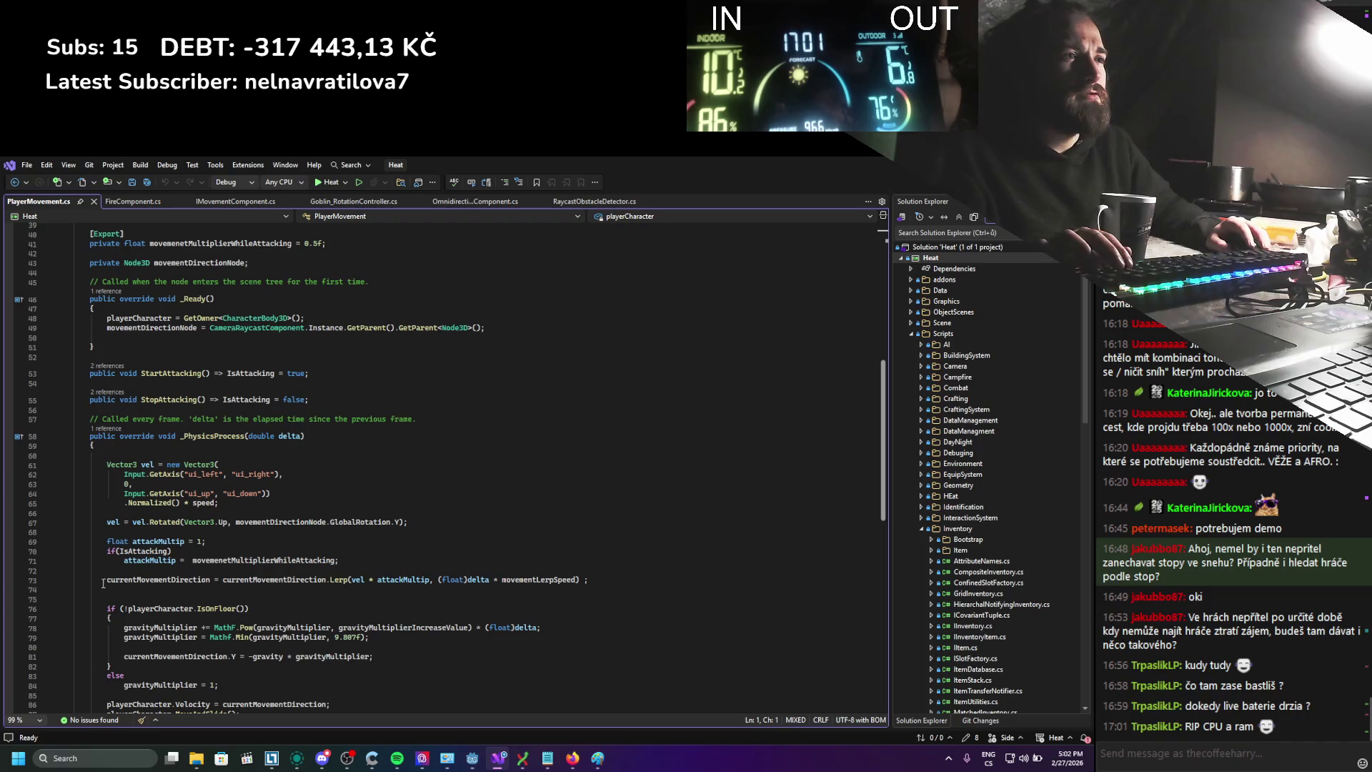
pyautogui.scroll(-3, 116, 381)
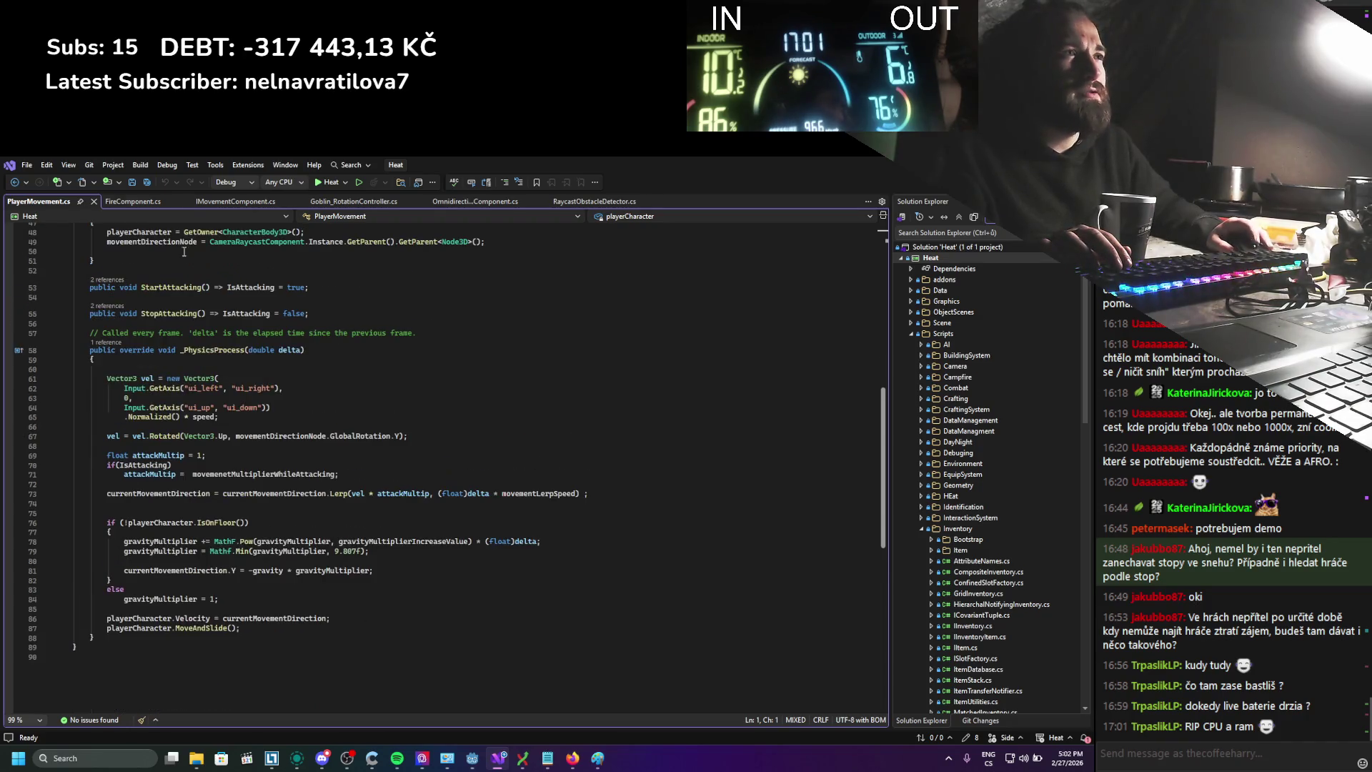
# Comment out the paintBrushParallel.AddStroke line in OmnidirectionalMovementComponent.cs and save
pyautogui.click(434, 203)
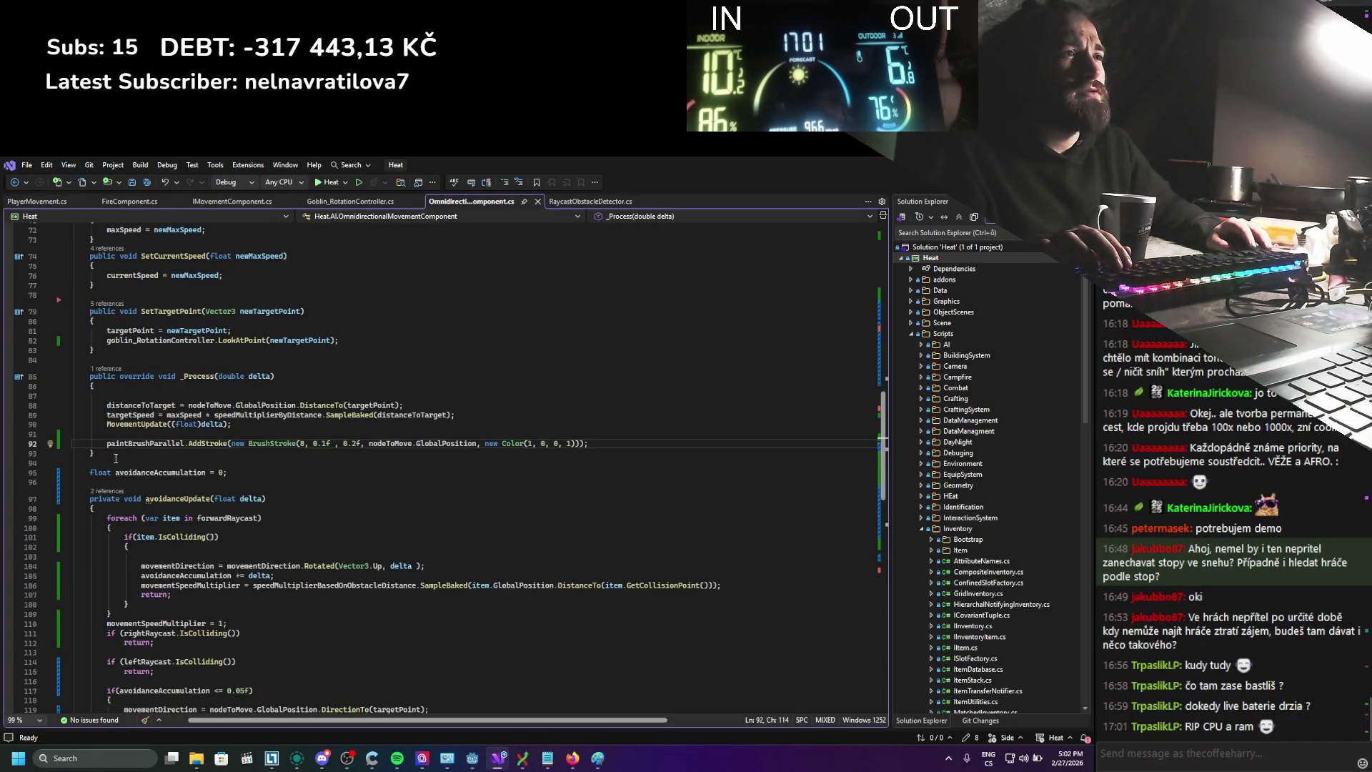
pyautogui.write('//')
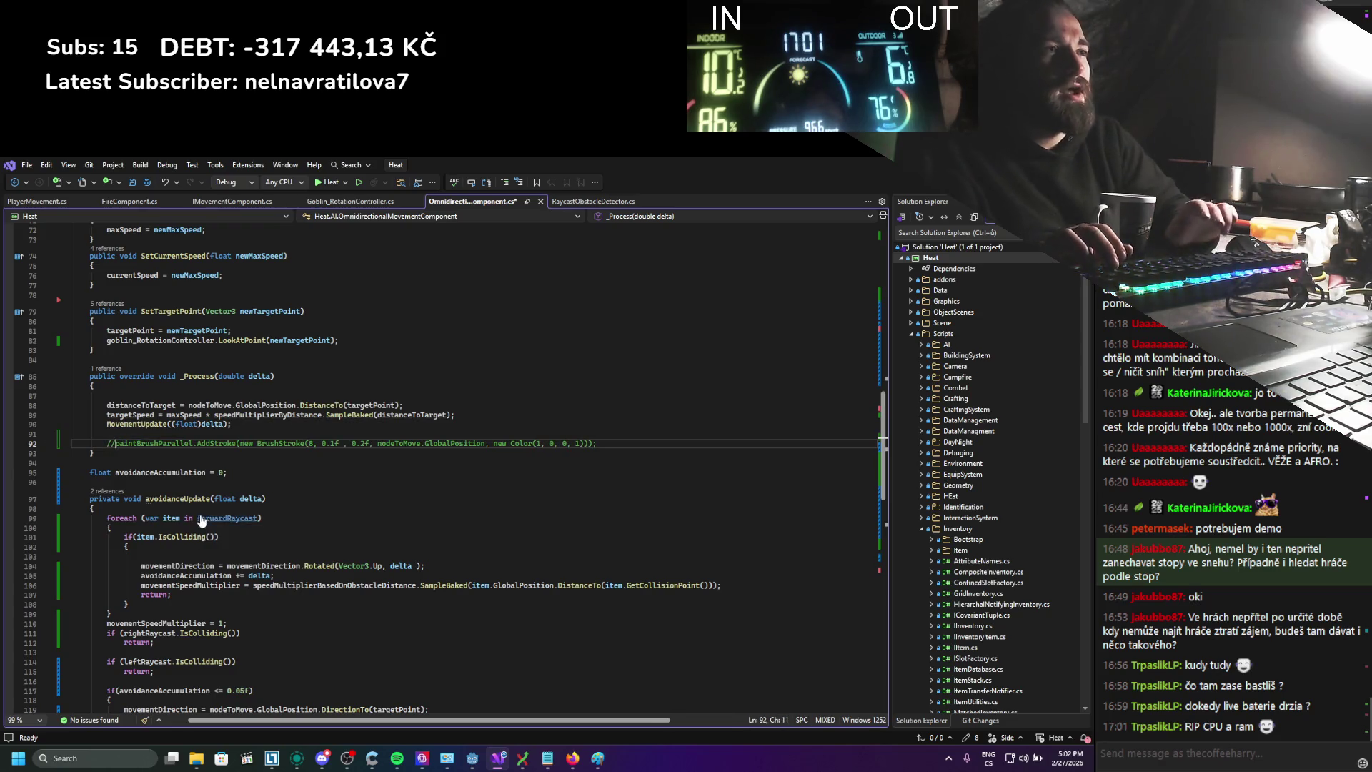
pyautogui.hotkey('ctrl', 's')
pyautogui.hotkey('alt', 'Tab')
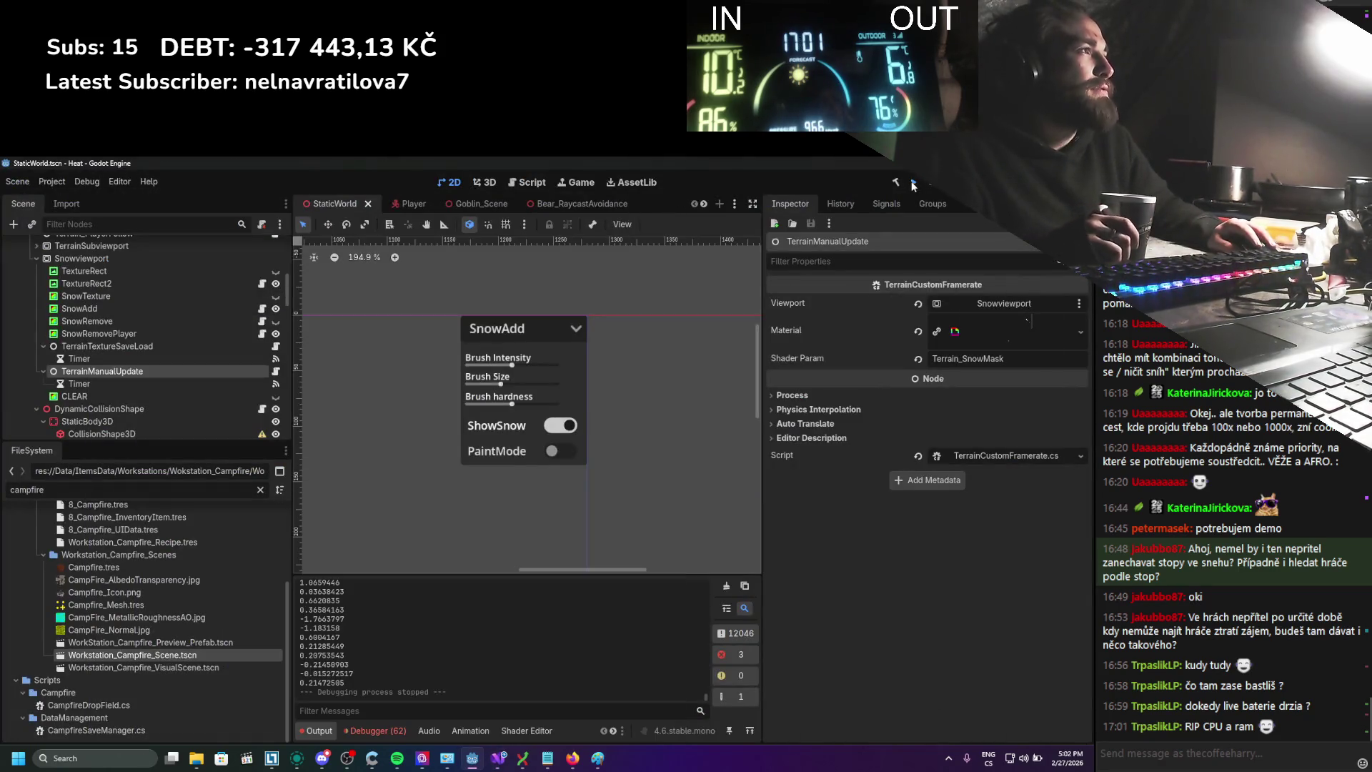
# Build and run the project to watch the goblin herd move without red stroke painting
pyautogui.click(912, 183)
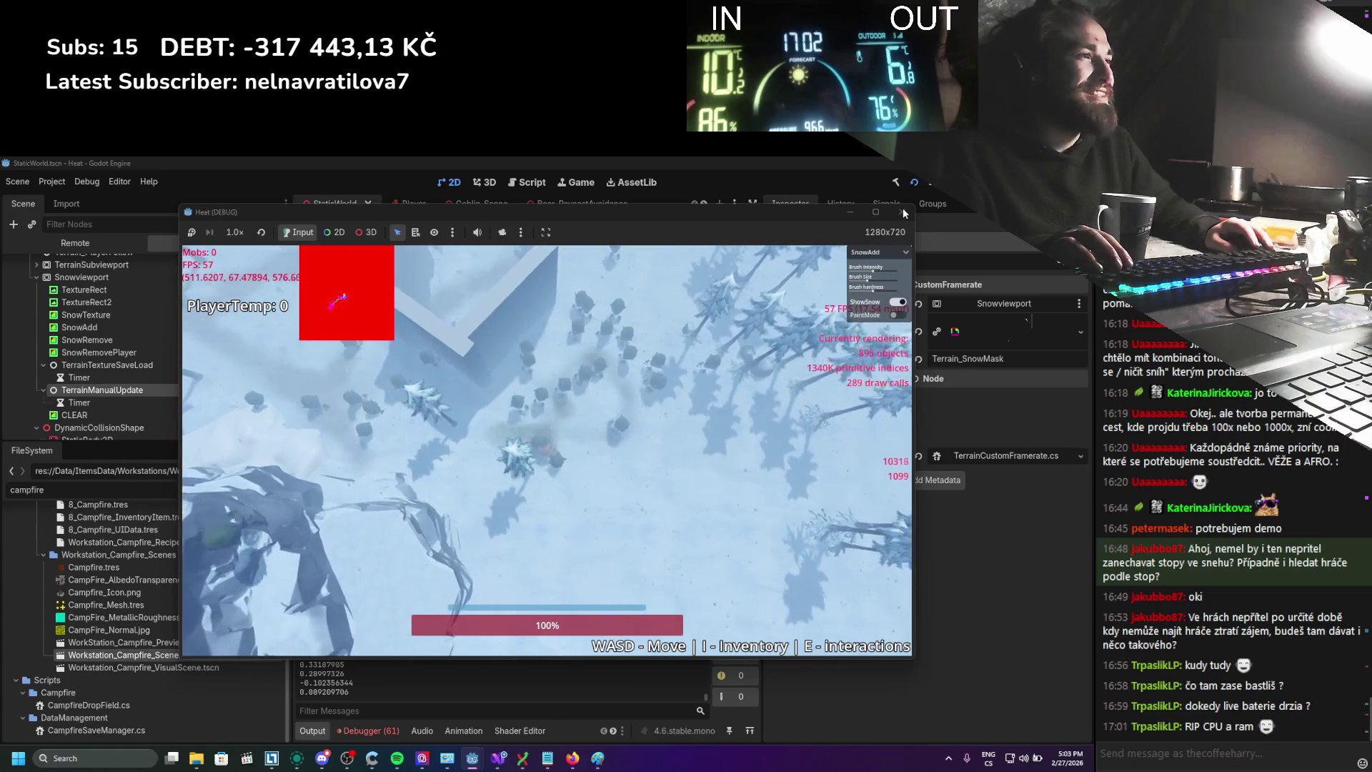
# Stop the game and remove the // before the paintBrushParallel.AddStroke line in Visual Studio
pyautogui.click(942, 193)
pyautogui.click(623, 759)
pyautogui.click(498, 759)
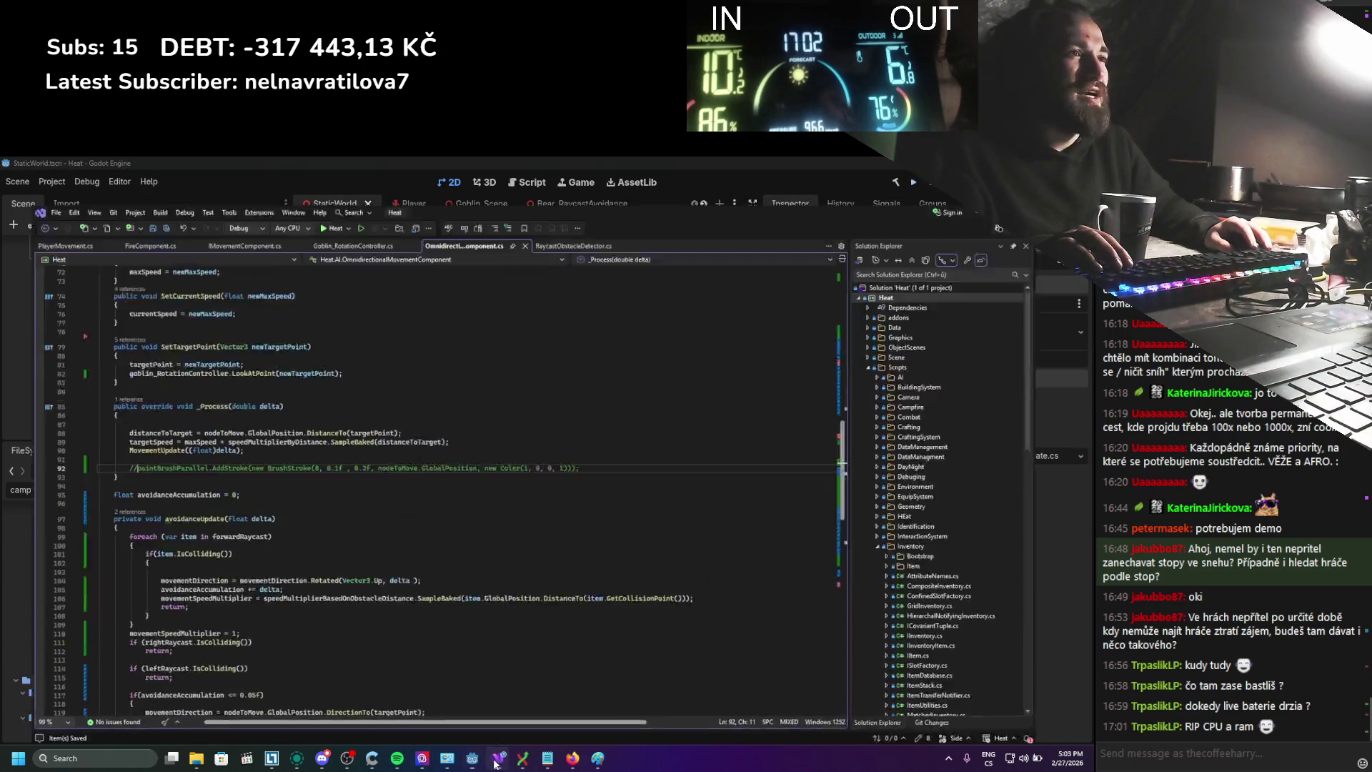
pyautogui.press('BackSpace')
pyautogui.press('BackSpace')
# Back in Godot, open the script attached to the TerrainManualUpdate node
pyautogui.hotkey('alt', 'Tab')
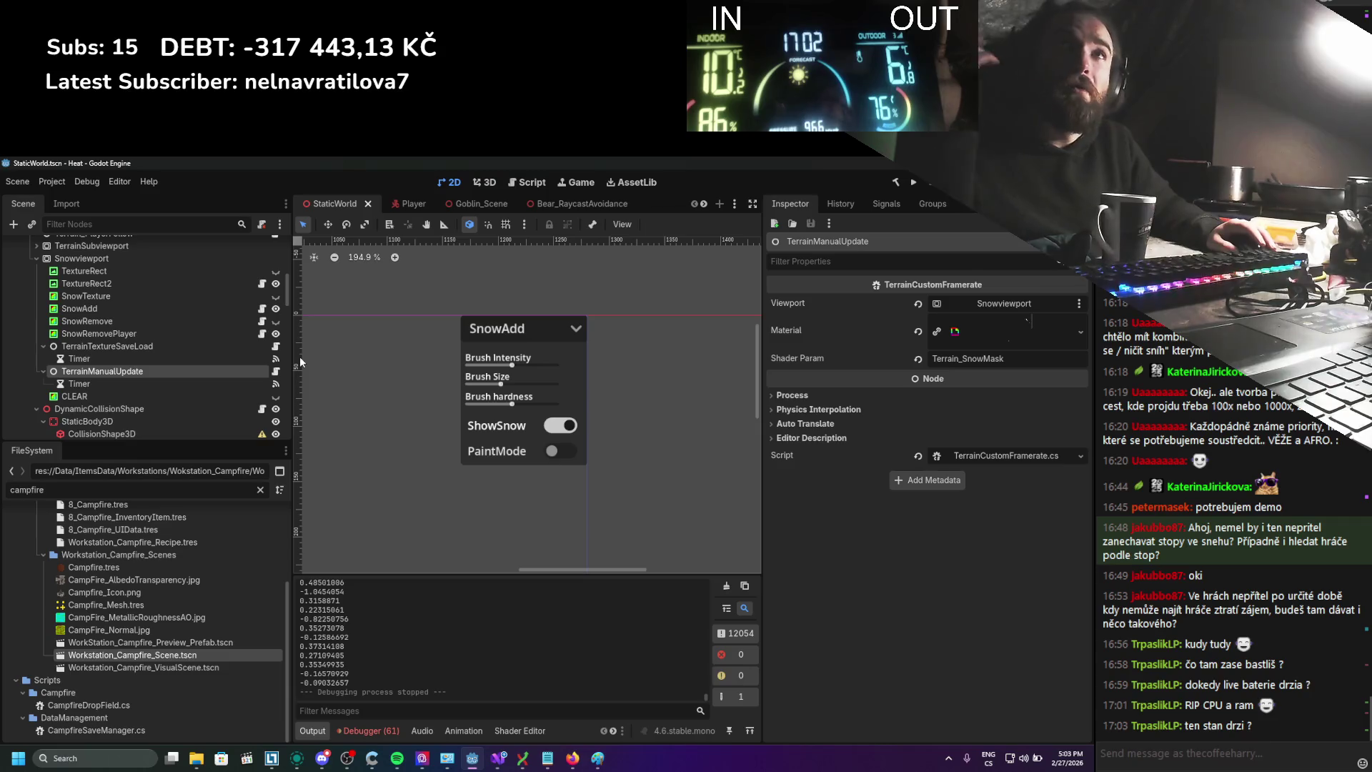
pyautogui.scroll(1, 229, 387)
pyautogui.scroll(1, 225, 379)
pyautogui.scroll(-1, 225, 379)
pyautogui.click(276, 395)
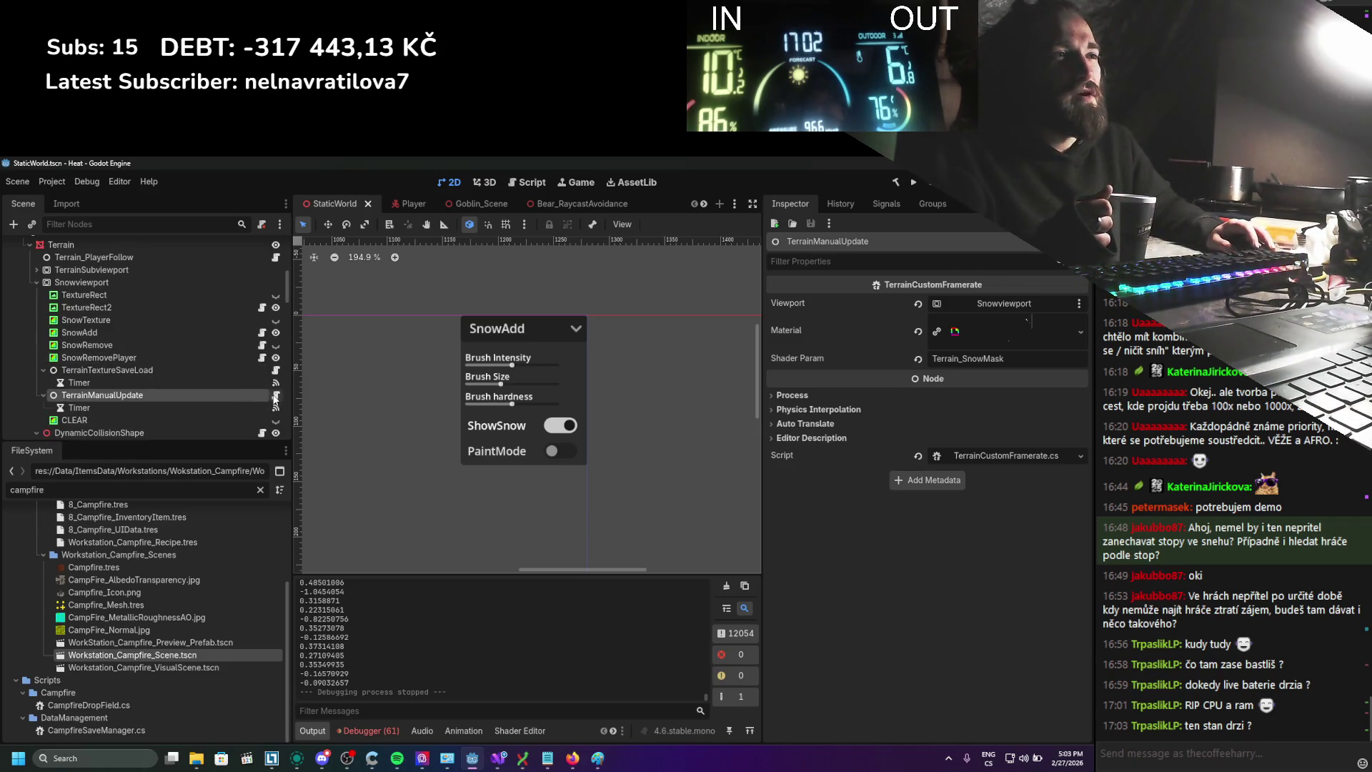
# Add a _Process override to TerrainCustomFramerate using IntelliSense completion
pyautogui.click(152, 375)
pyautogui.press('Return')
pyautogui.press('Return')
pyautogui.press('Up')
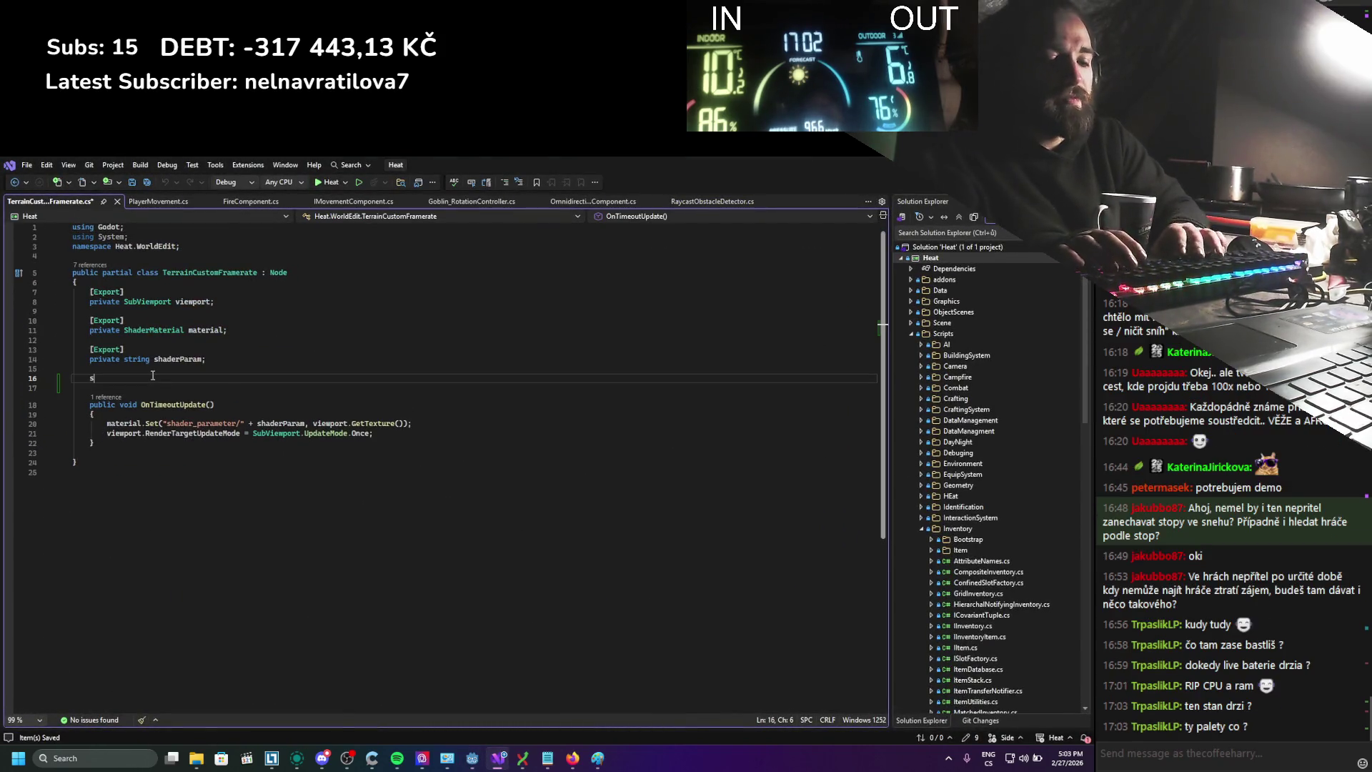
pyautogui.write('override proce')
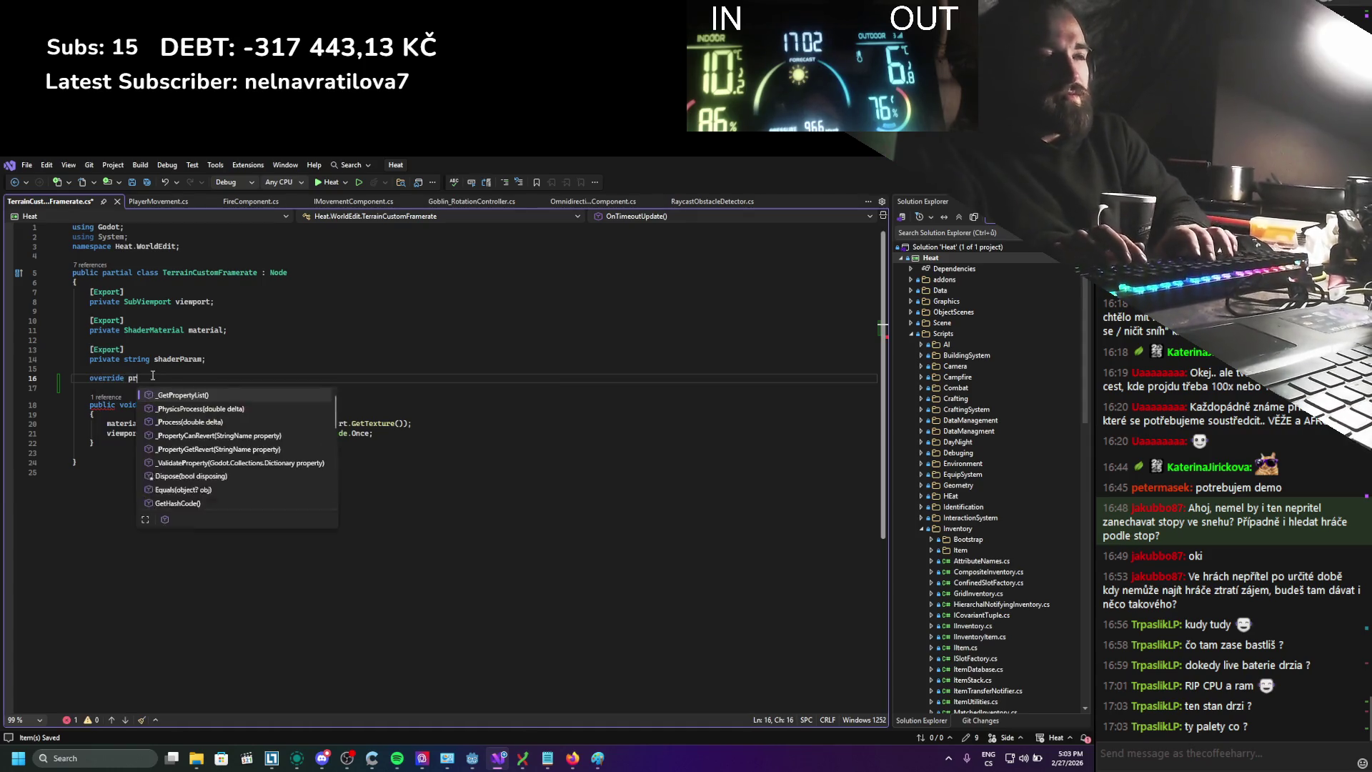
pyautogui.press('Tab')
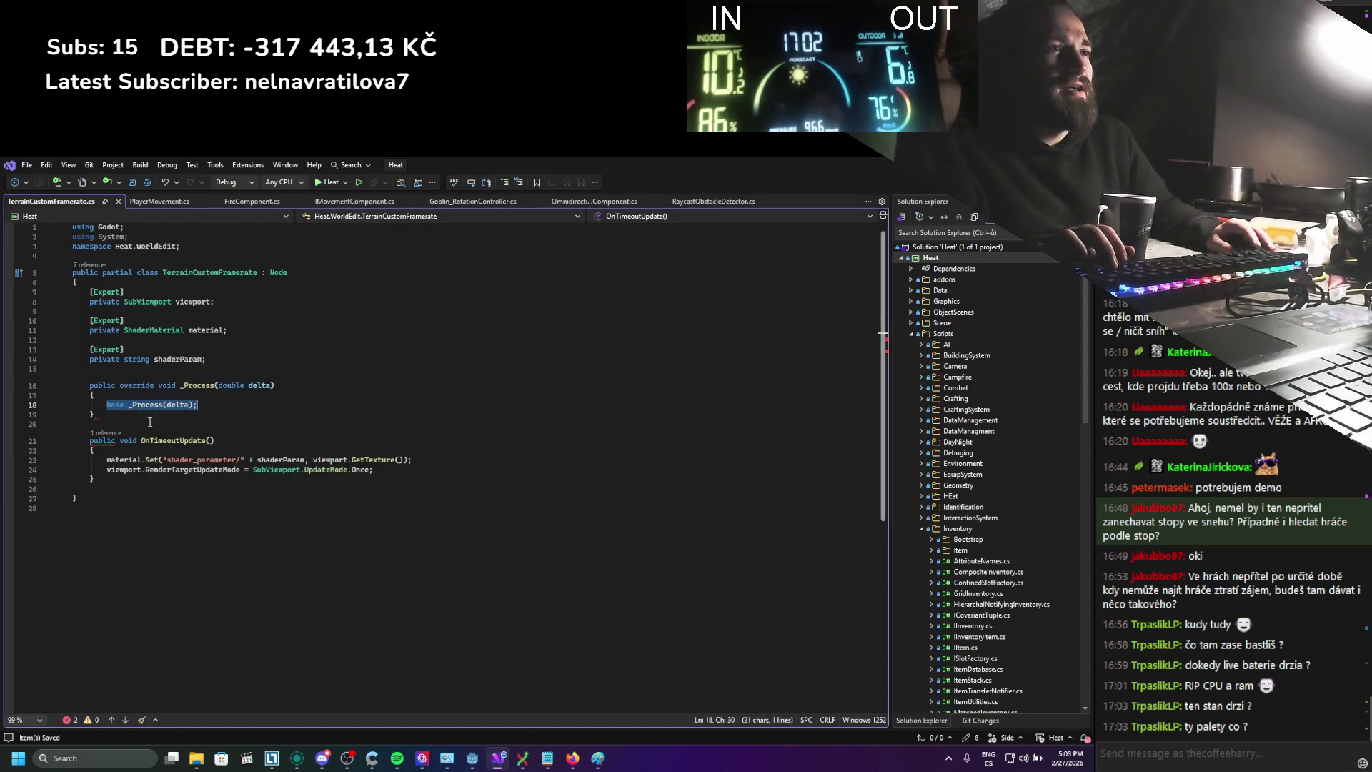
# Replace the base._Process(delta) call with OnTimeoutUpdate(); and save the script
pyautogui.hotkey('ctrl', 'c')
pyautogui.moveTo(199, 405); pyautogui.dragTo(107, 404)
pyautogui.hotkey('ctrl', 'v')
pyautogui.write('();')
pyautogui.hotkey('ctrl', 's')
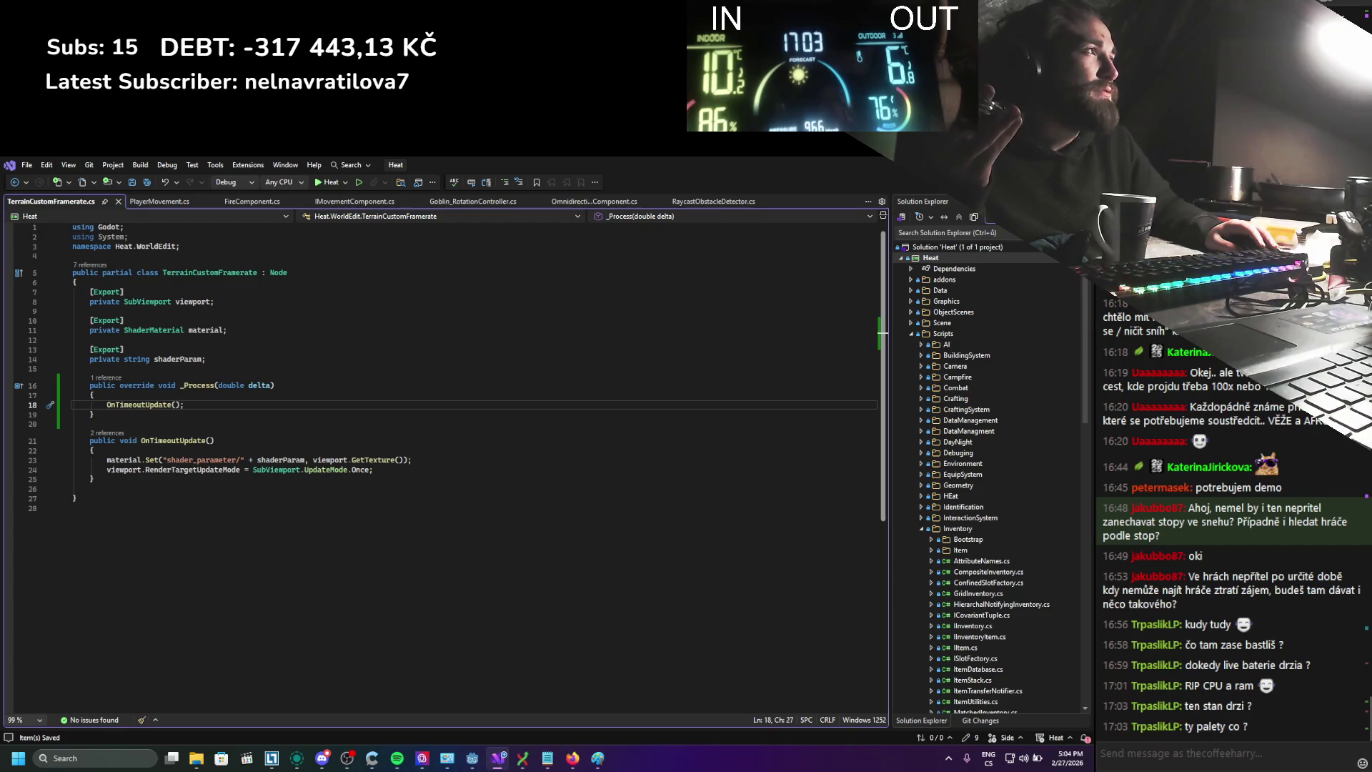
pyautogui.hotkey('alt', 'Tab')
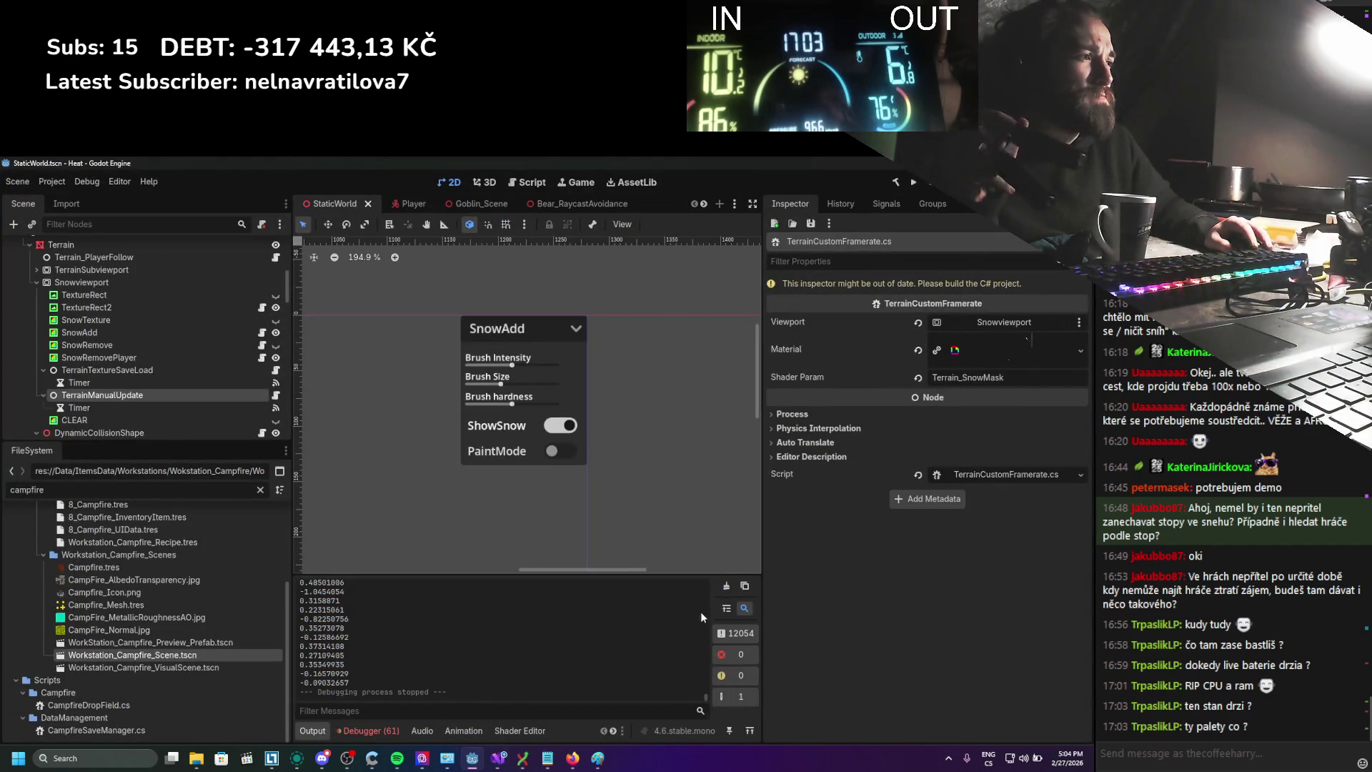
# Clear Godot's Output log and open OmnidirectionalMovementComponent.cs in Visual Studio
pyautogui.click(726, 585)
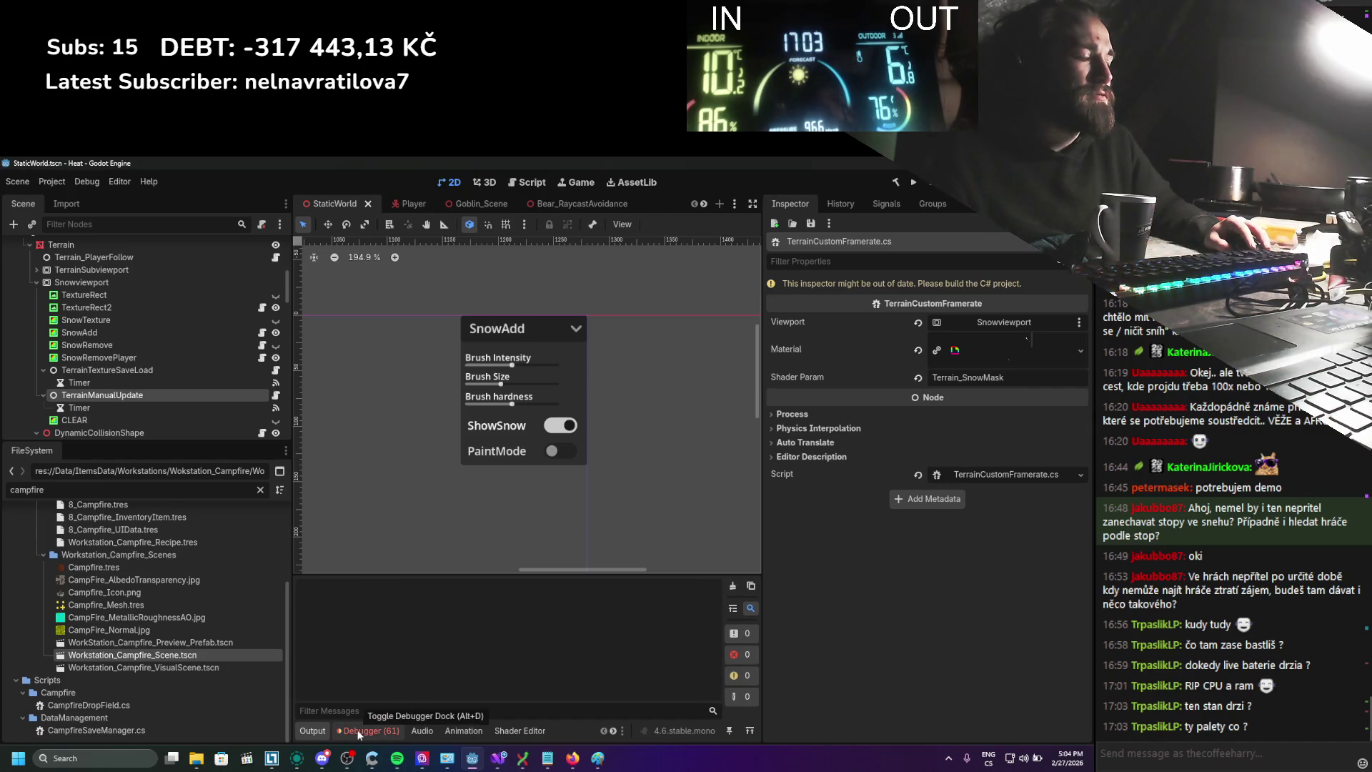
pyautogui.click(498, 758)
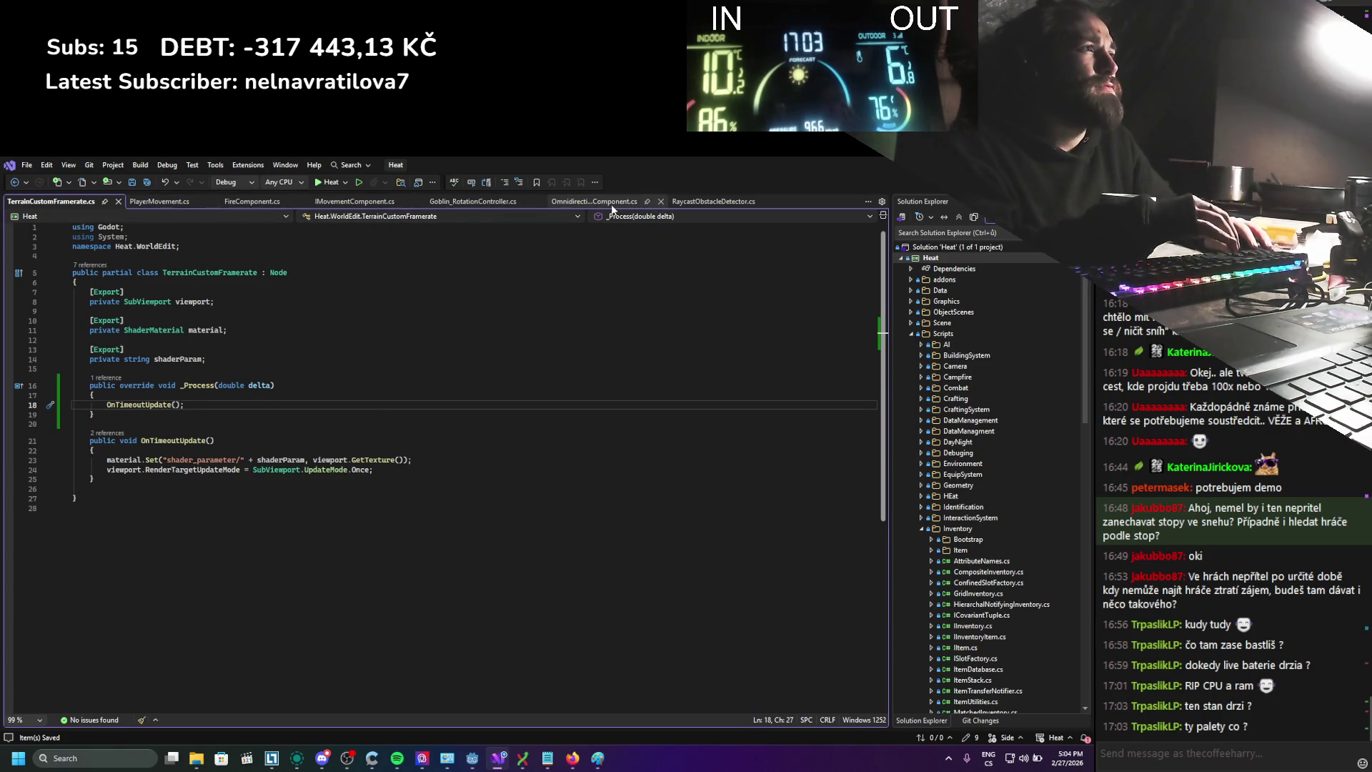
pyautogui.click(589, 201)
pyautogui.scroll(-12, 273, 539)
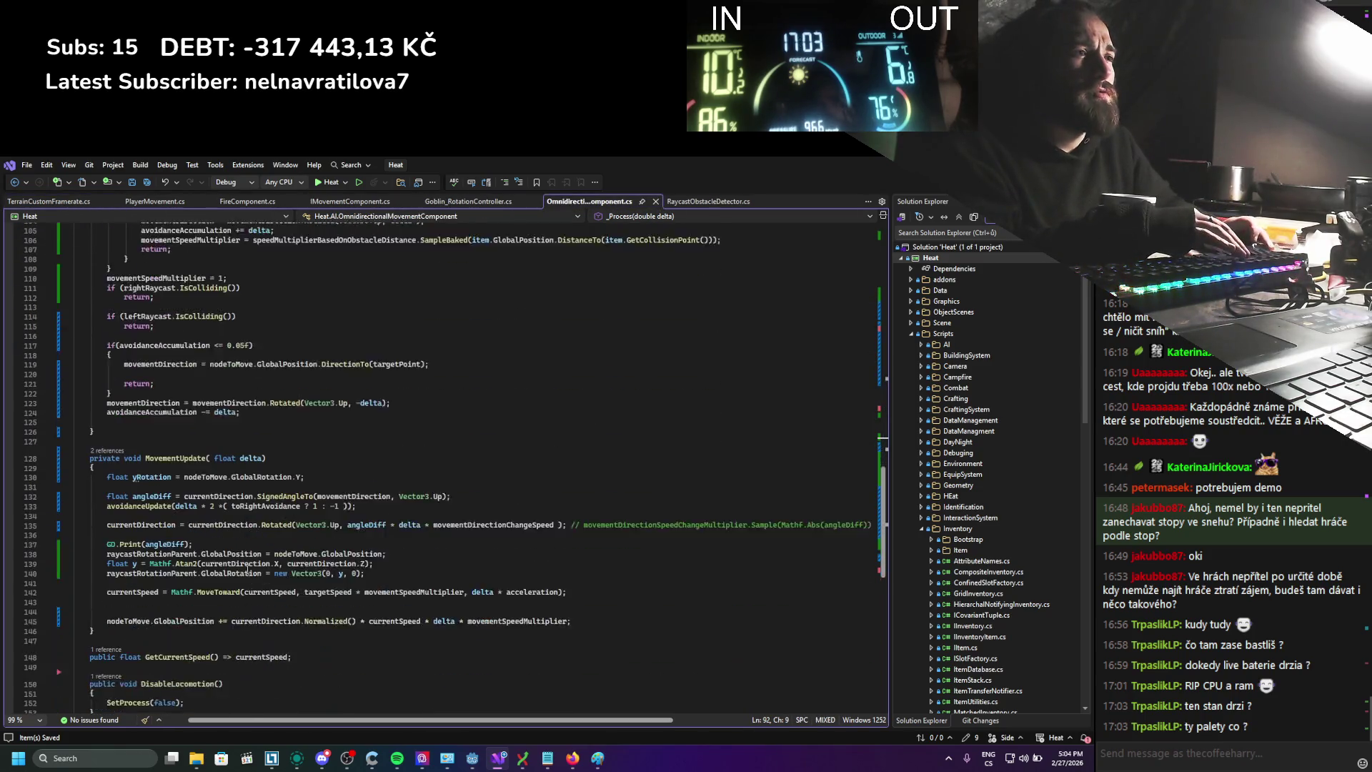
# Delete the GD.Print(angleDiff); debug line, save, and rebuild and run the game
pyautogui.moveTo(194, 515); pyautogui.dragTo(79, 505)
pyautogui.press('BackSpace')
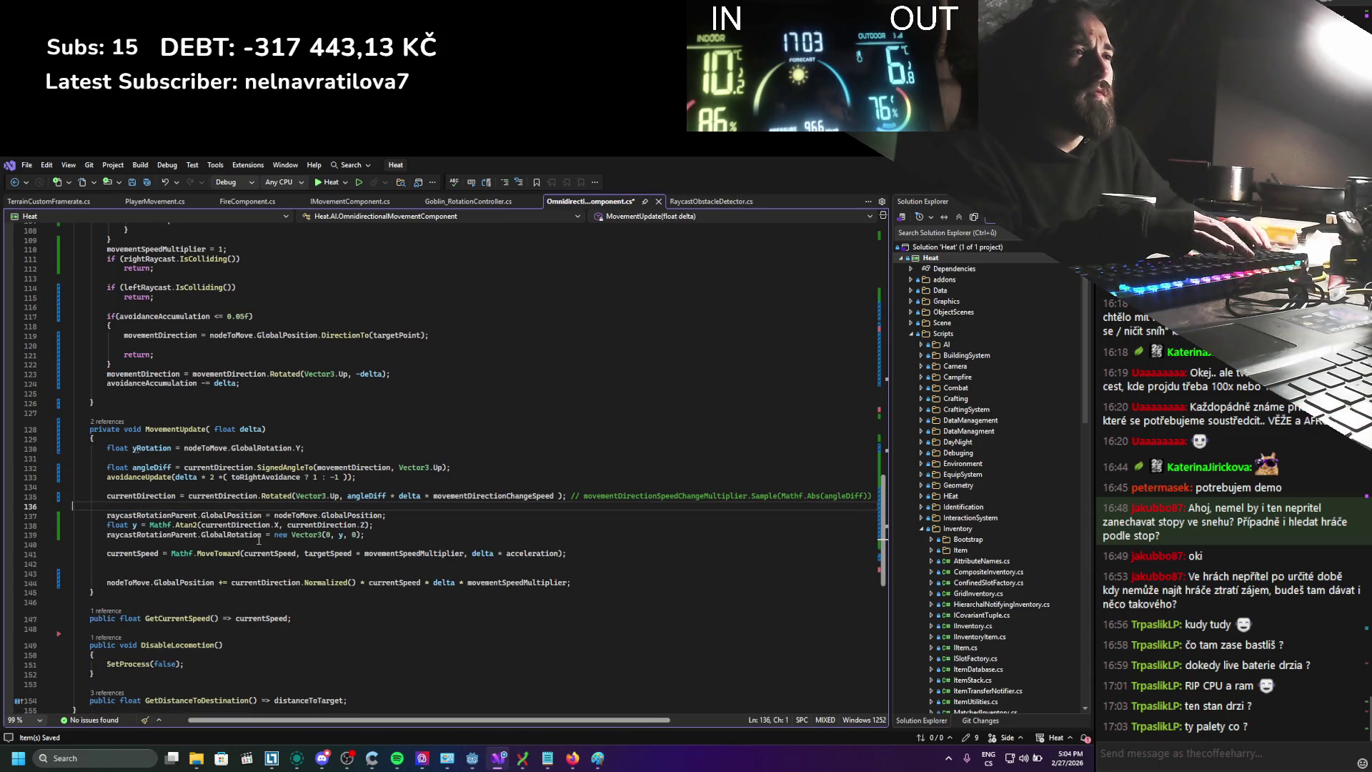
pyautogui.scroll(-2, 259, 541)
pyautogui.scroll(14, 259, 541)
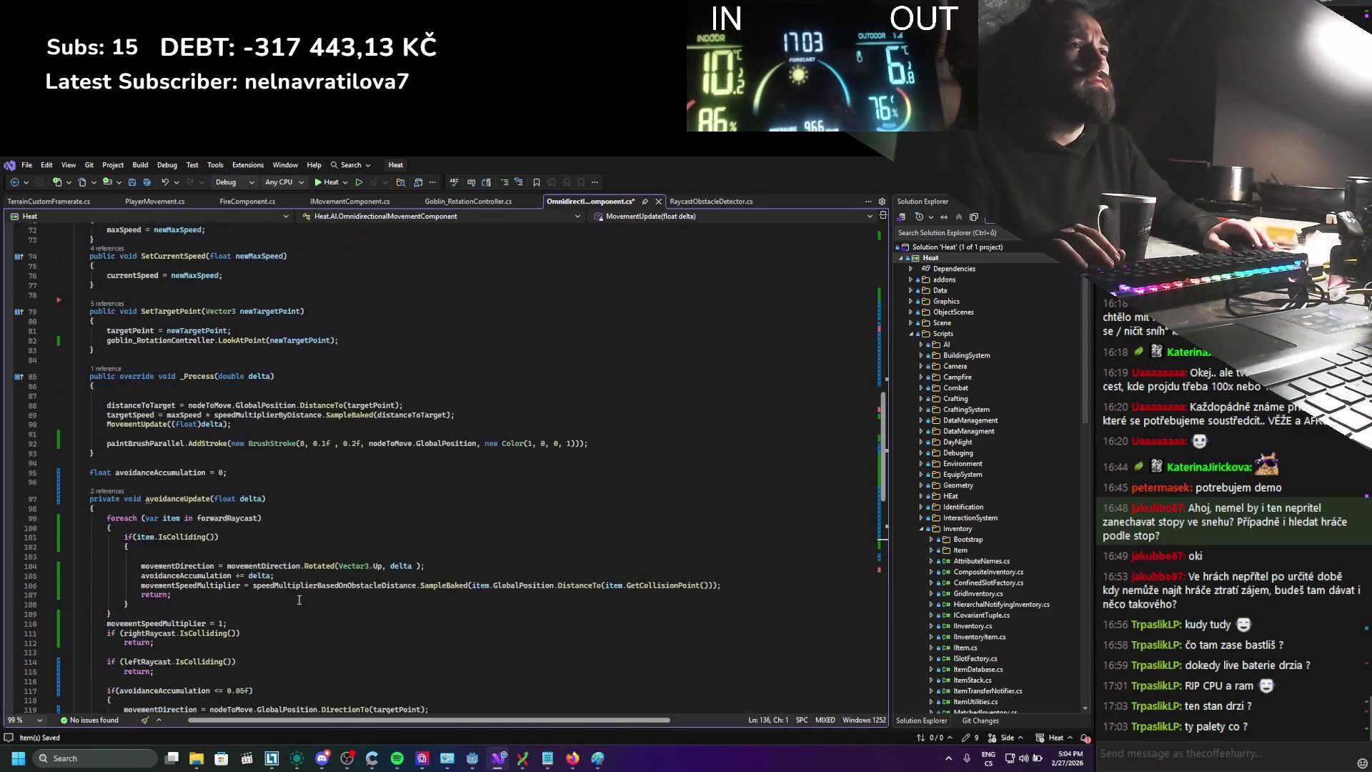
pyautogui.hotkey('ctrl', 's')
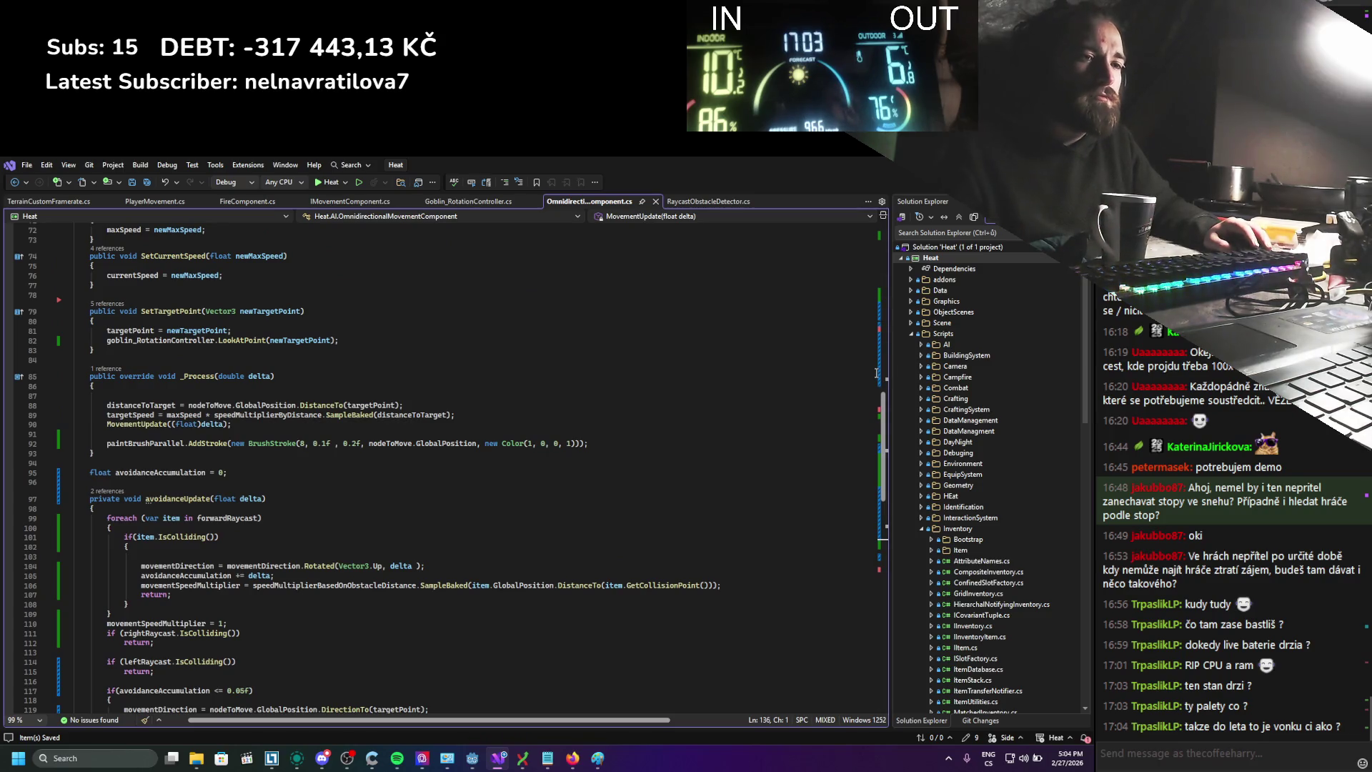
pyautogui.hotkey('alt', 'Tab')
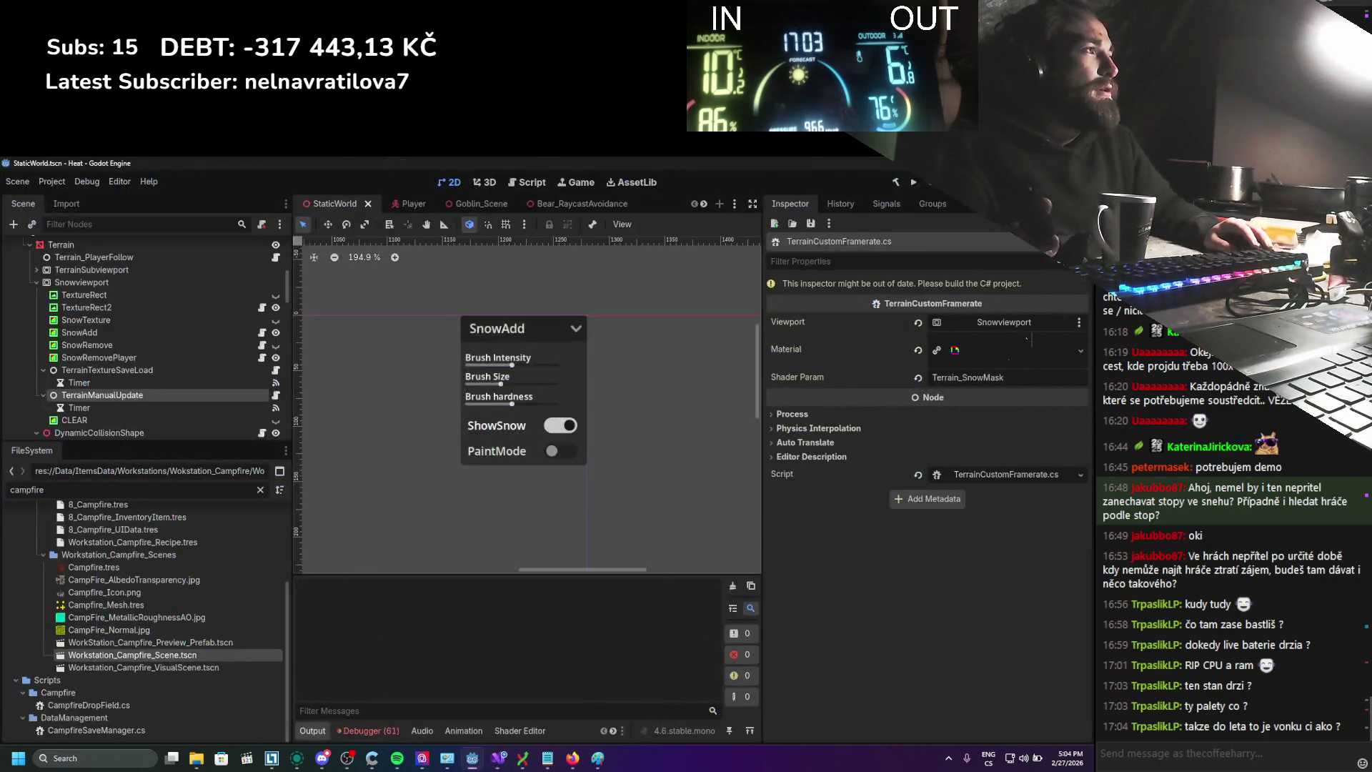
pyautogui.click(915, 188)
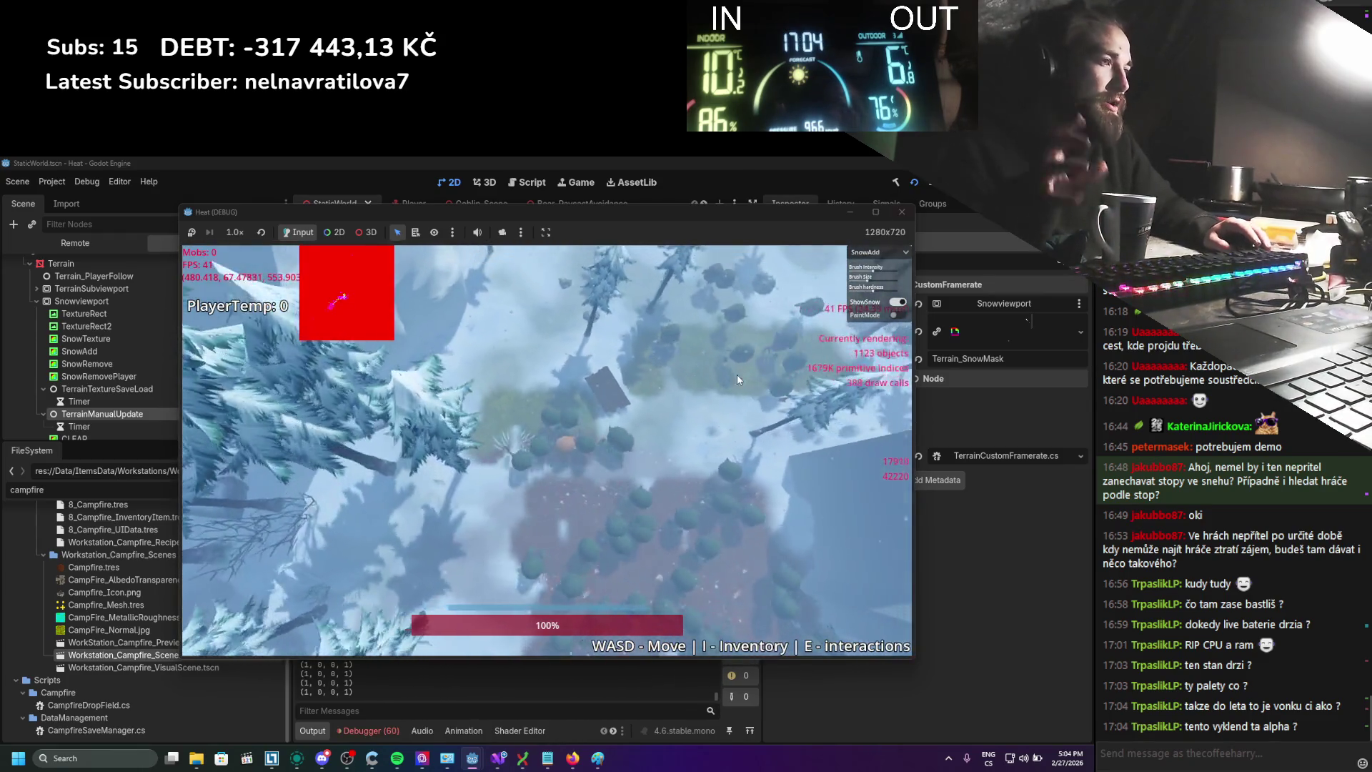
# Run the player right and down through the forest among the goblin herd
pyautogui.press('s')
pyautogui.press('d')
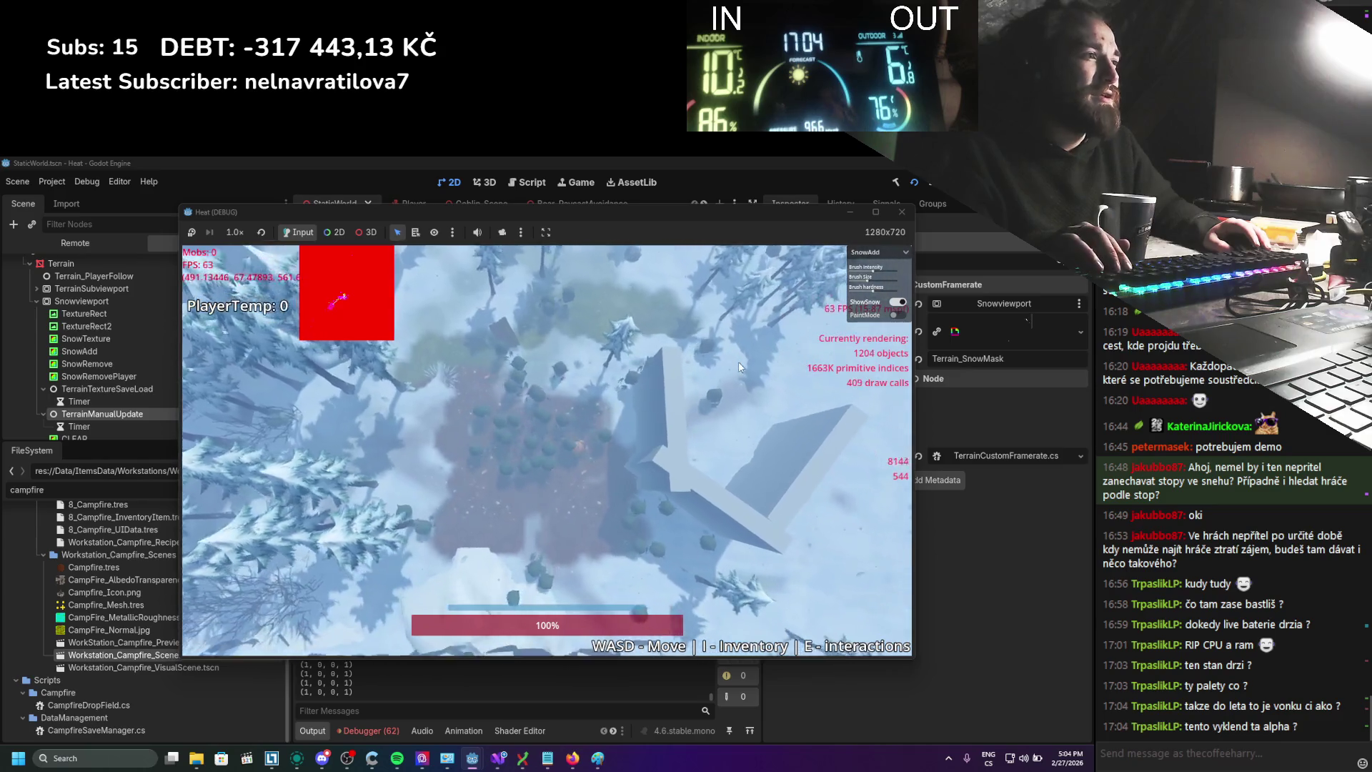
pyautogui.press('d')
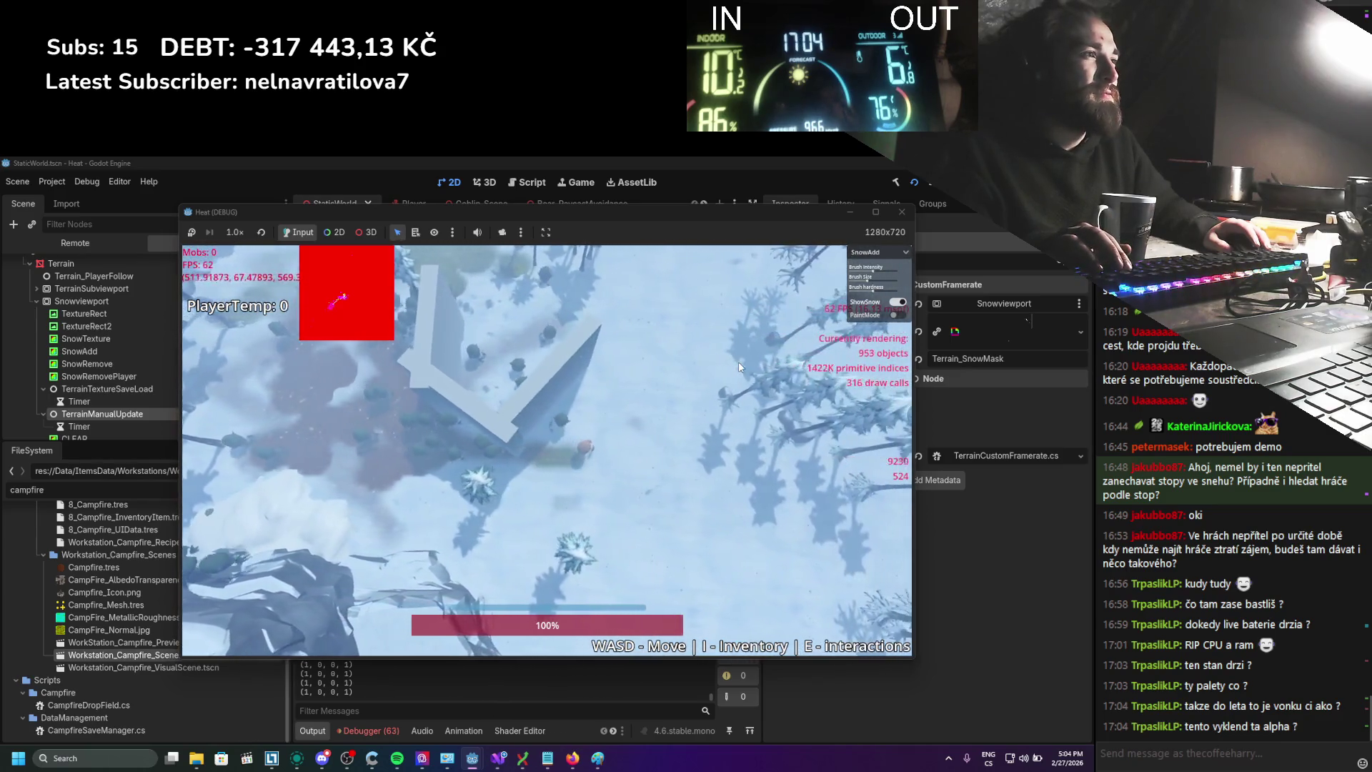
pyautogui.press('s')
pyautogui.press('d')
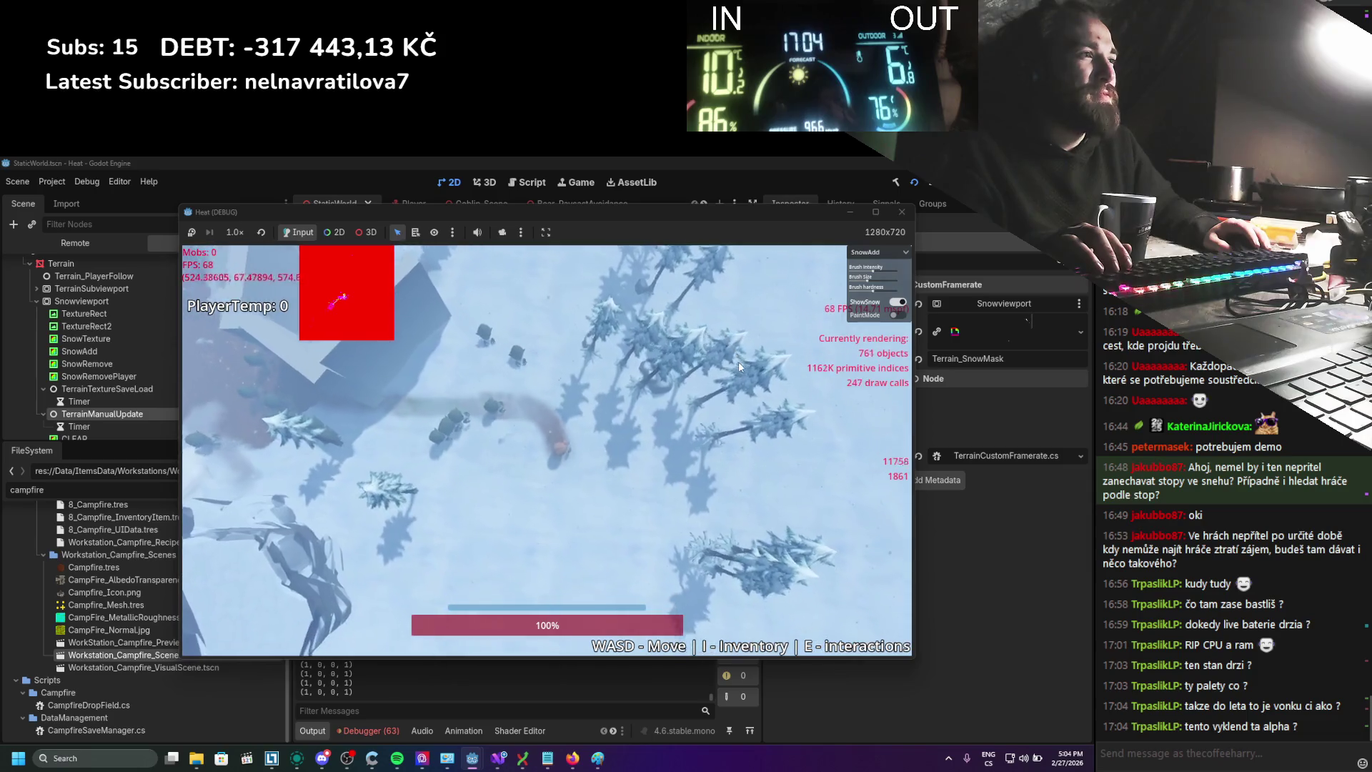
pyautogui.press('w')
pyautogui.press('d')
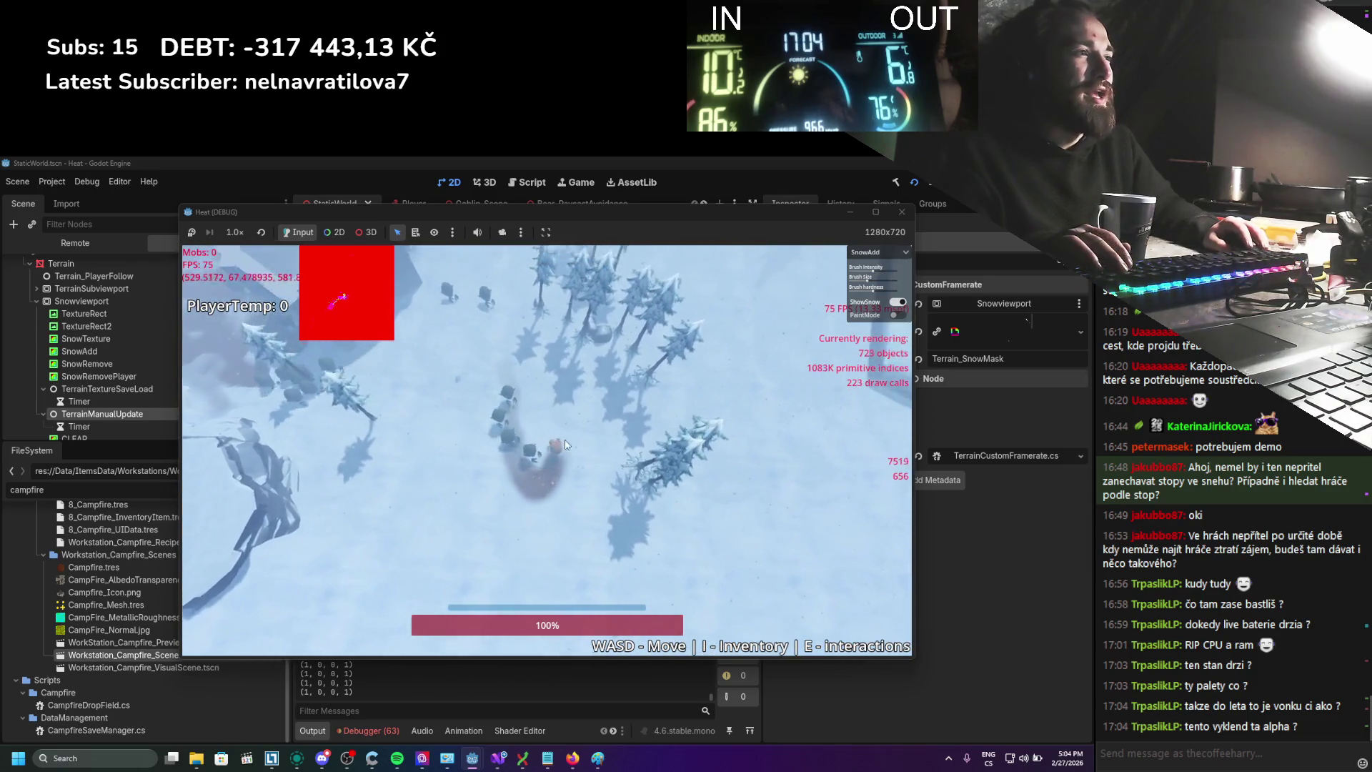
# Run back up and left to show the goblins' red snow trails, then close the game
pyautogui.press('s')
pyautogui.press('a')
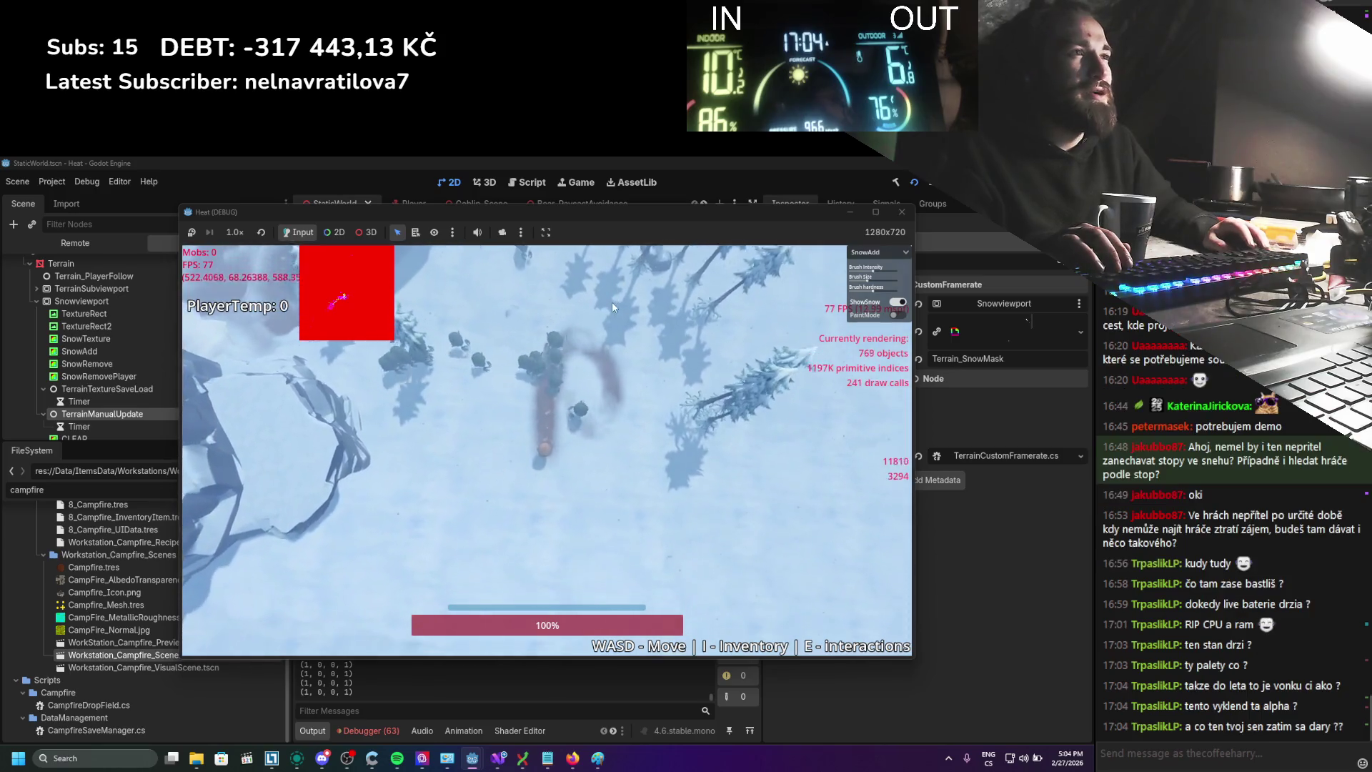
pyautogui.press('w')
pyautogui.press('a')
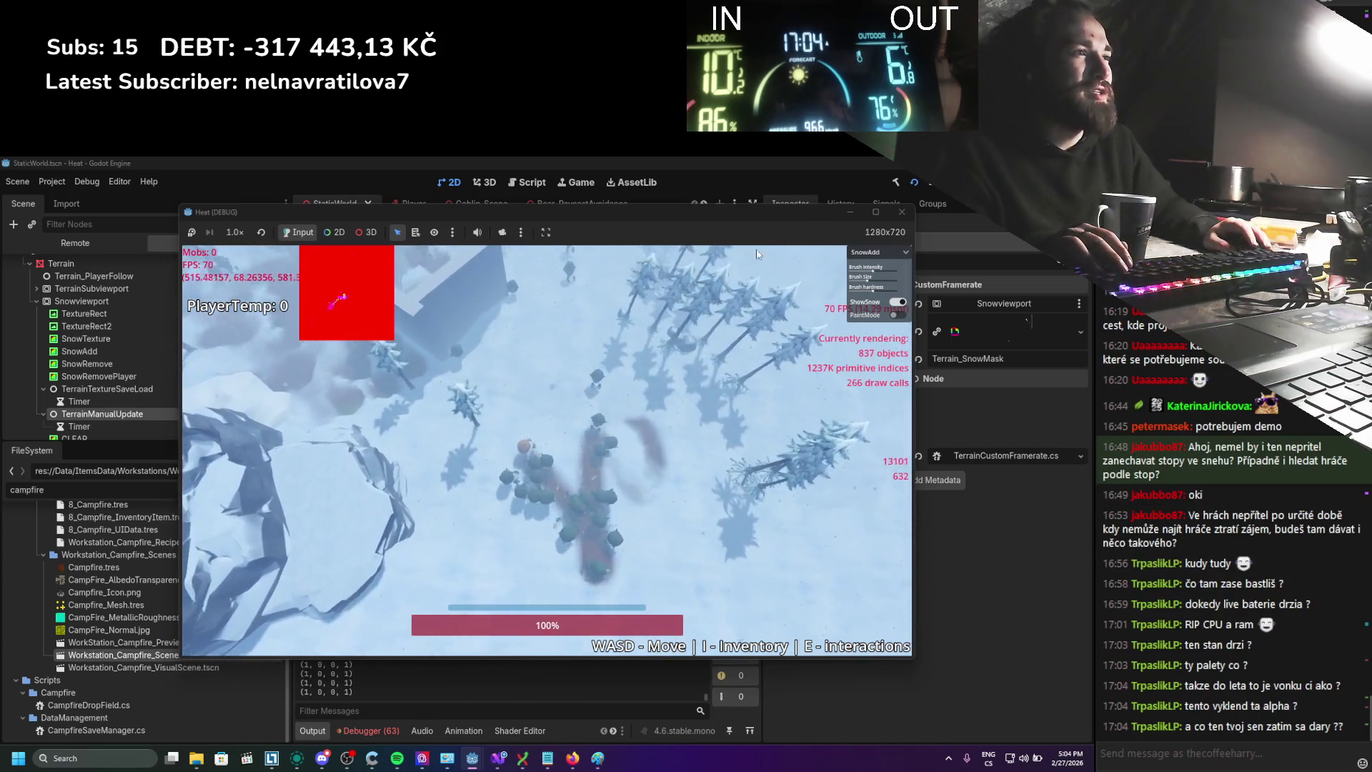
pyautogui.press('w')
pyautogui.press('a')
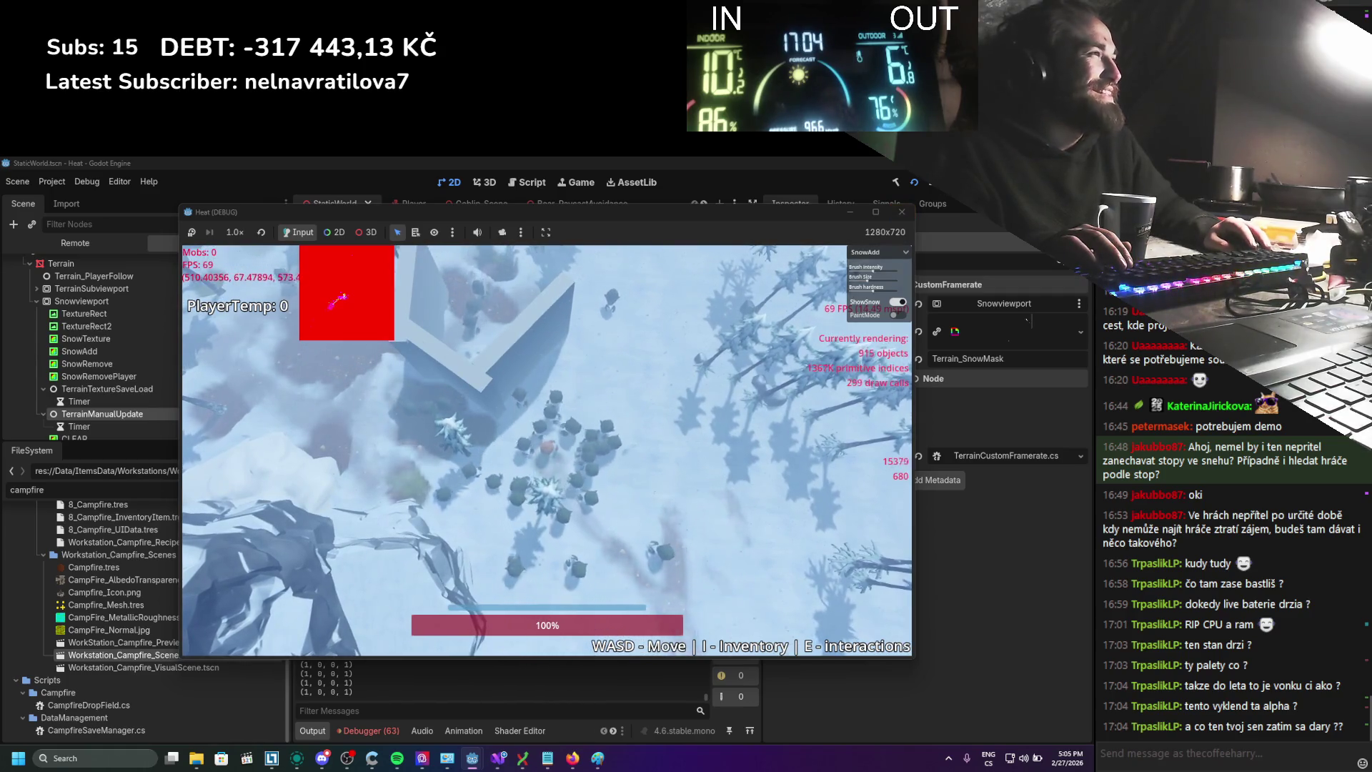
pyautogui.click(902, 212)
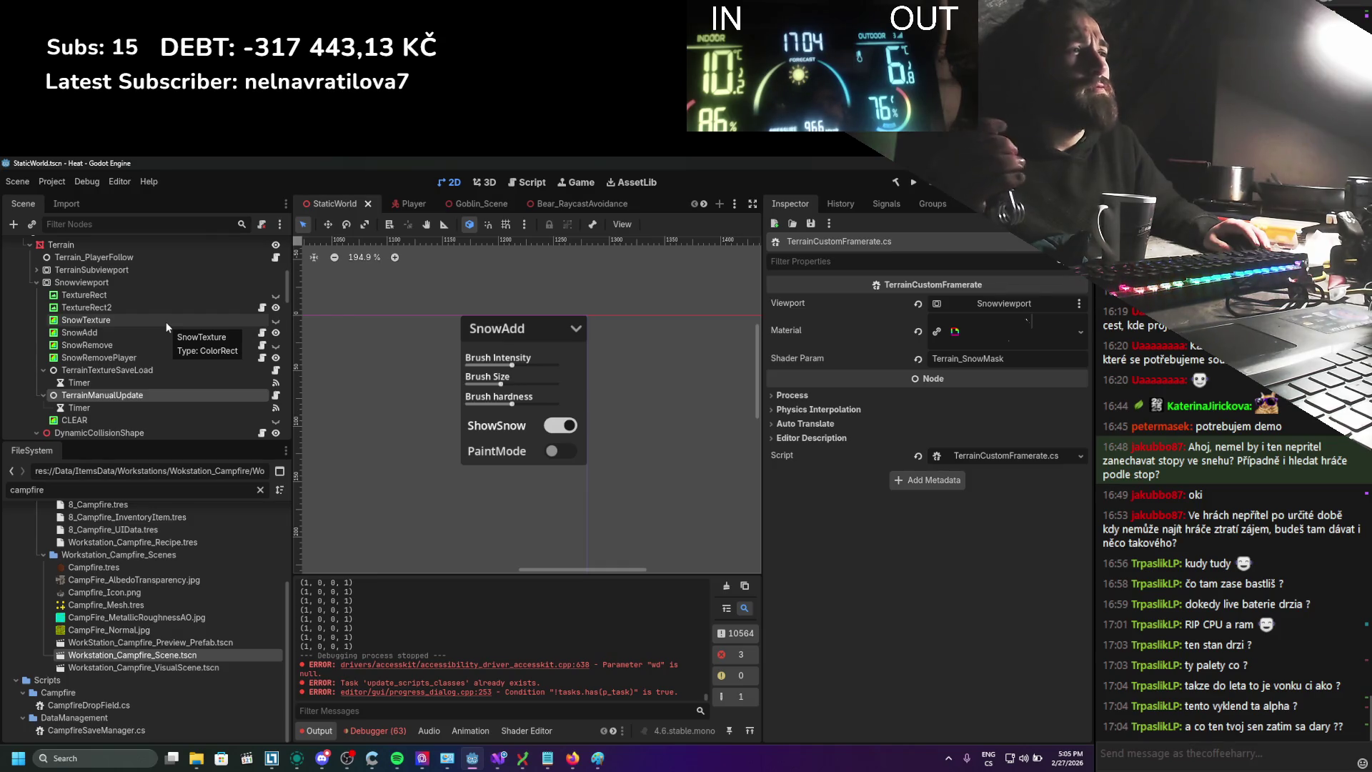
# Clear the Output log, select SnowRemove in the Scene tree and open its PaintBrushParallel.cs script
pyautogui.click(724, 588)
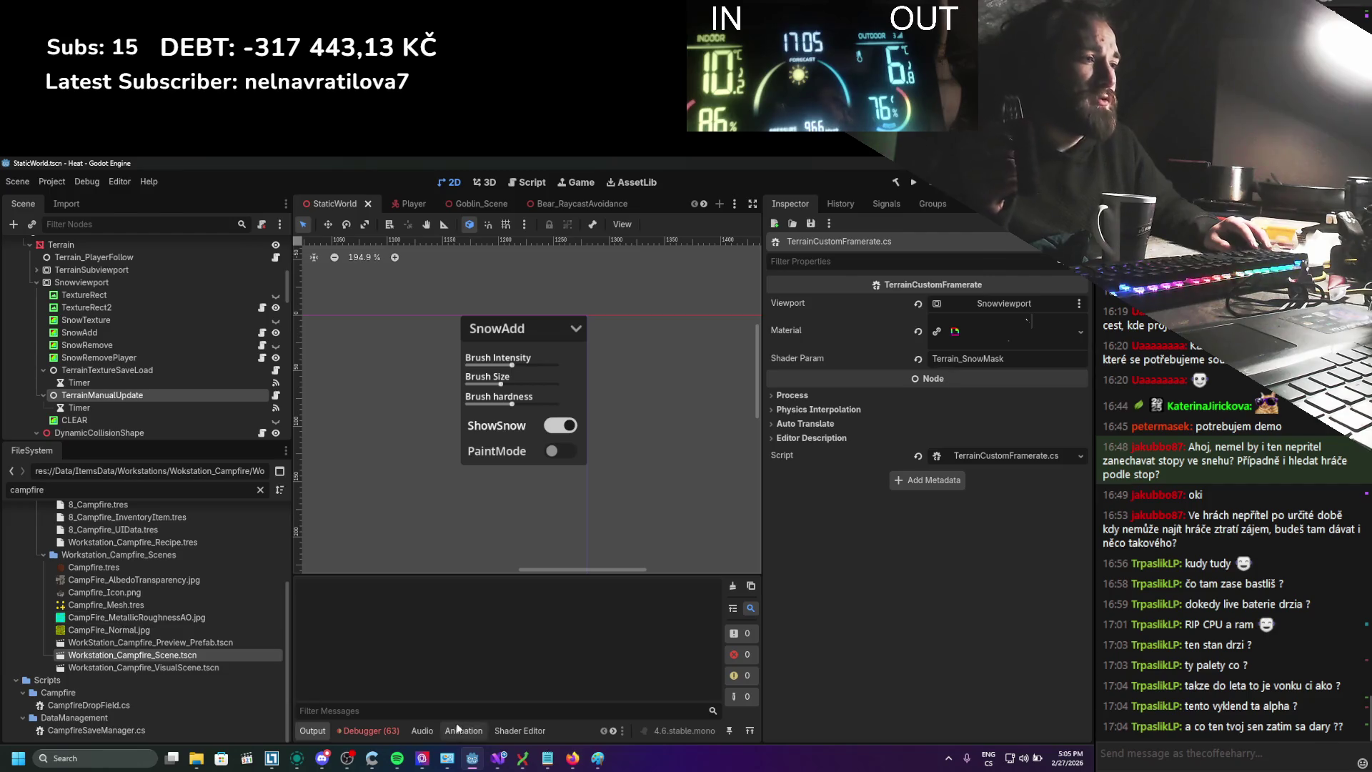
pyautogui.click(206, 344)
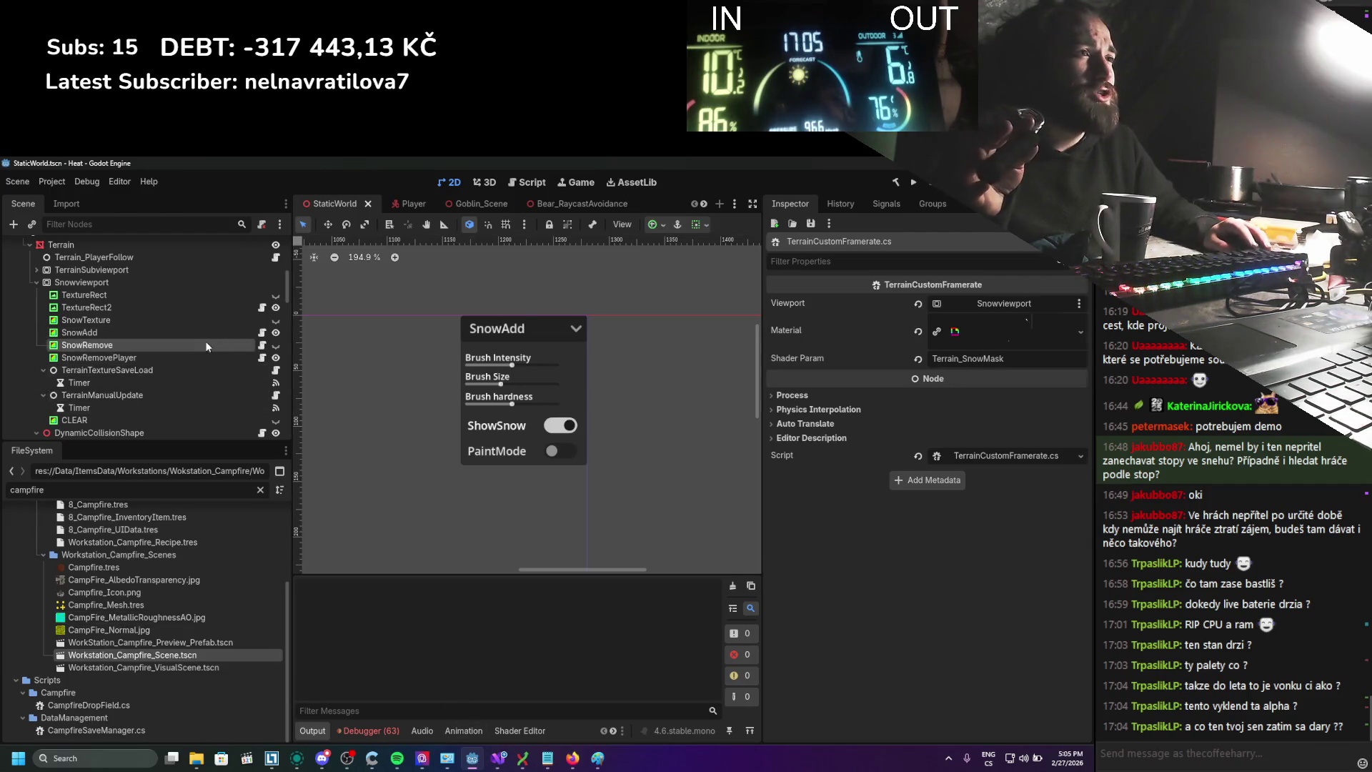
pyautogui.click(263, 345)
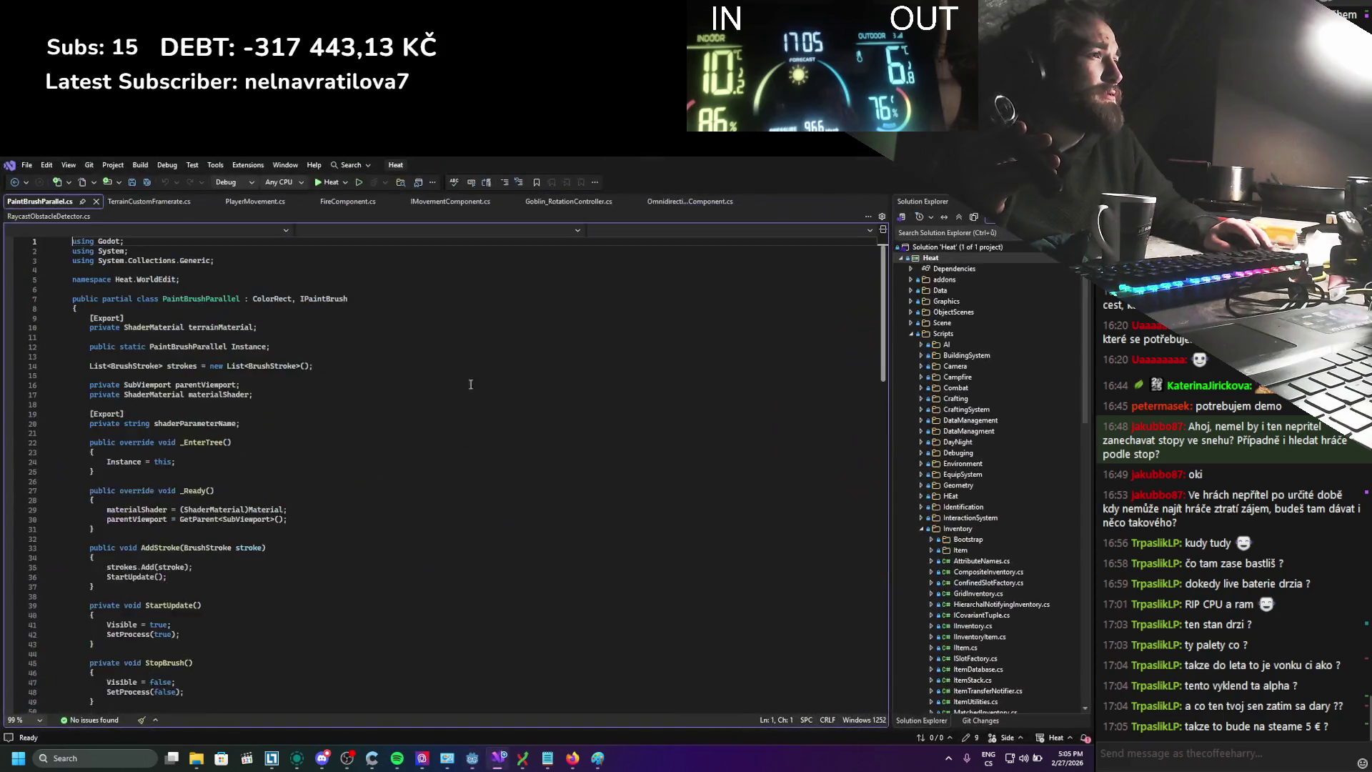
# Open the TerrainPaintRemove shader from the TerrainBrushRemove.tres material in the Inspector
pyautogui.hotkey('alt', 'Tab')
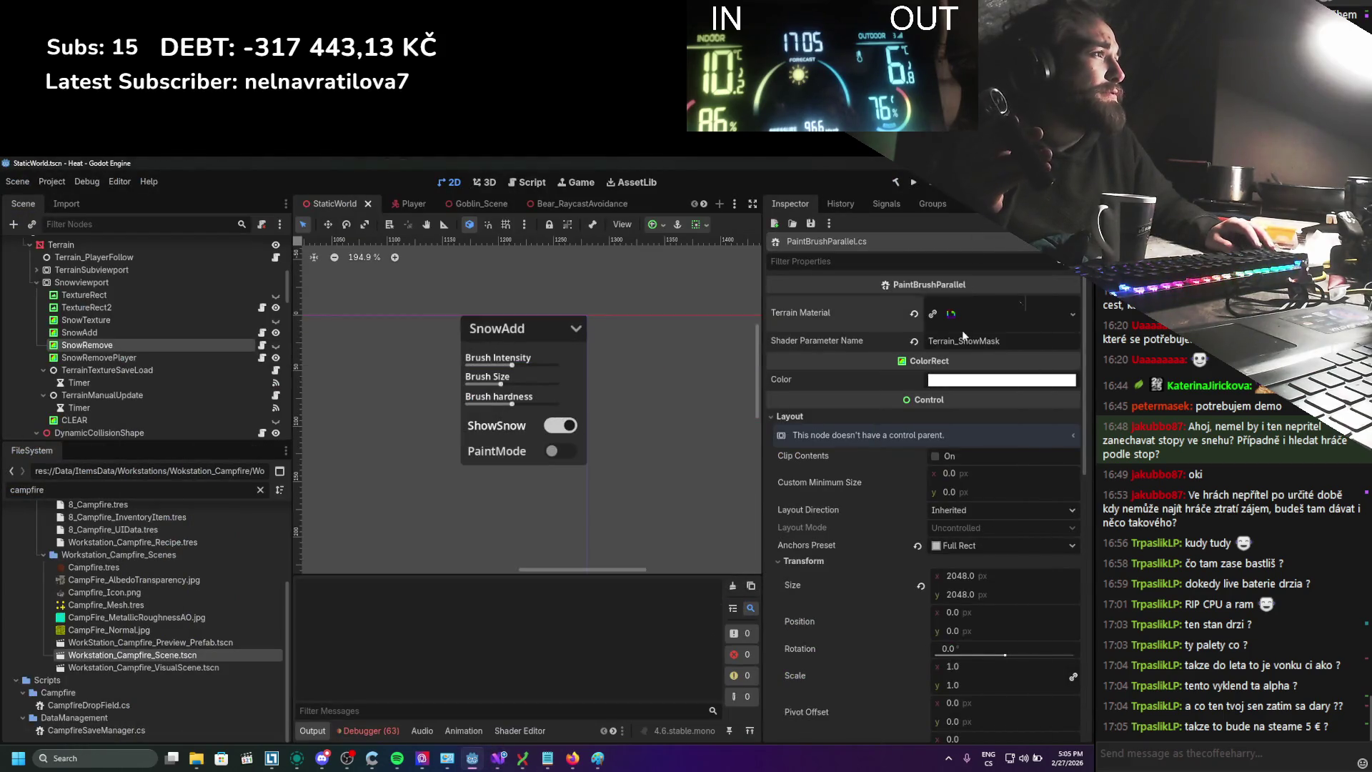
pyautogui.click(994, 313)
pyautogui.click(991, 434)
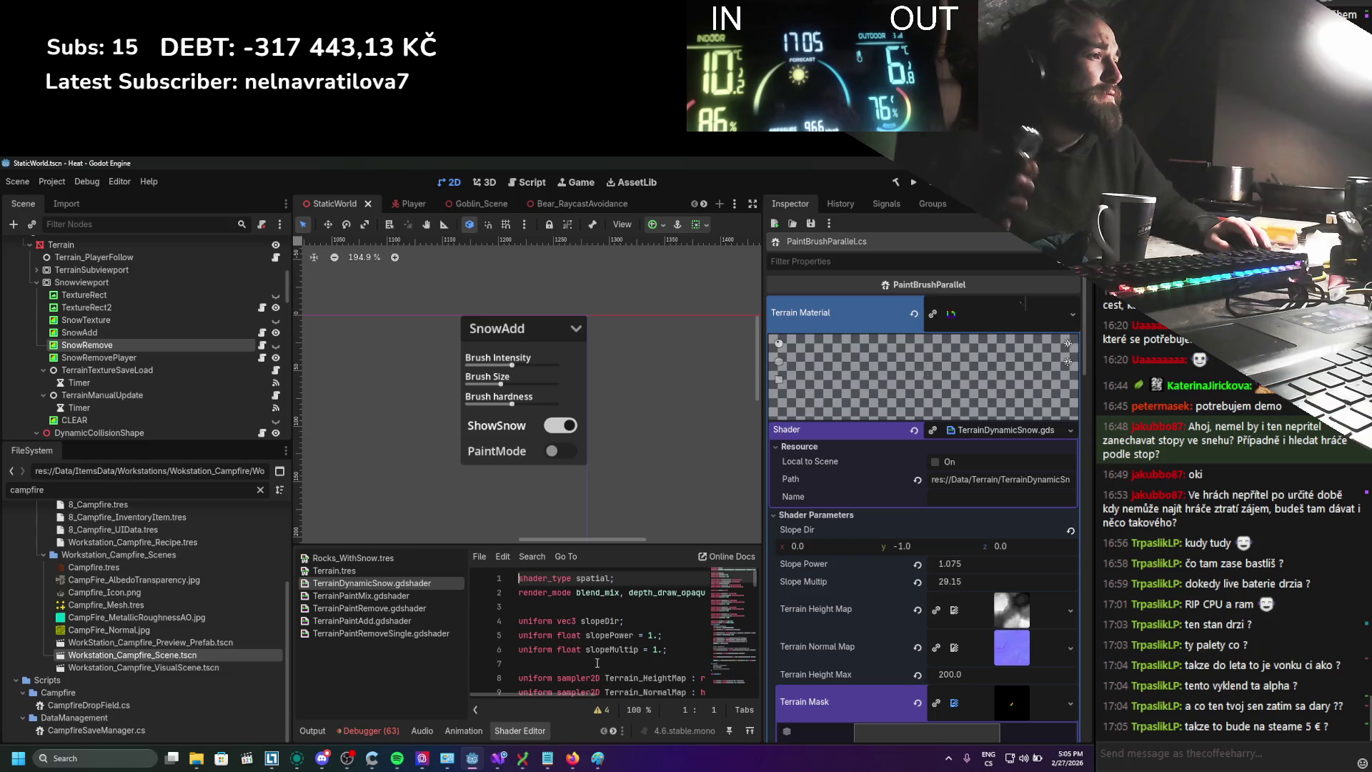
pyautogui.scroll(-7, 599, 679)
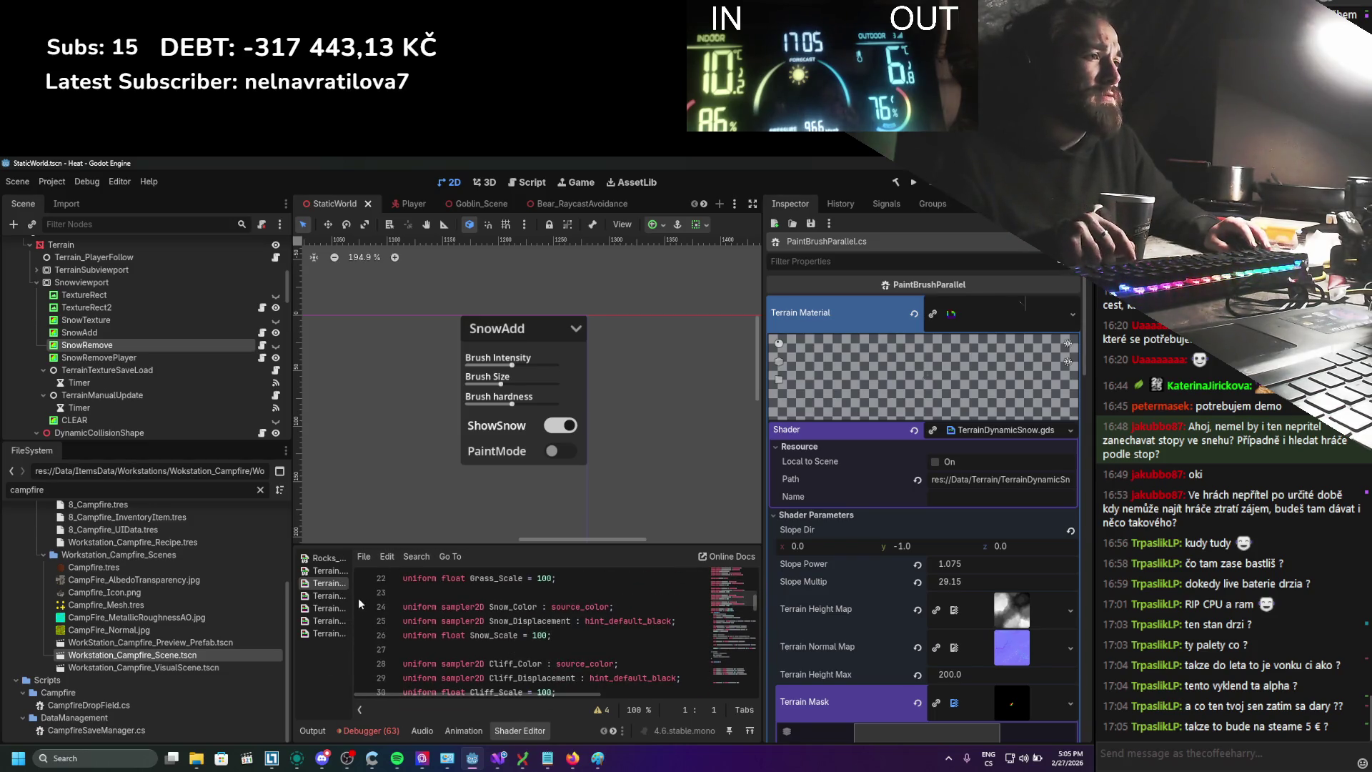
pyautogui.scroll(-5, 953, 594)
pyautogui.scroll(-15, 953, 594)
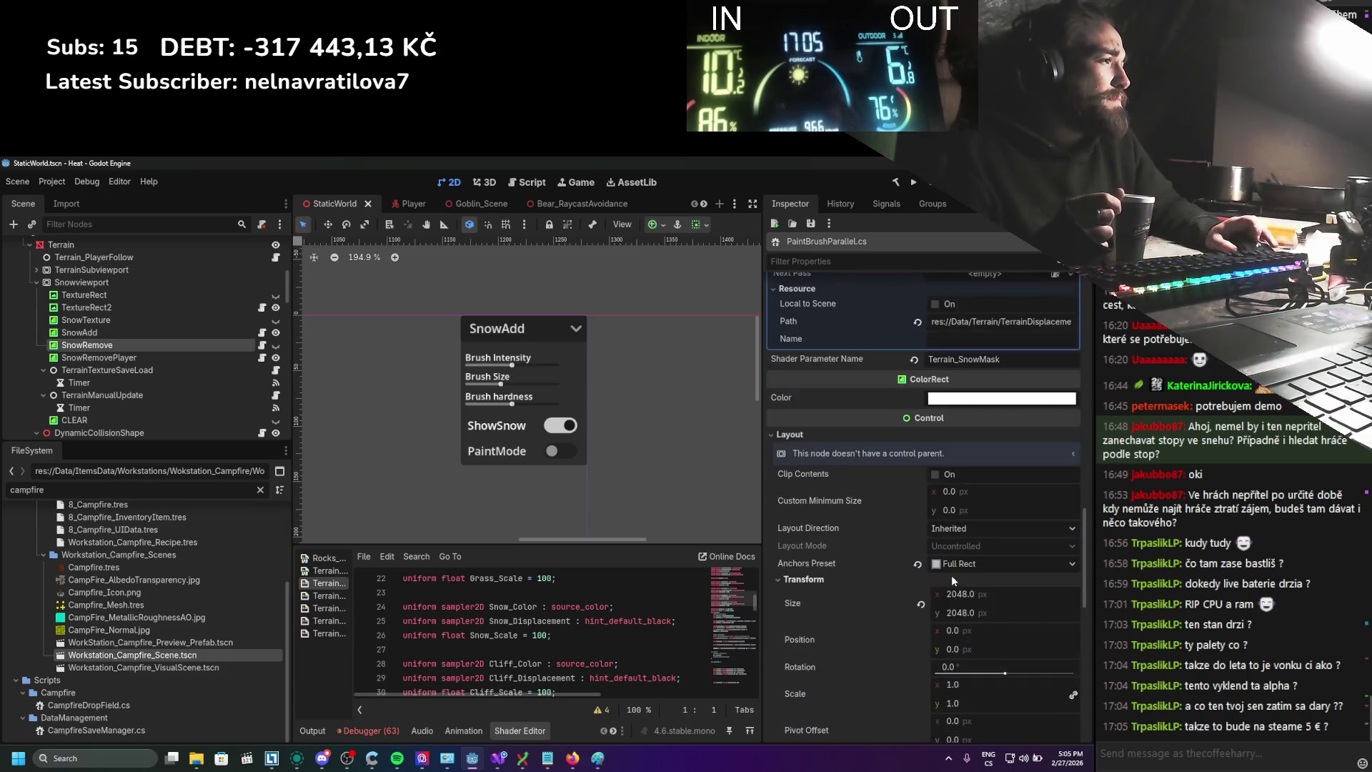
pyautogui.scroll(-5, 953, 581)
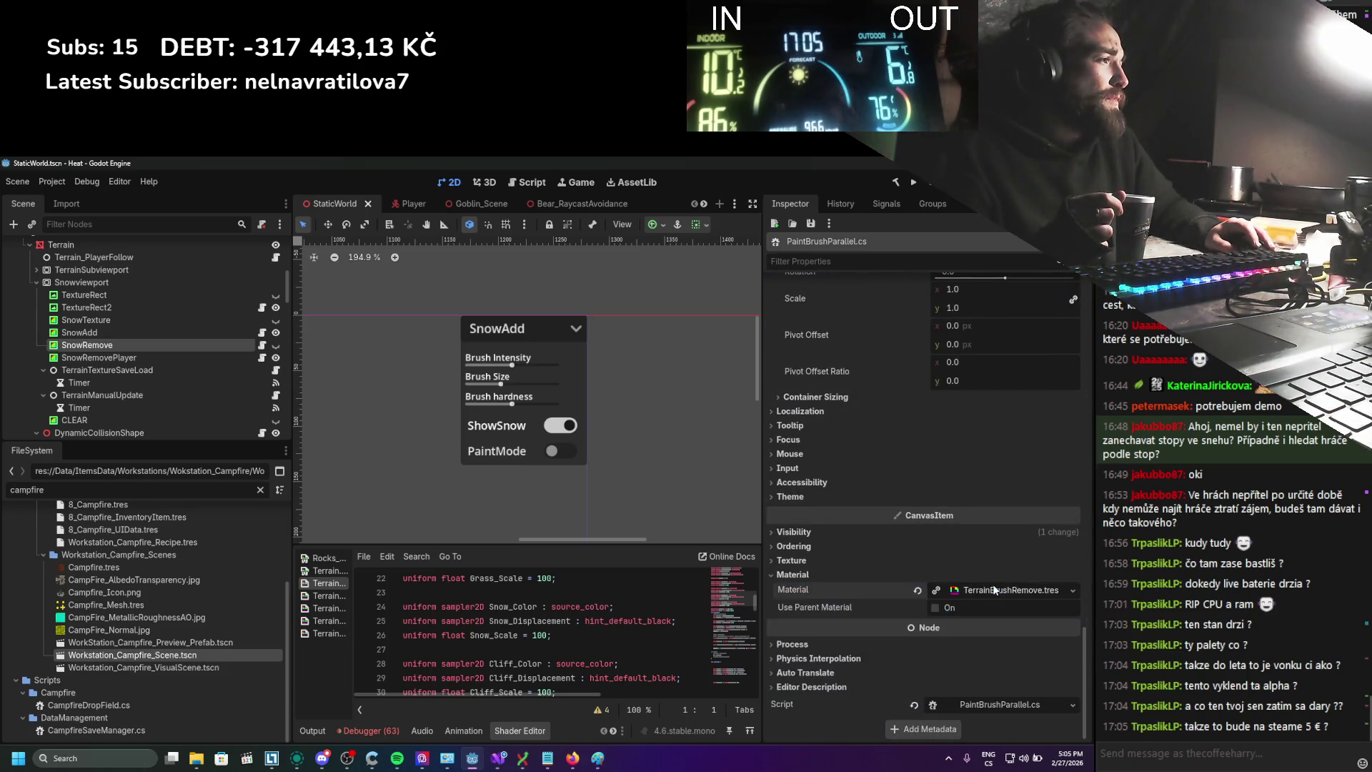
pyautogui.click(992, 584)
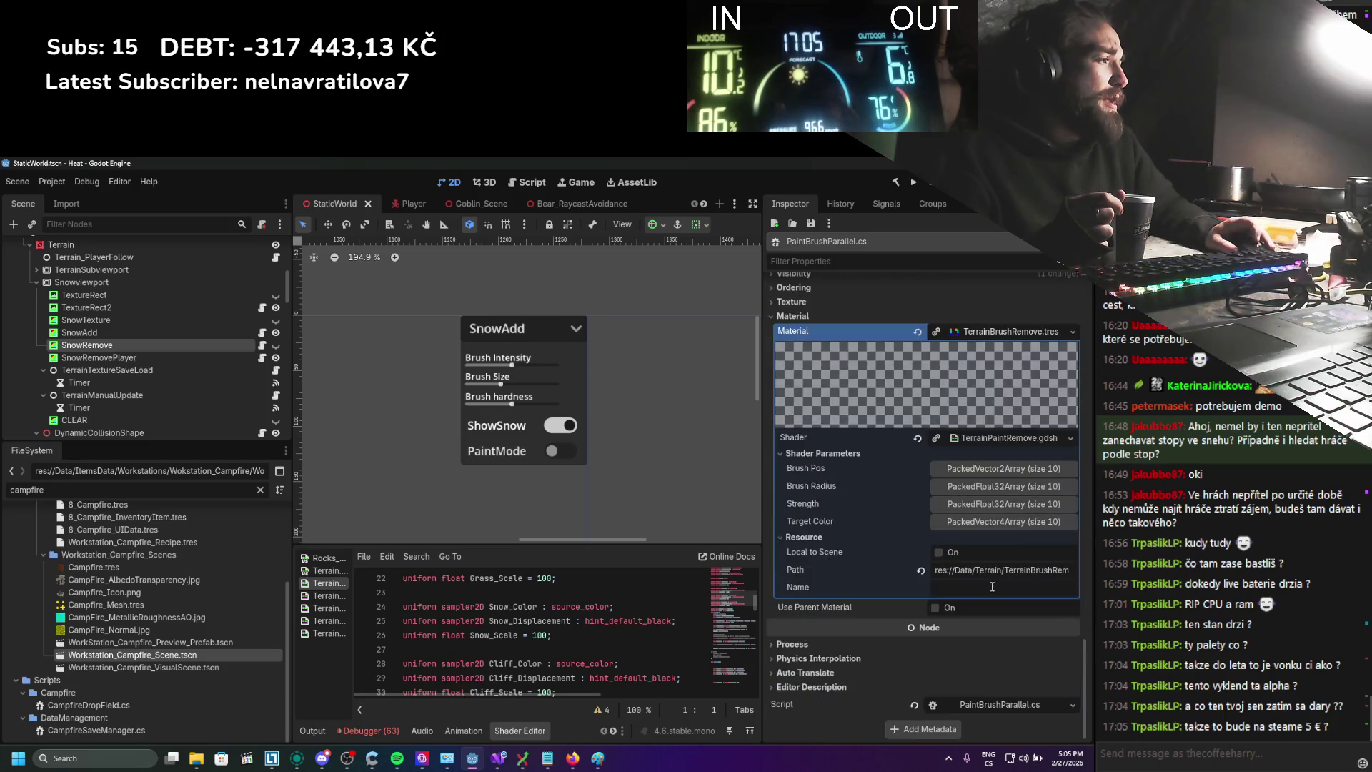
pyautogui.click(1002, 438)
# Enlarge the brush_pos, brush_radius, strength and target_color arrays from 10 to 100 and save
pyautogui.click(476, 621)
pyautogui.write('0')
pyautogui.click(480, 635)
pyautogui.write('0-1 scale')
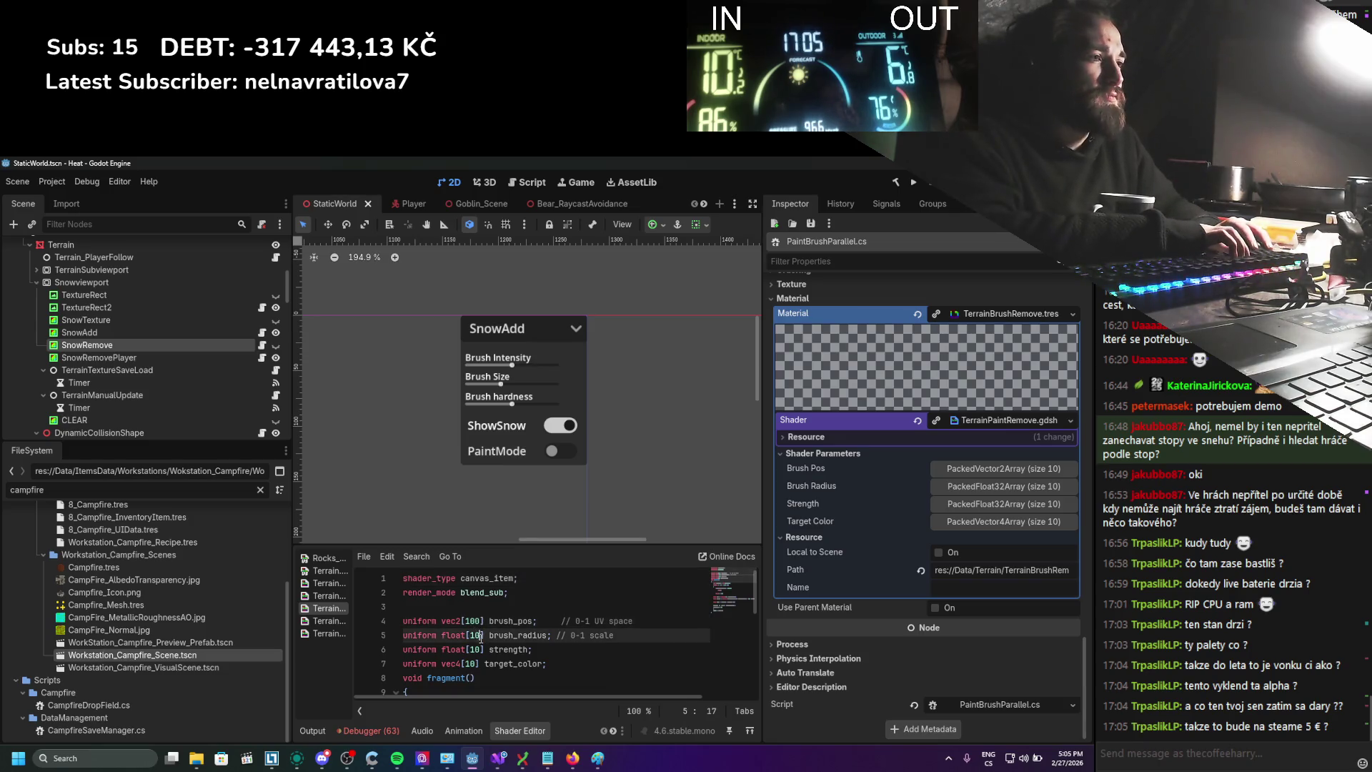
pyautogui.click(481, 650)
pyautogui.click(476, 664)
pyautogui.write('0')
pyautogui.scroll(-2, 529, 664)
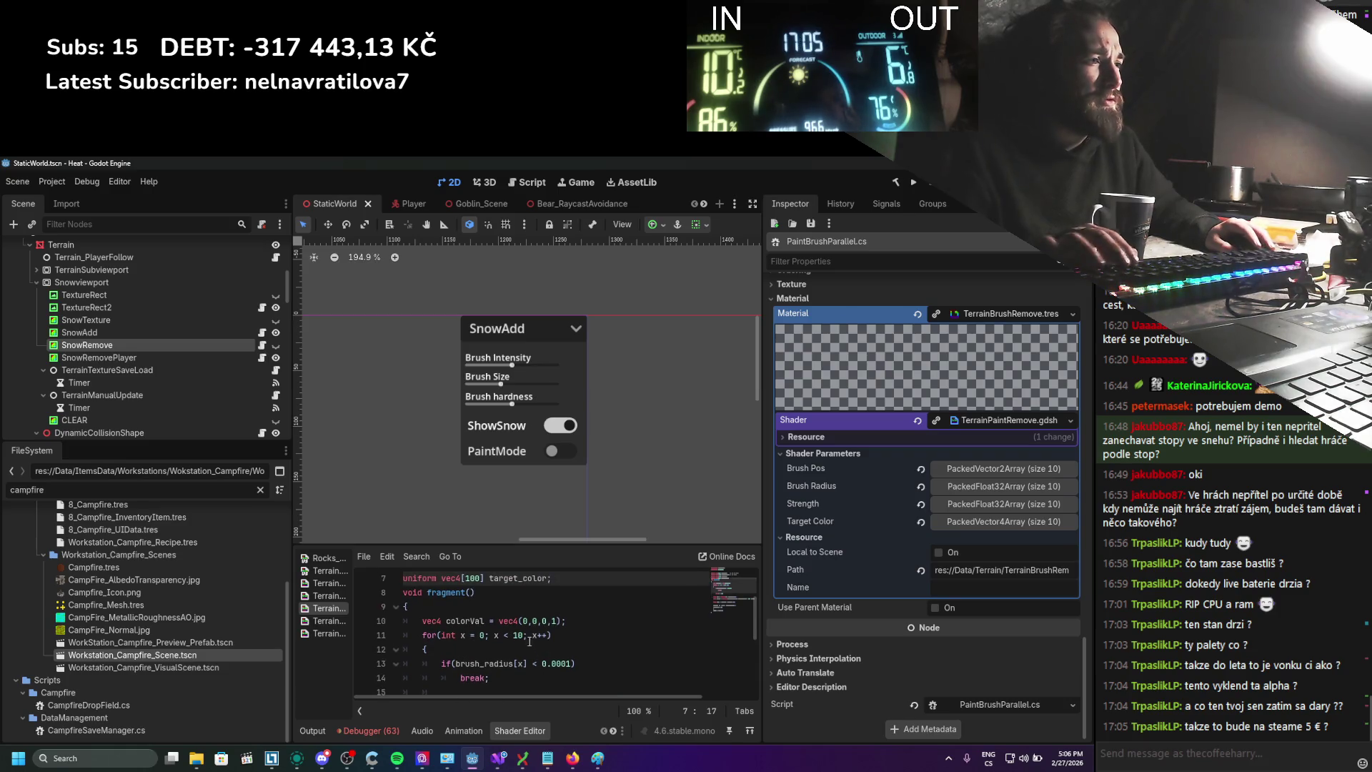
pyautogui.click(524, 636)
pyautogui.scroll(-2, 529, 643)
pyautogui.hotkey('ctrl', 's')
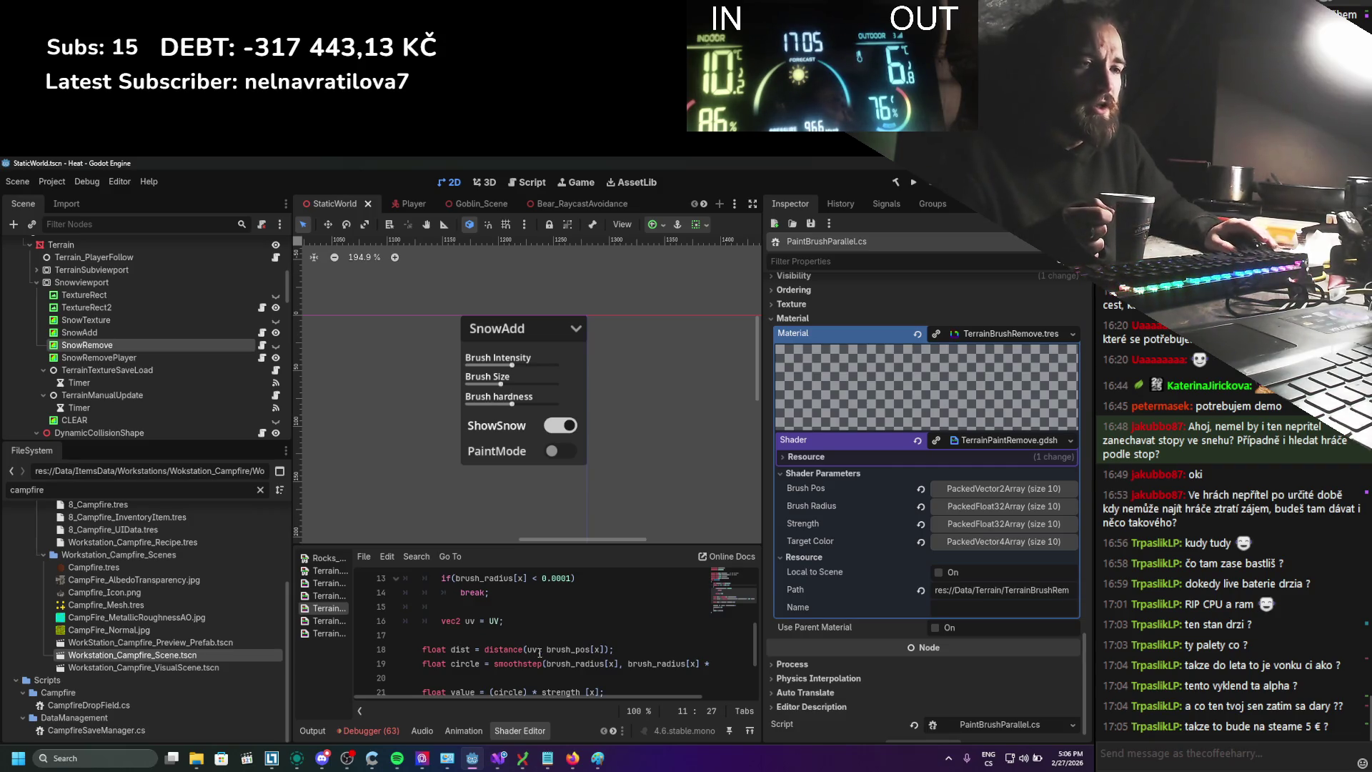
# Widen the shader editor panel and review the updated shader code
pyautogui.moveTo(760, 543); pyautogui.dragTo(873, 531)
pyautogui.scroll(-1, 757, 593)
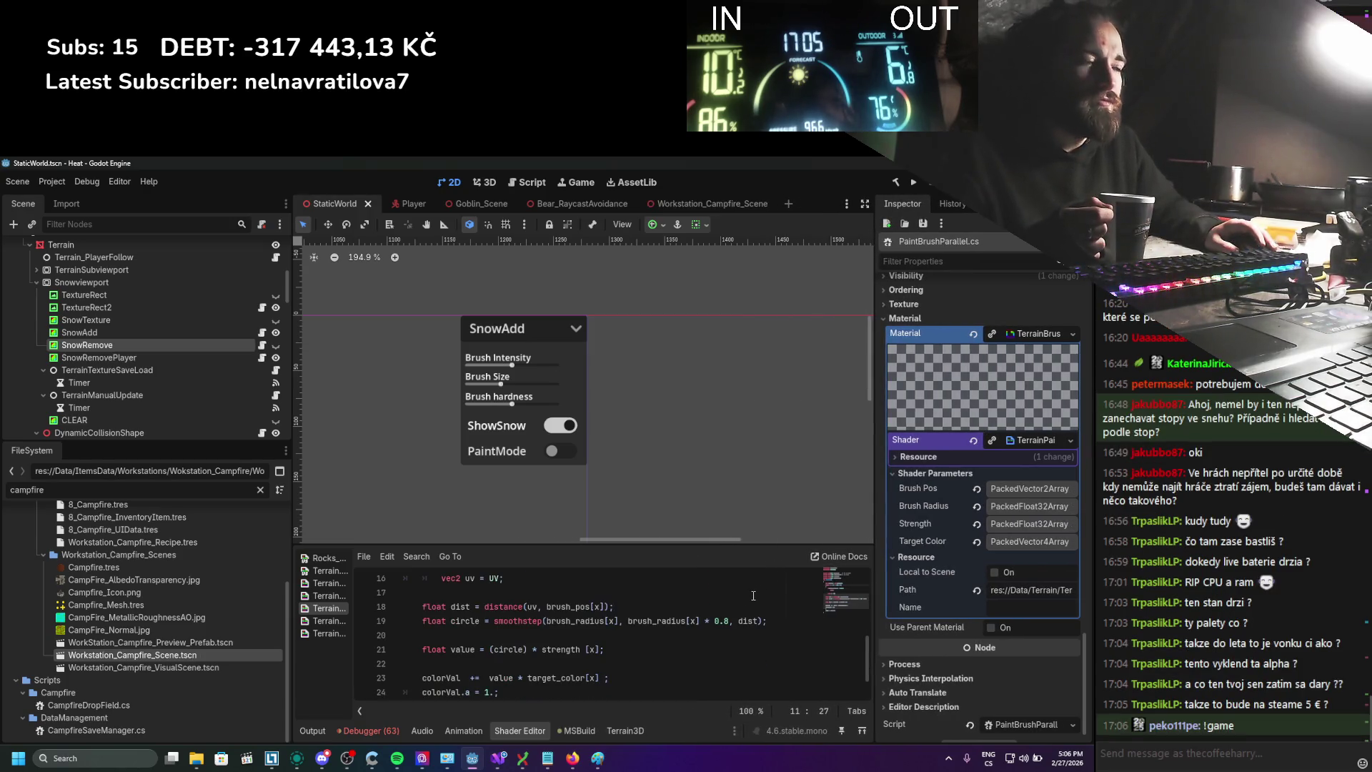
pyautogui.scroll(5, 754, 595)
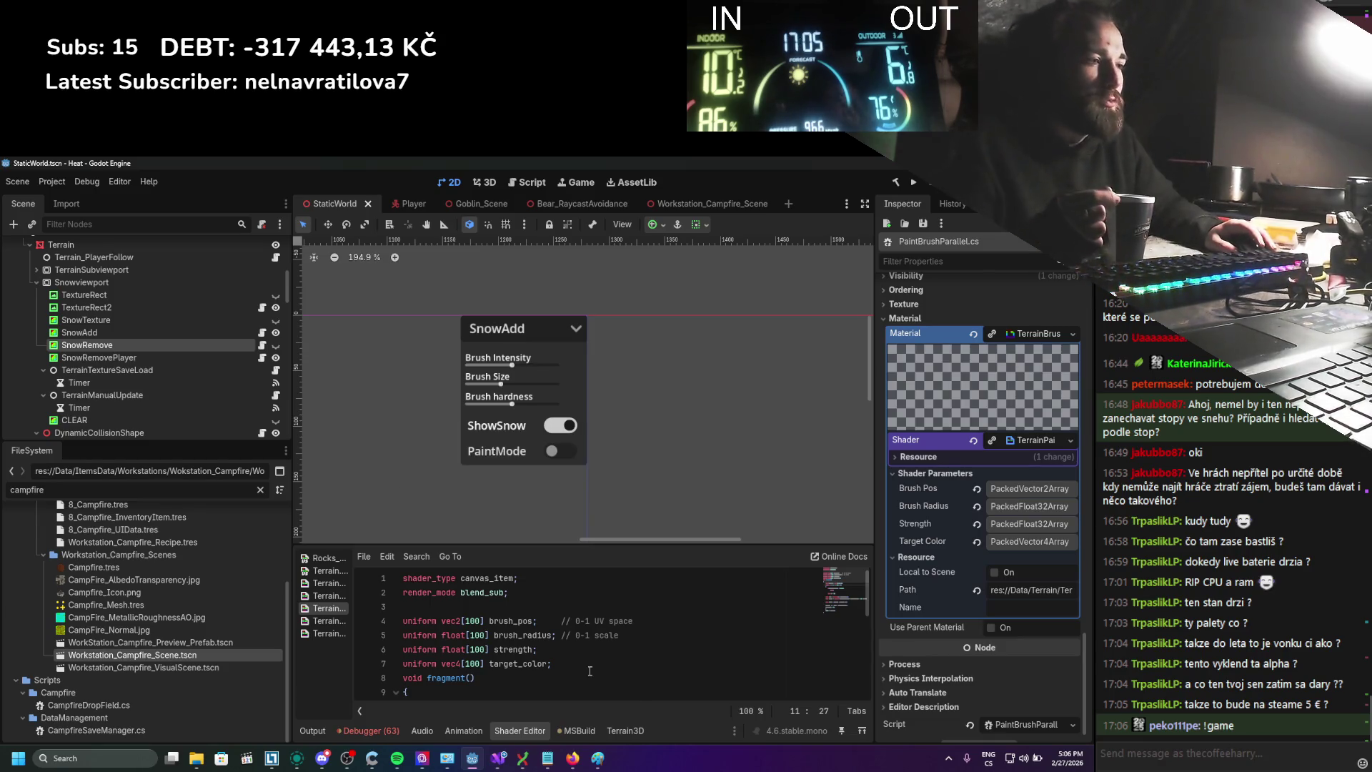
pyautogui.click(507, 766)
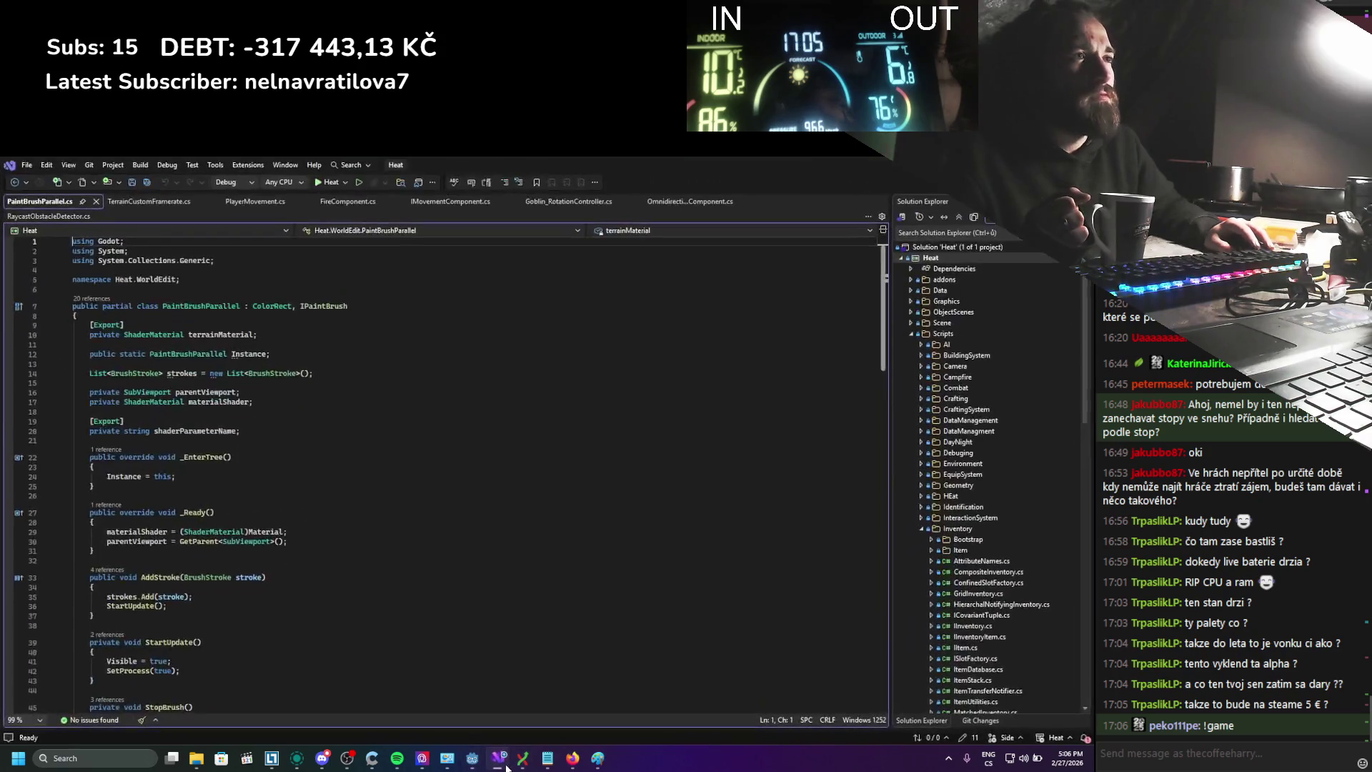
# Change the radiuses, strengths, positions and colors array sizes from 10 to 100
pyautogui.scroll(-9, 414, 517)
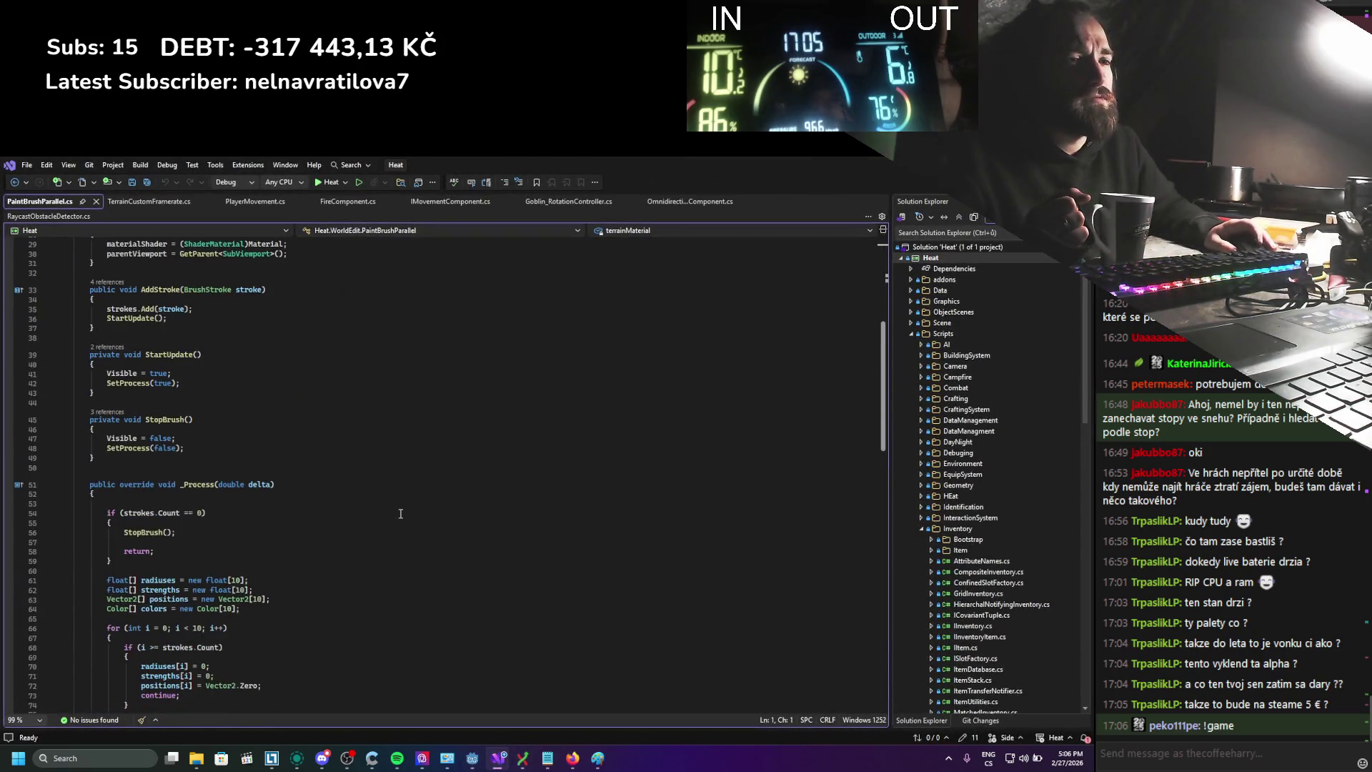
pyautogui.scroll(-4, 401, 513)
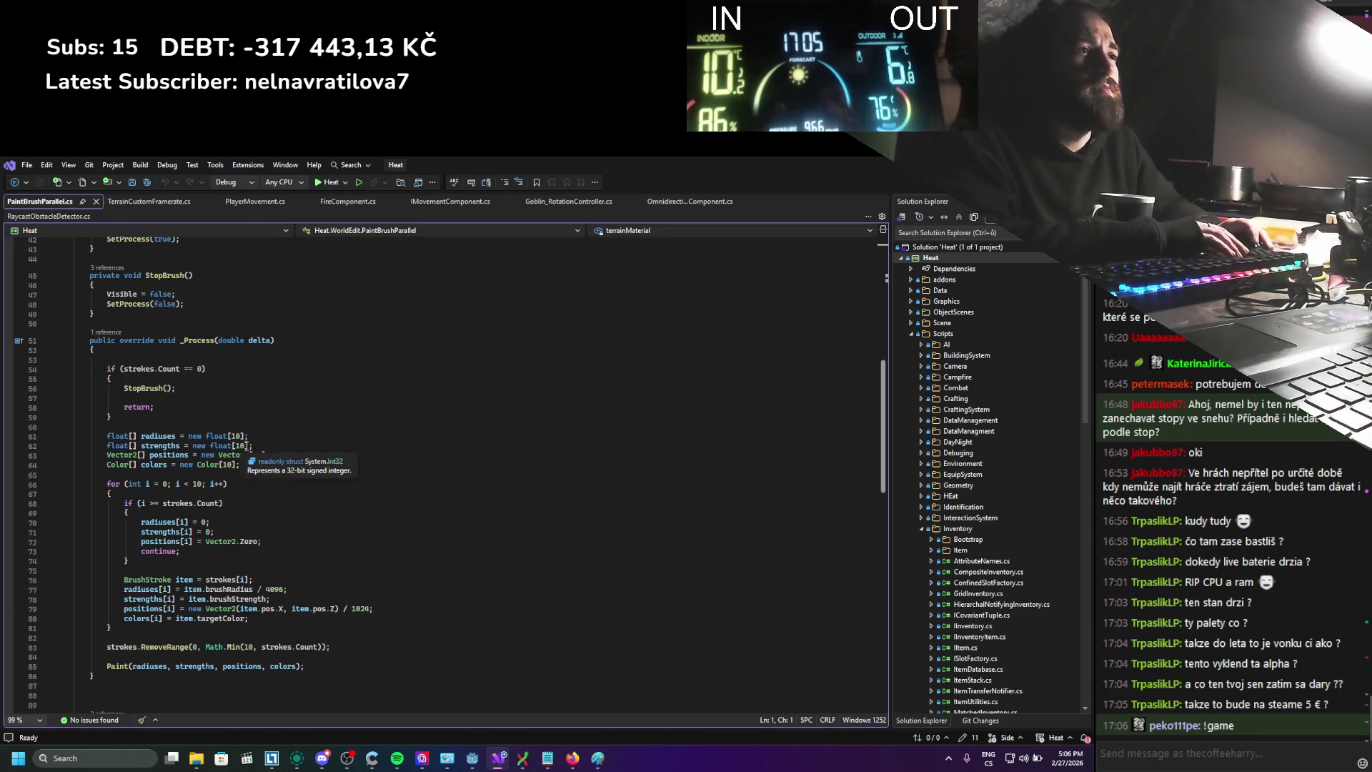
pyautogui.click(239, 436)
pyautogui.write('0')
pyautogui.click(245, 445)
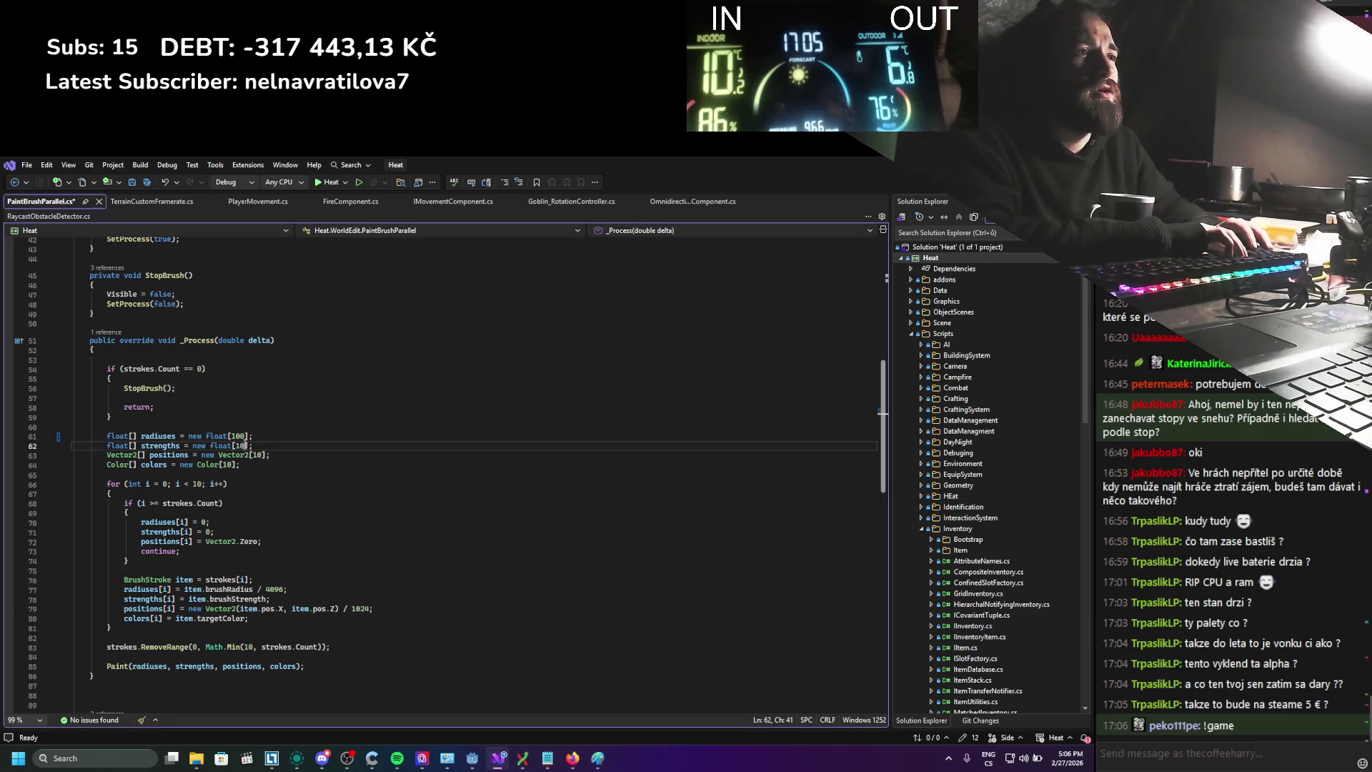
pyautogui.click(263, 454)
pyautogui.write('0')
pyautogui.click(237, 465)
pyautogui.write('0')
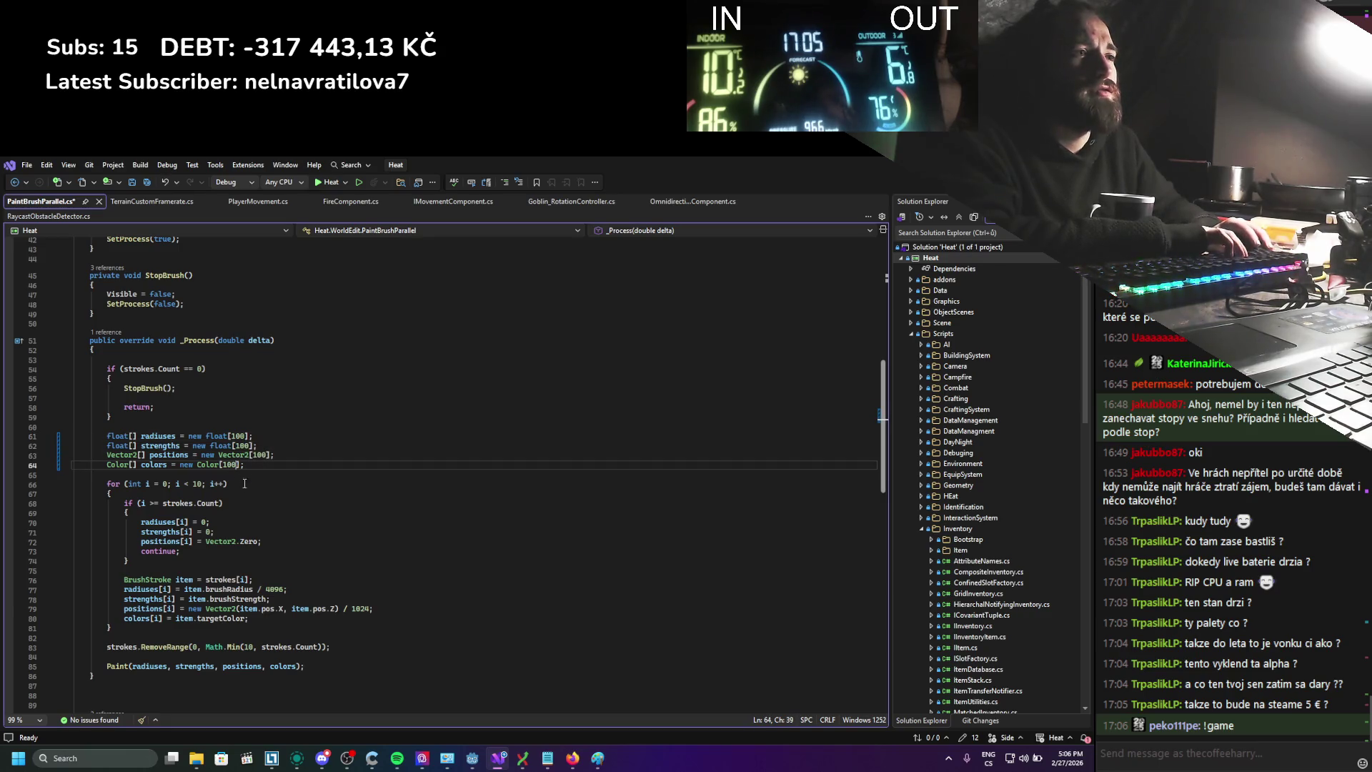
# Raise the Math.Min stroke limit on line 83 from 10 to 100
pyautogui.scroll(-2, 246, 555)
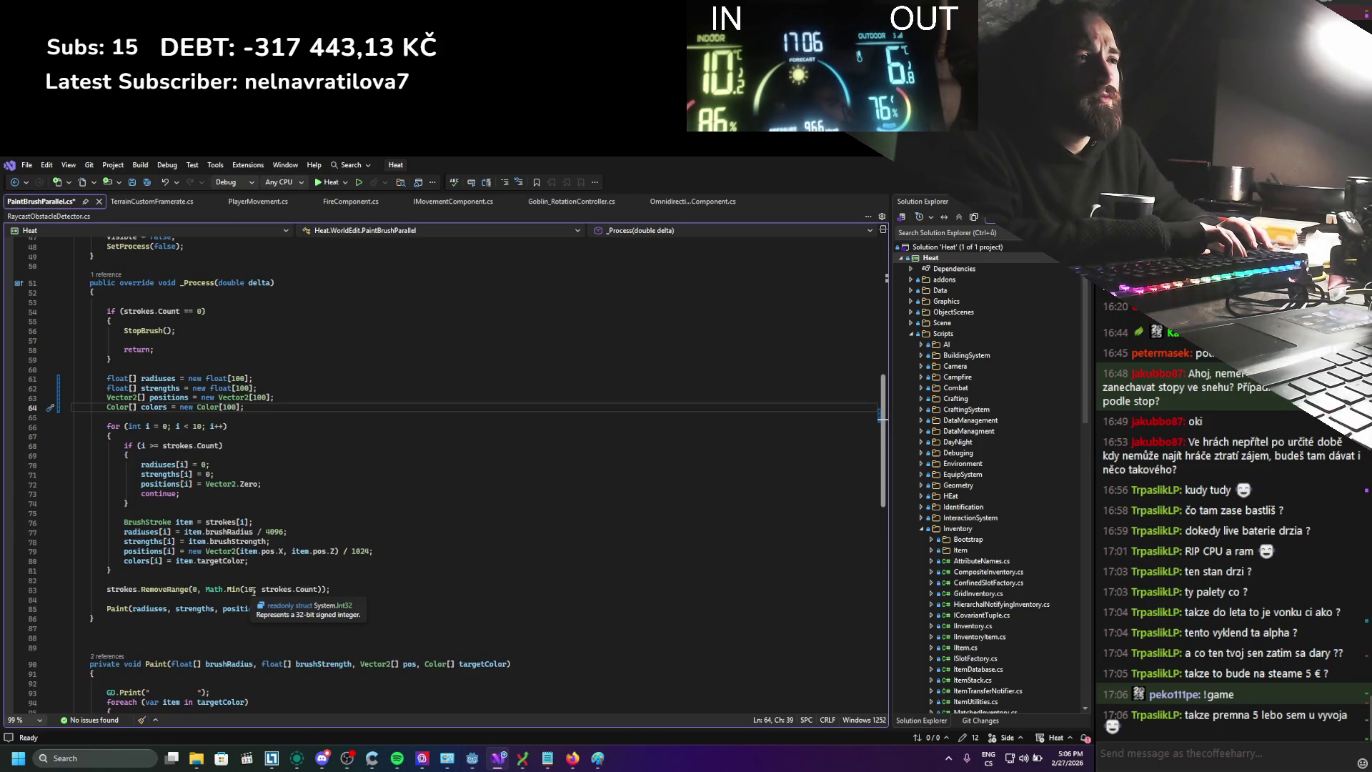
pyautogui.click(255, 589)
pyautogui.write('0')
pyautogui.scroll(-5, 283, 579)
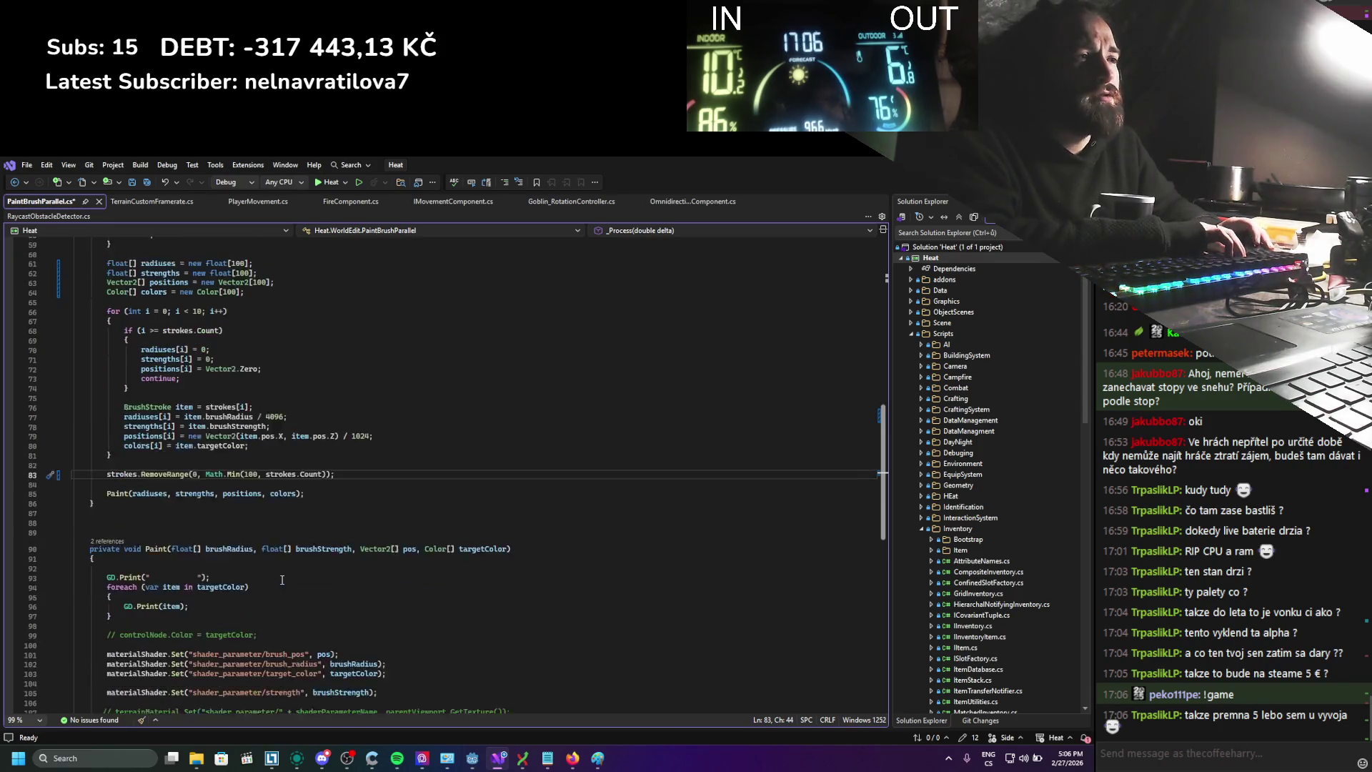
pyautogui.scroll(-4, 282, 579)
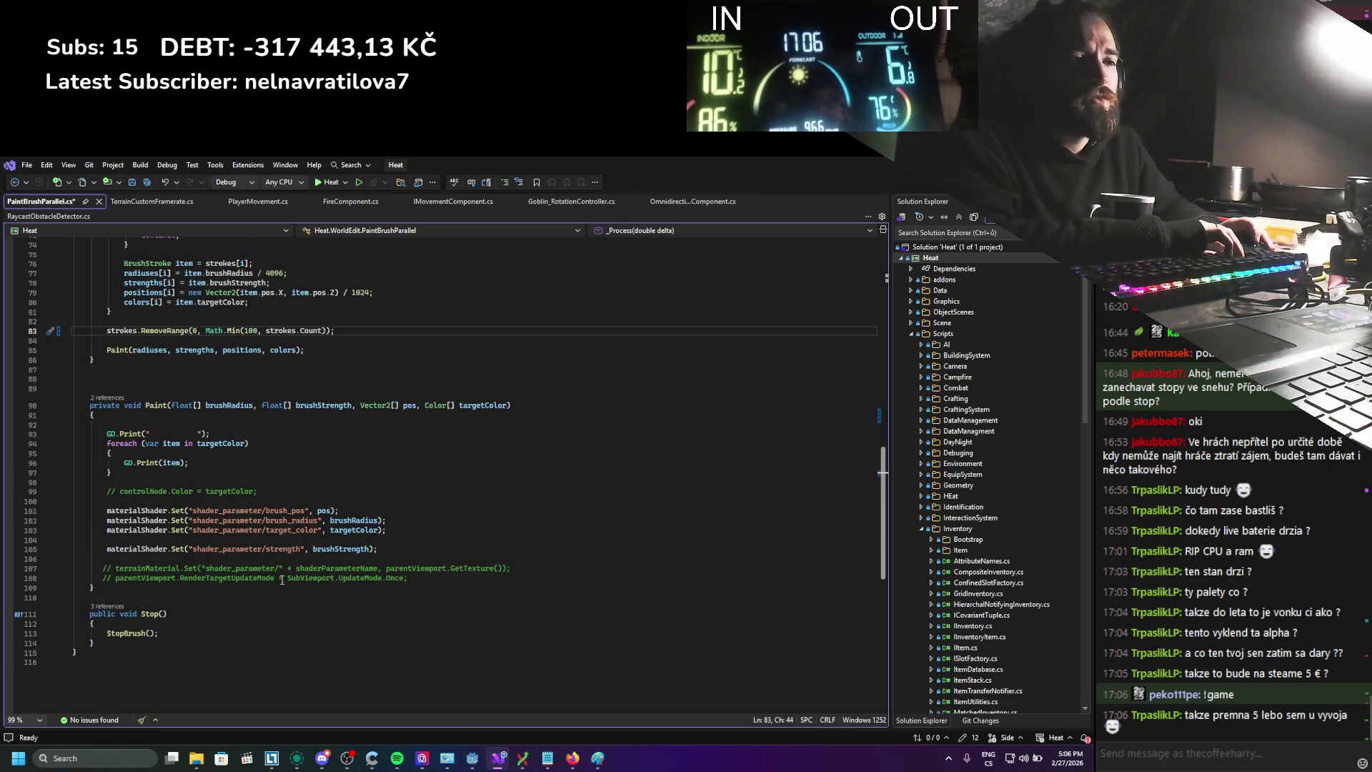
pyautogui.scroll(4, 283, 579)
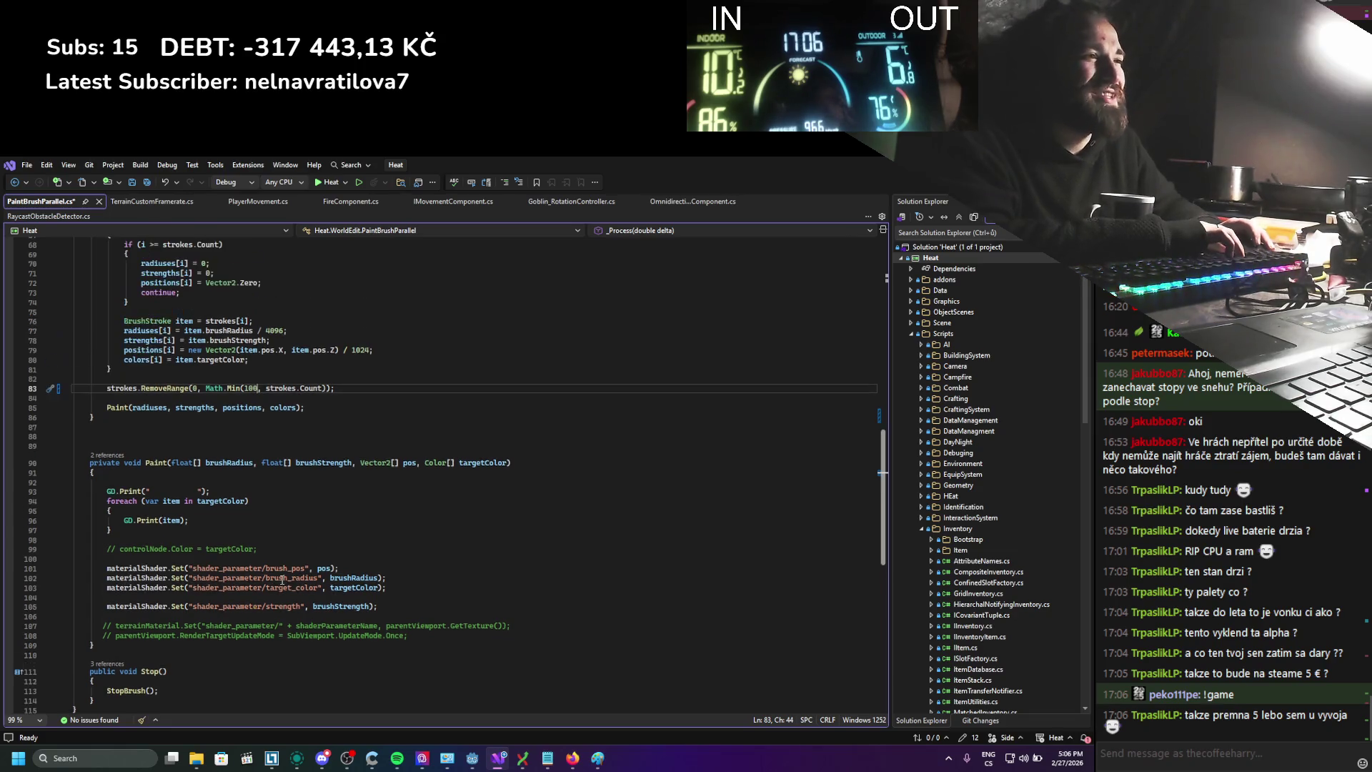
pyautogui.scroll(3, 282, 580)
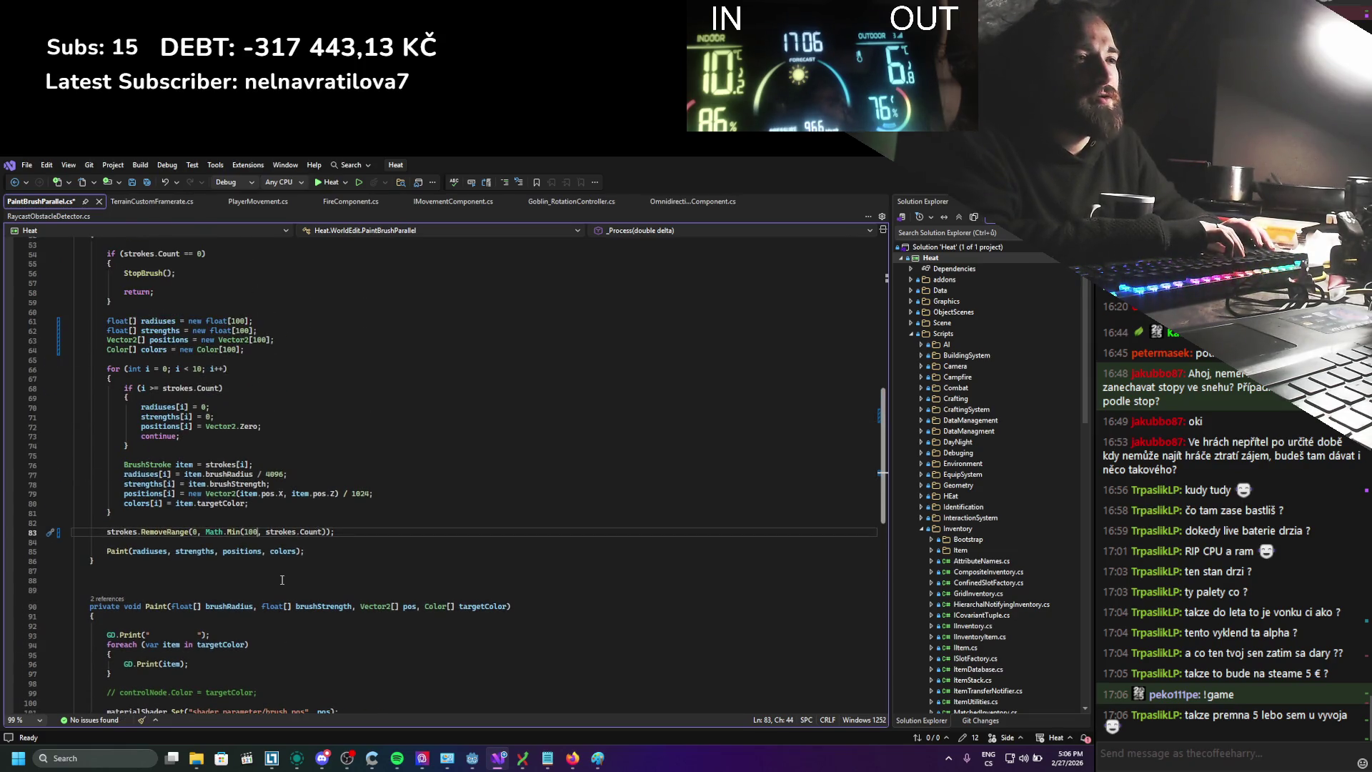
pyautogui.moveTo(132, 675); pyautogui.dragTo(97, 619)
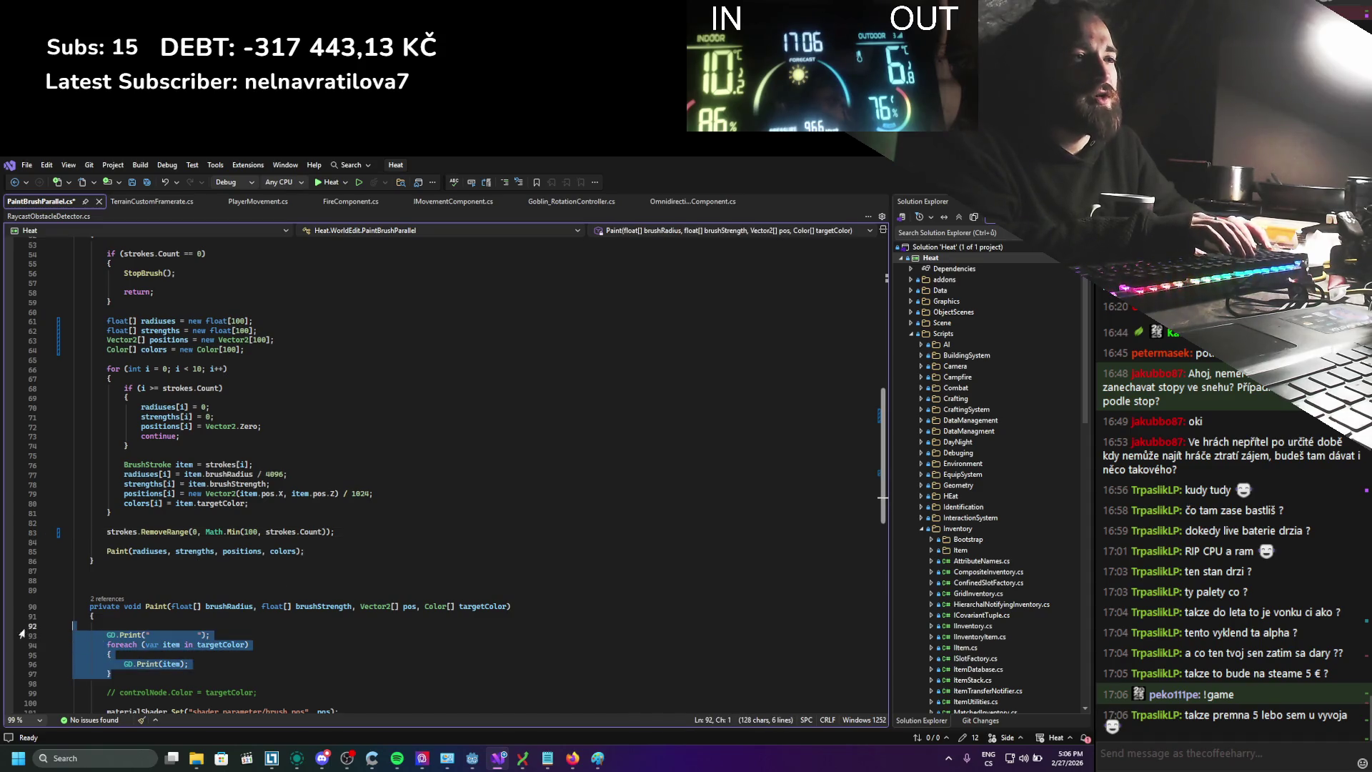
# Delete the debug print block, raise the 100 limits to 1000, and save
pyautogui.press('Delete')
pyautogui.scroll(2, 403, 582)
pyautogui.press('Tab')
pyautogui.write('0')
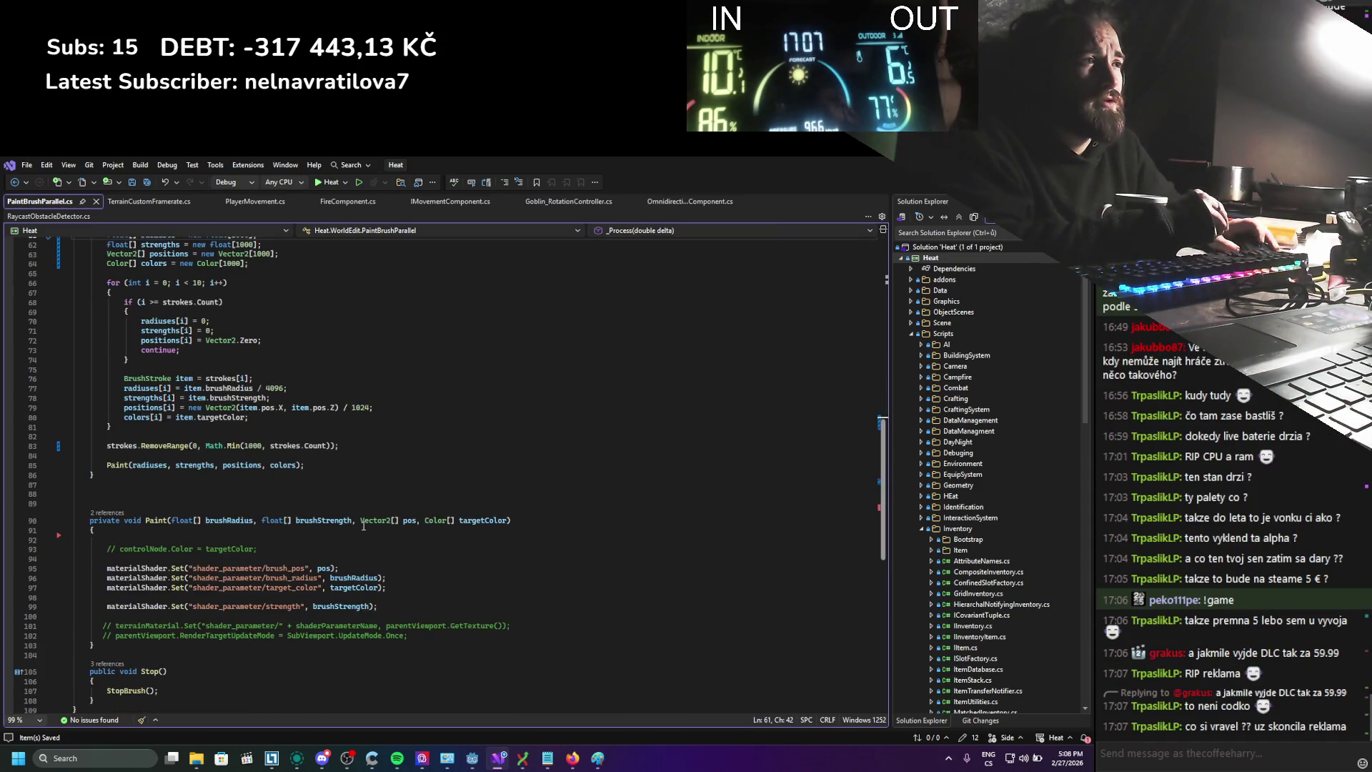
pyautogui.hotkey('ctrl', 's')
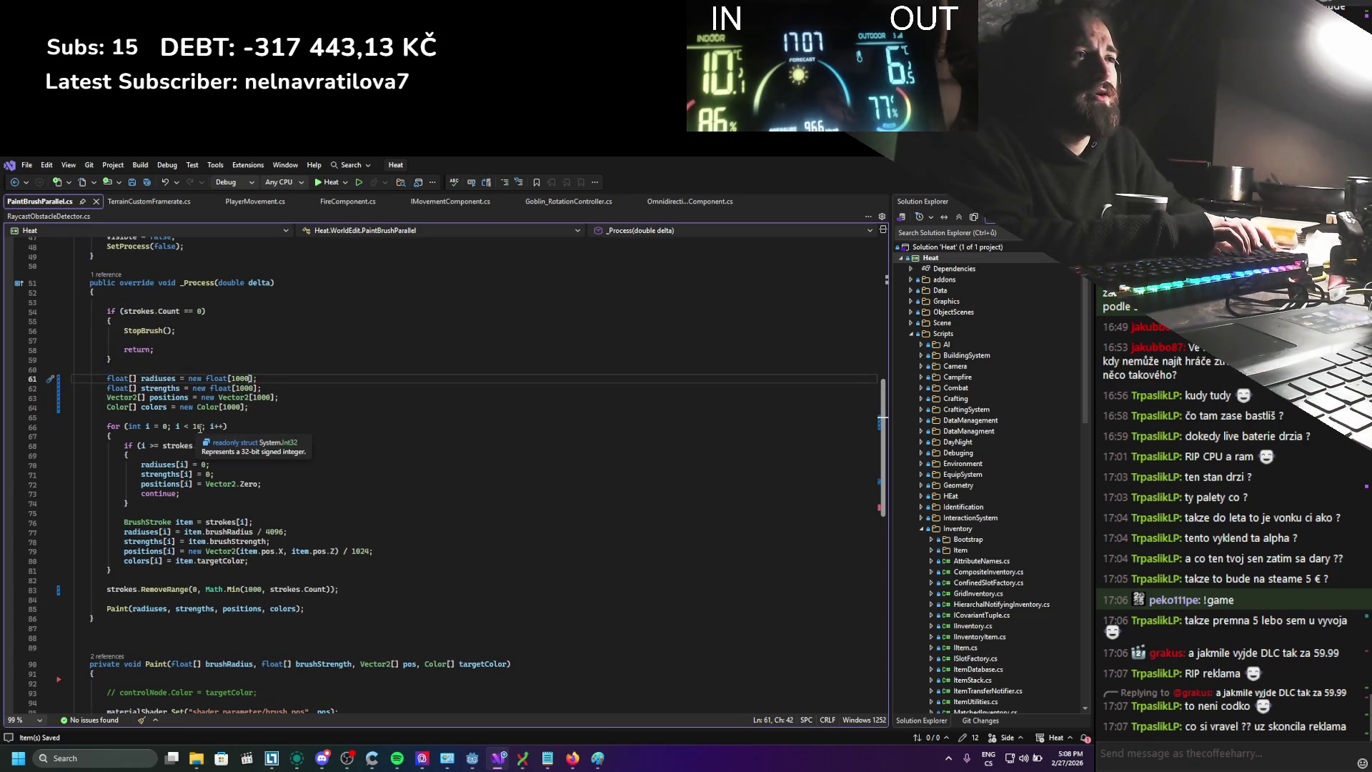
# Set the for-loop bound on line 66 to 1000, save, and review the _Process and Paint code
pyautogui.click(204, 426)
pyautogui.write('000')
pyautogui.hotkey('ctrl', 's')
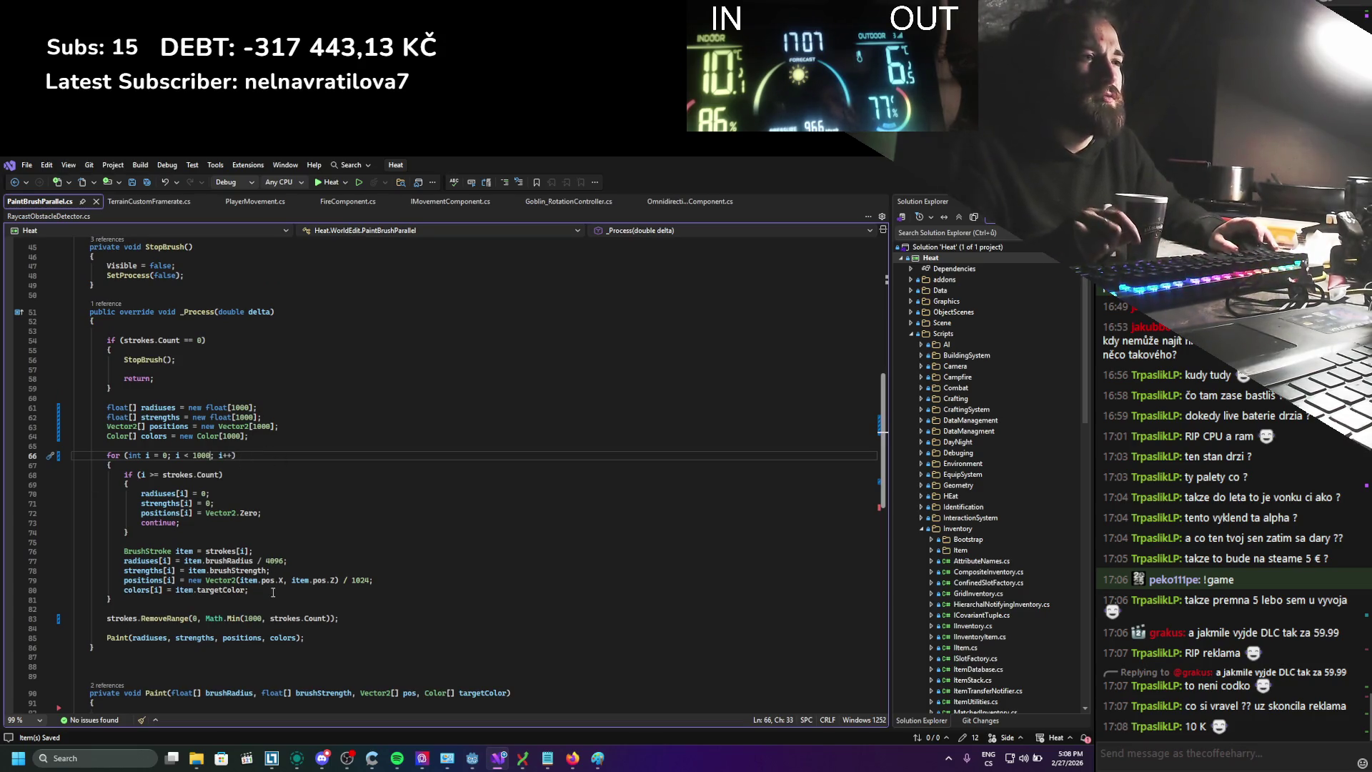
pyautogui.scroll(8, 264, 540)
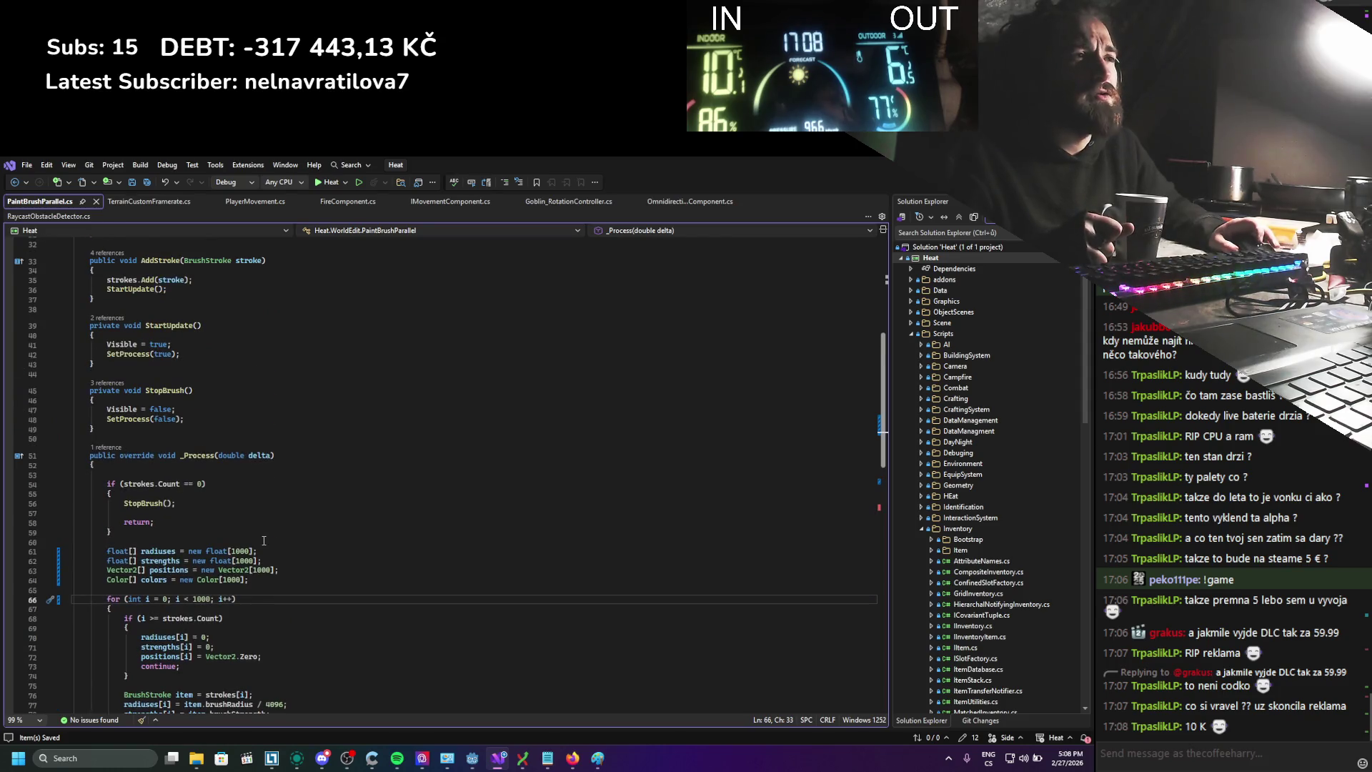
pyautogui.scroll(-8, 264, 541)
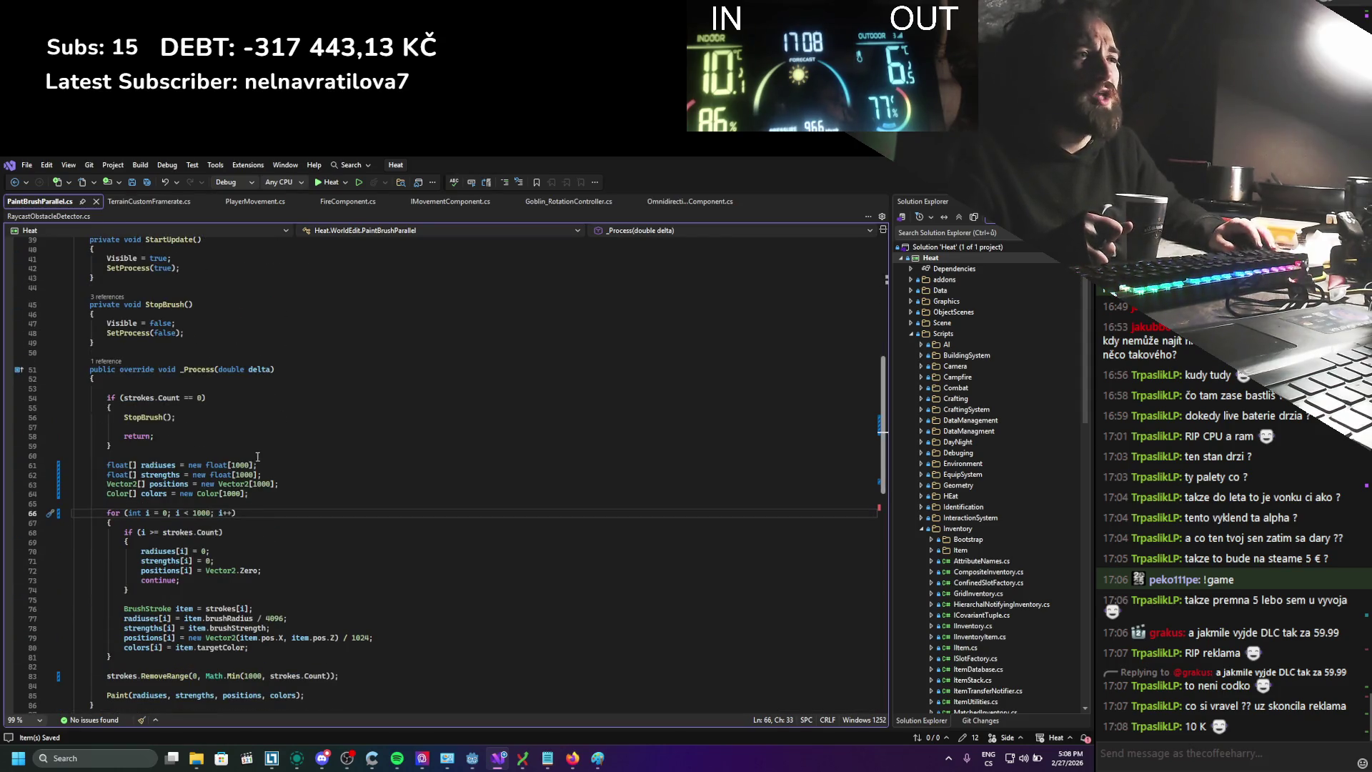
pyautogui.scroll(-7, 305, 617)
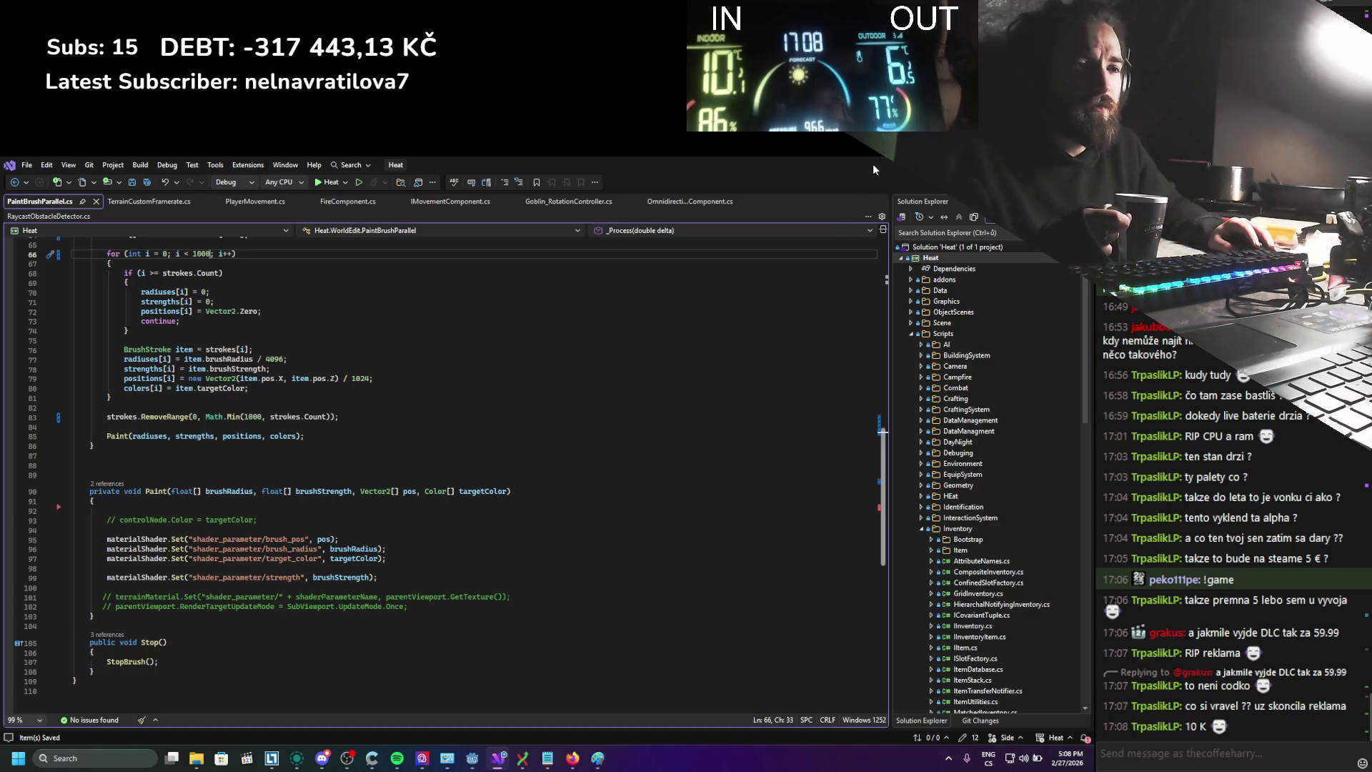
pyautogui.hotkey('alt', 'Tab')
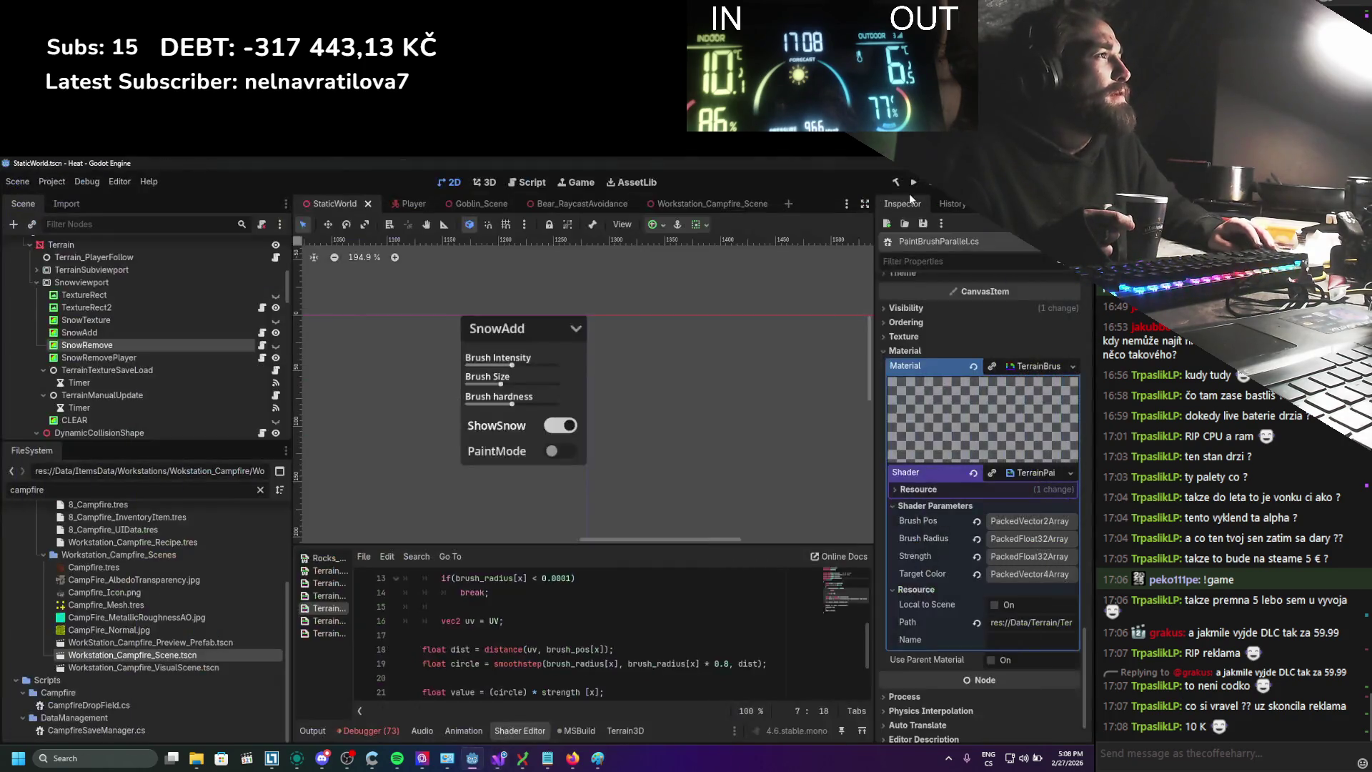
pyautogui.click(914, 184)
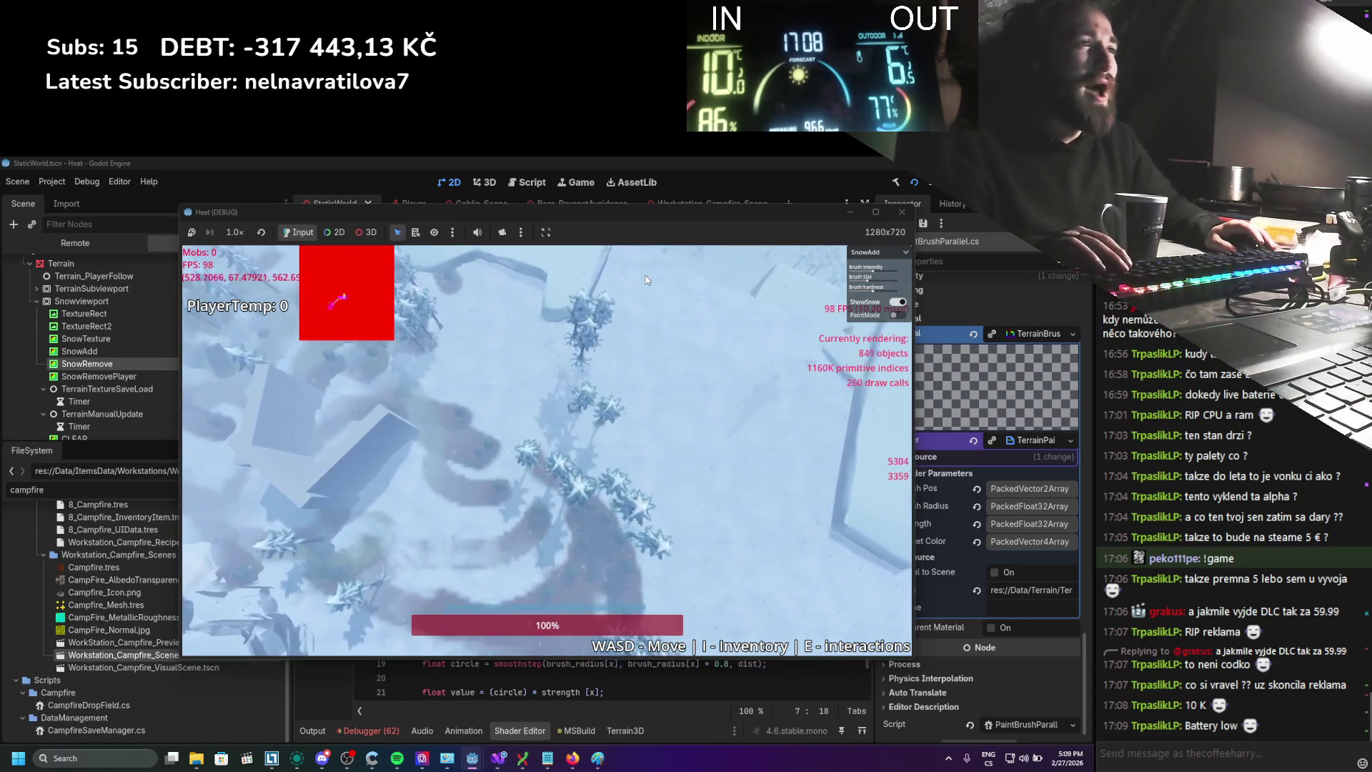
pyautogui.press('w')
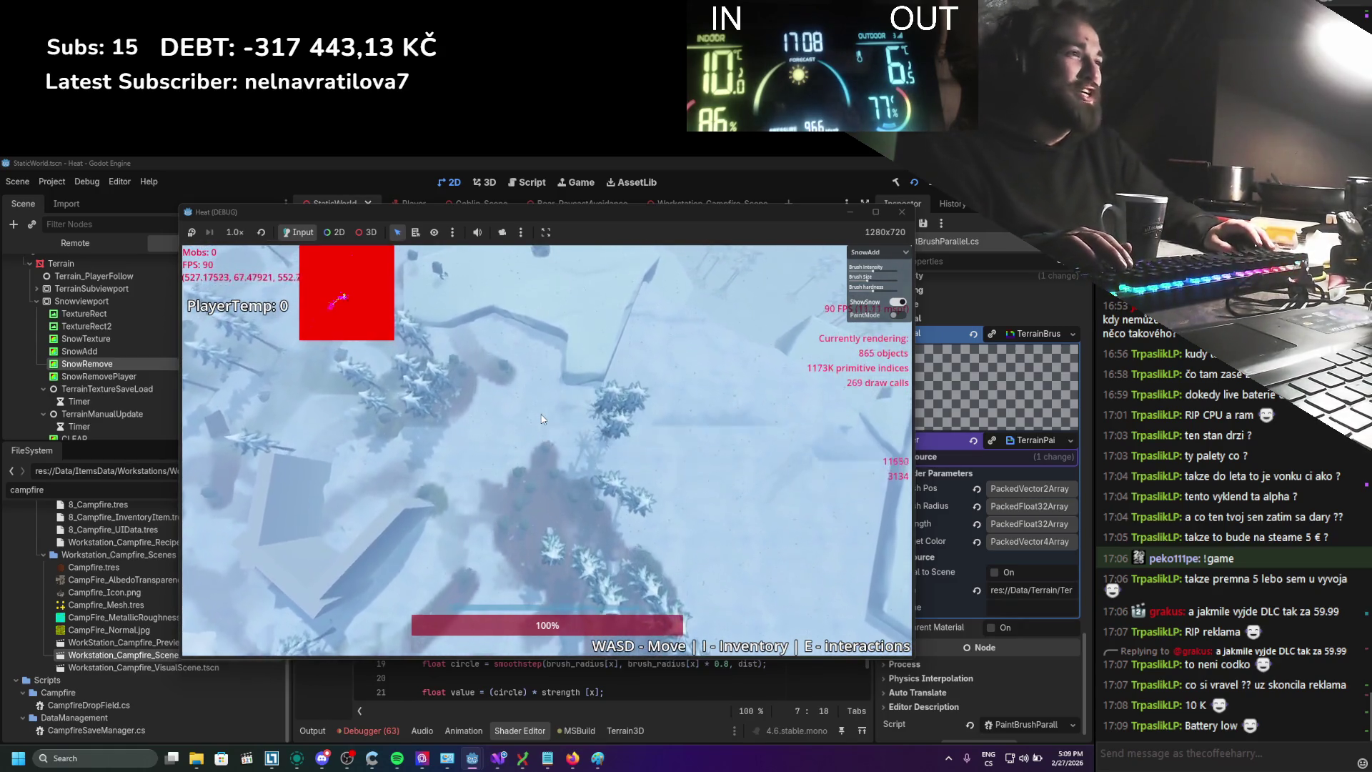
pyautogui.press('s')
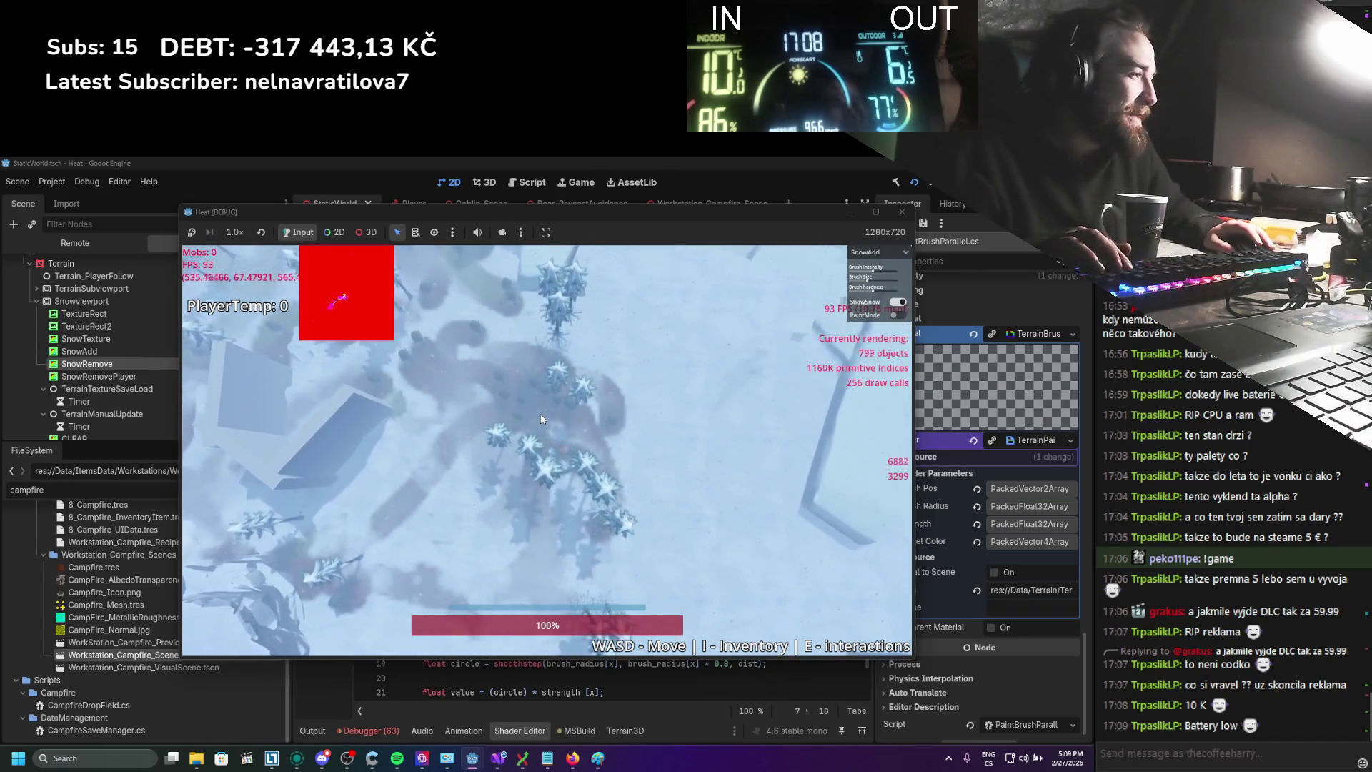
pyautogui.press('s')
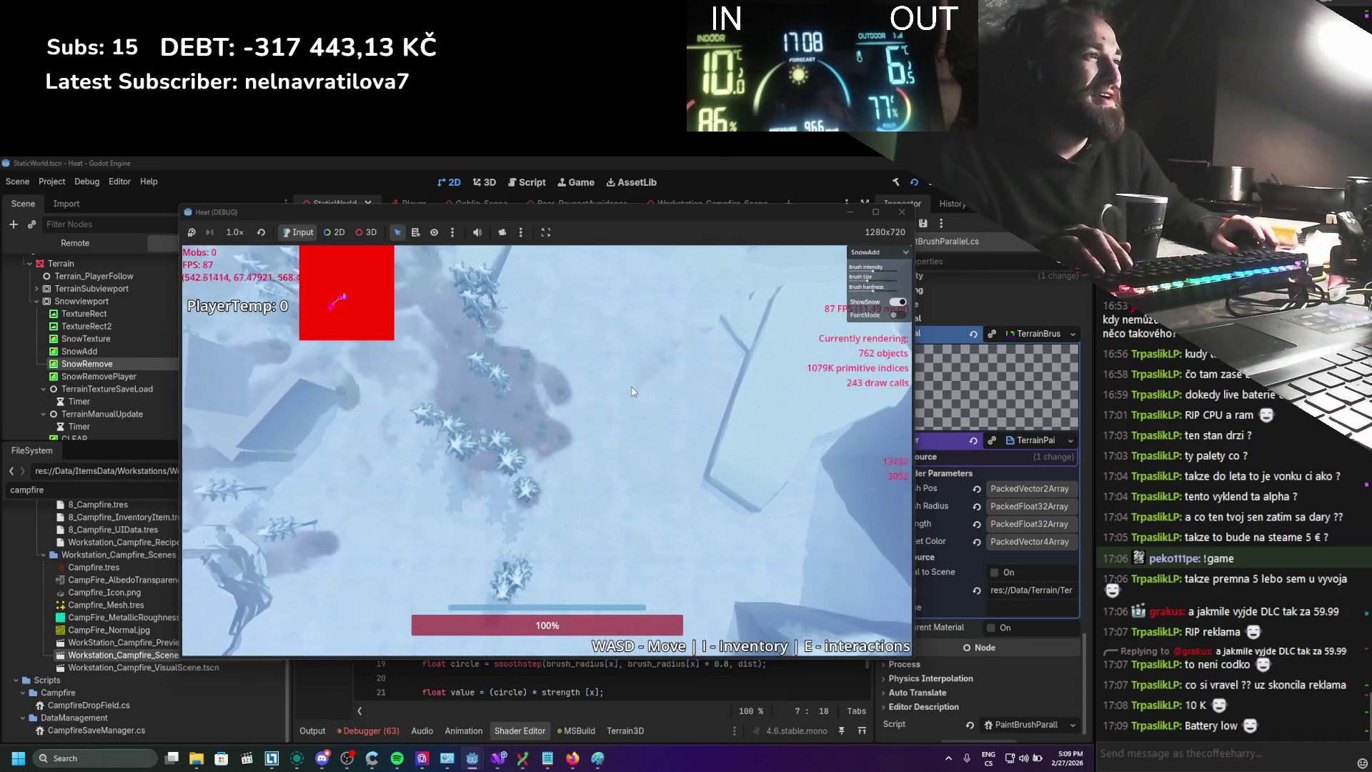
pyautogui.press('a')
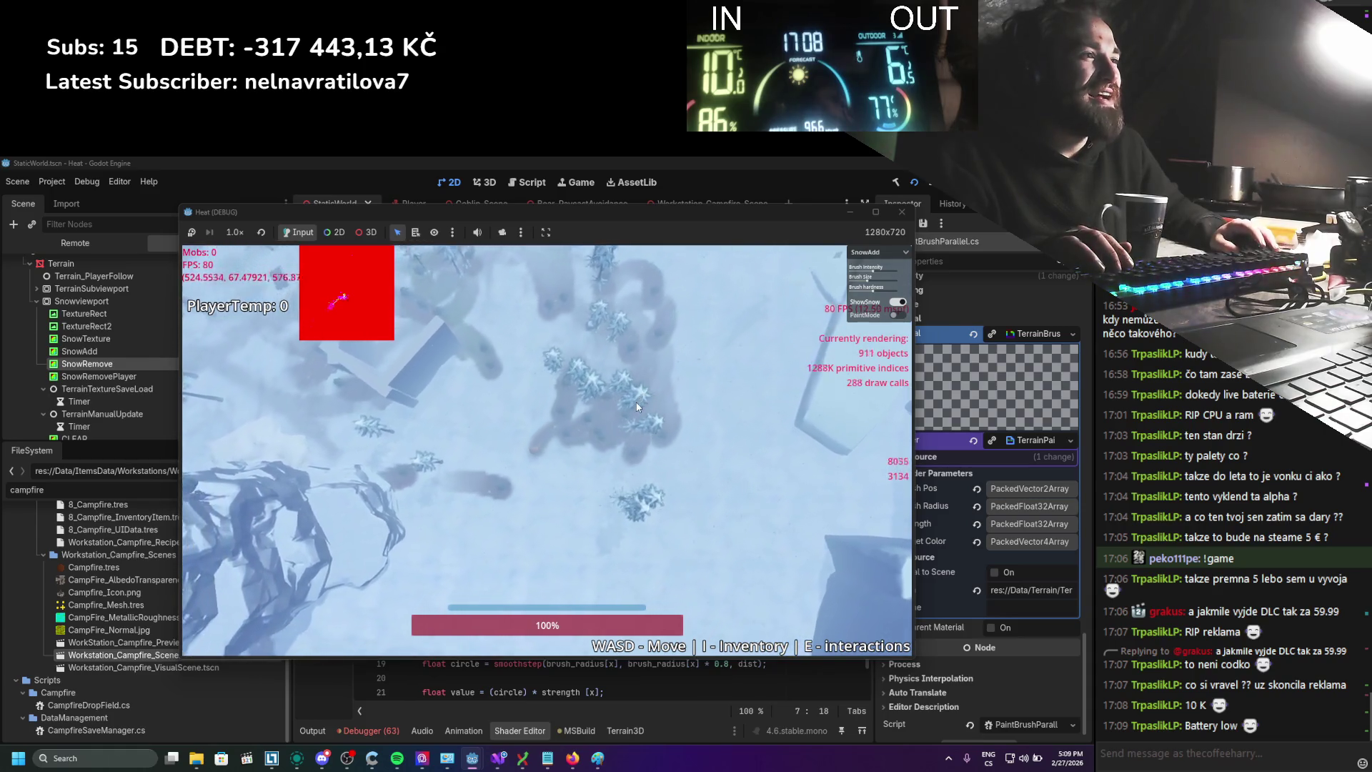
pyautogui.press('a')
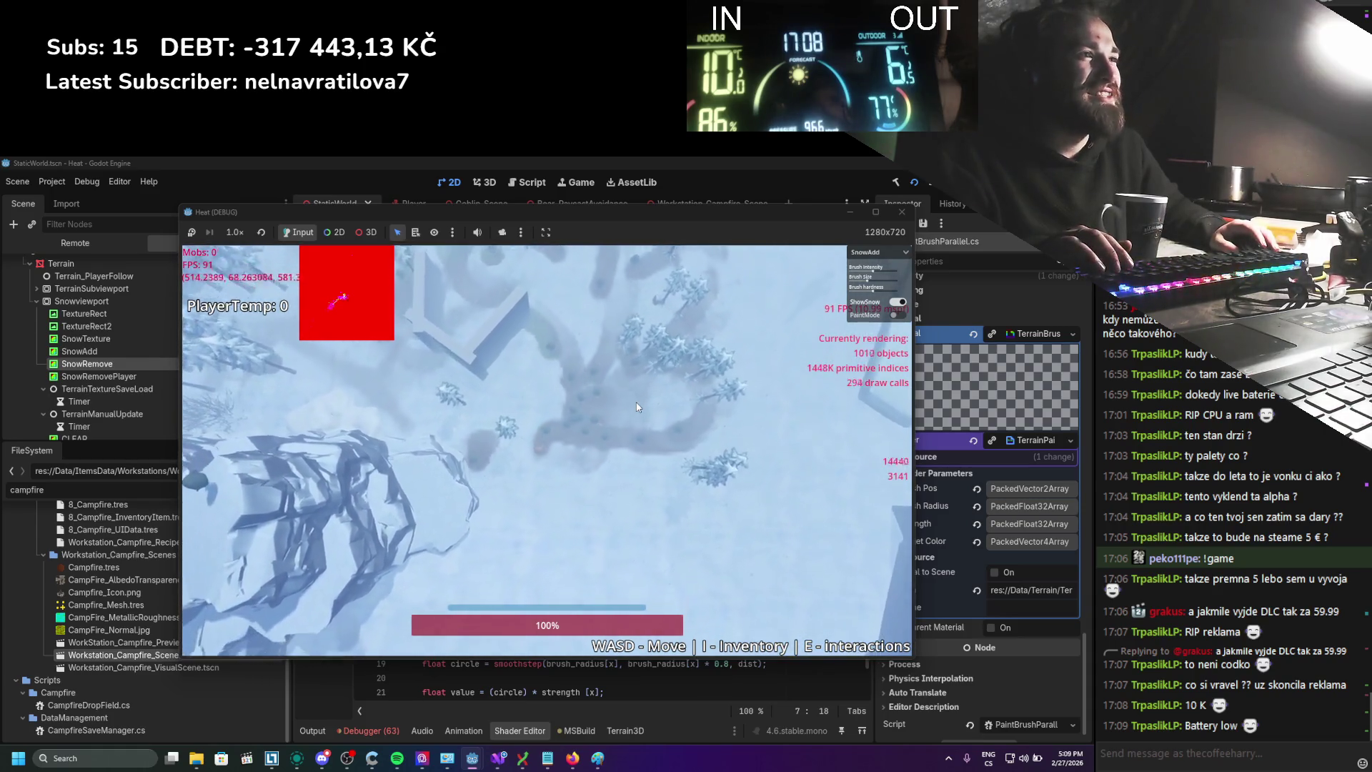
pyautogui.press('w')
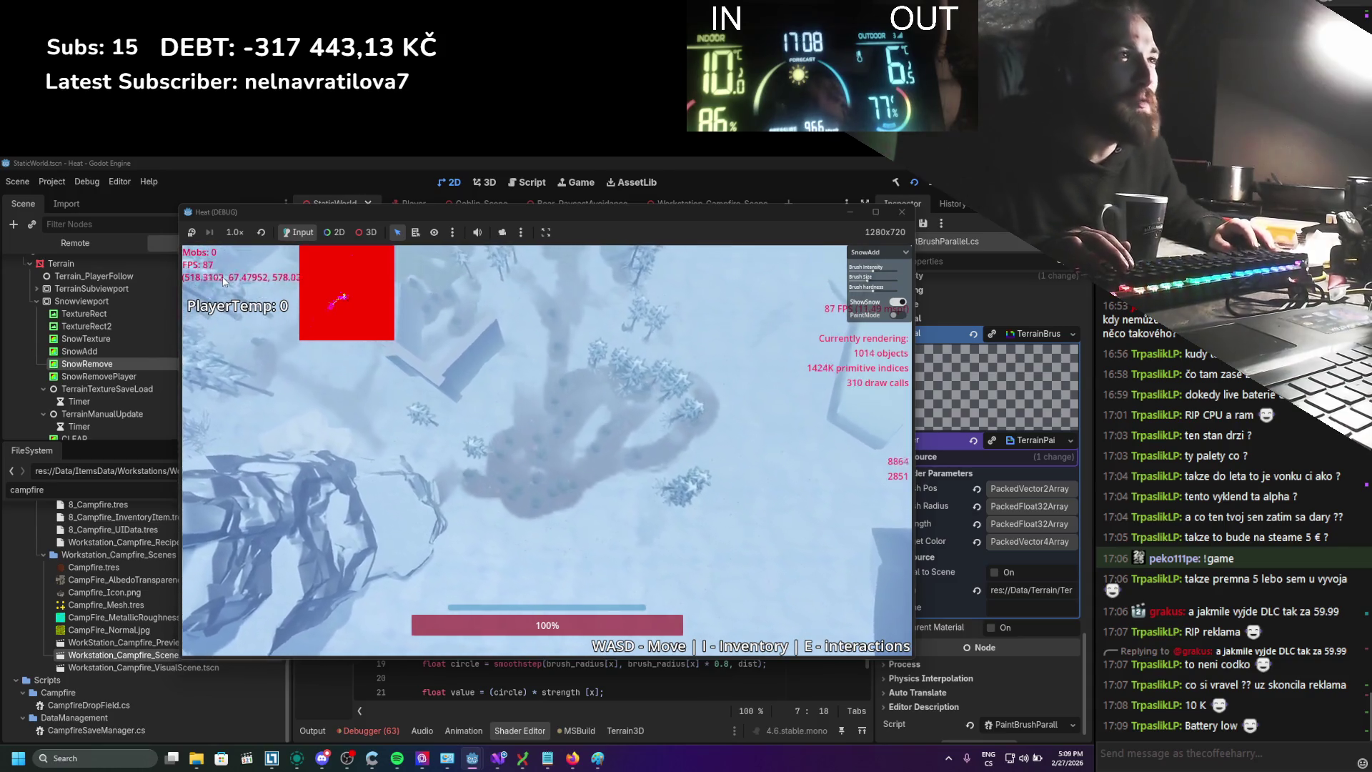
pyautogui.press('d')
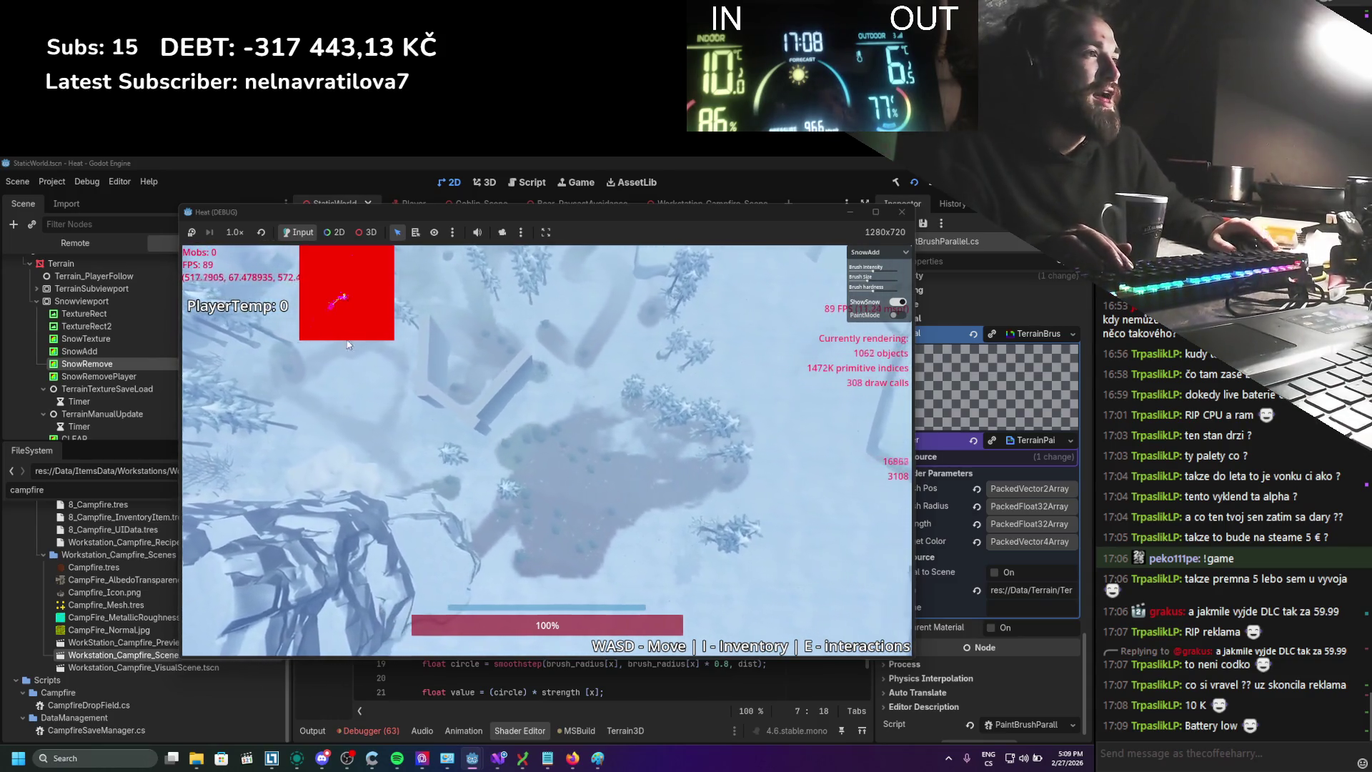
pyautogui.press('s')
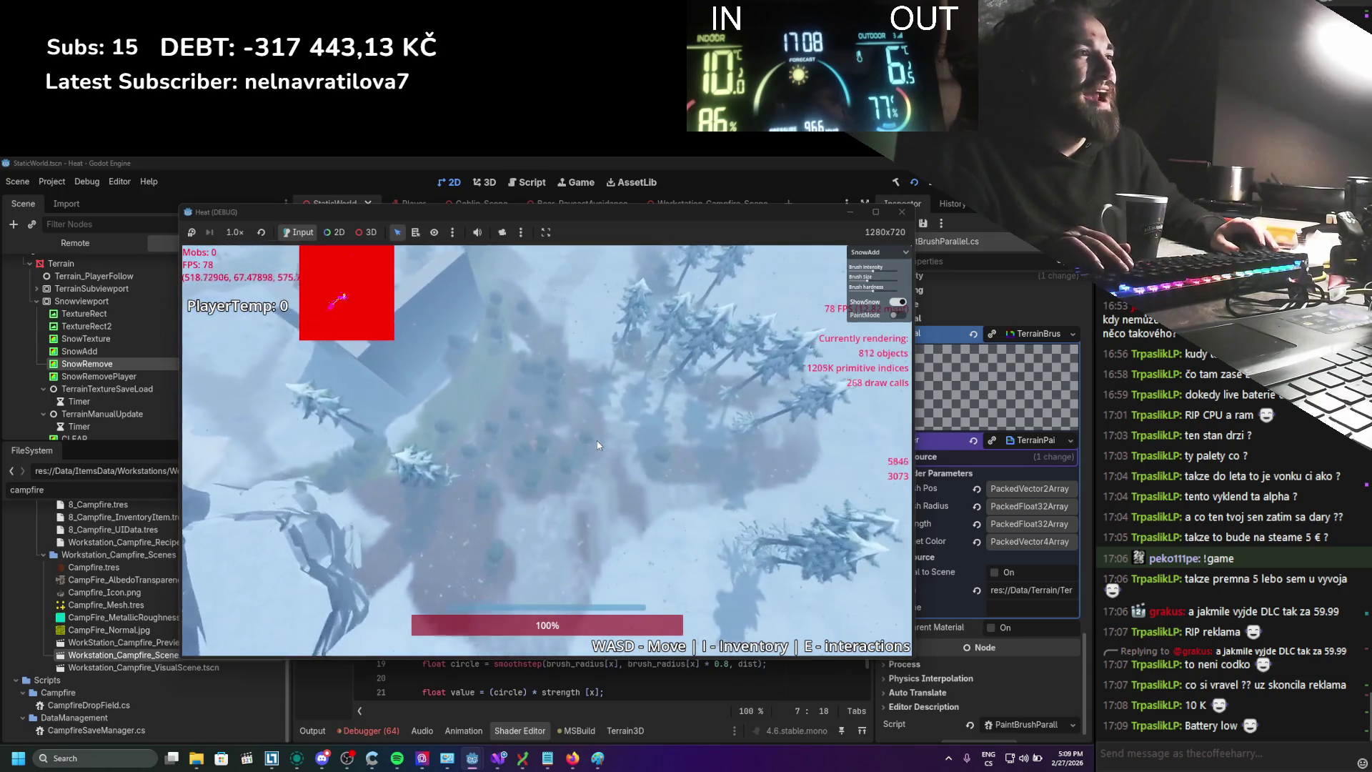
pyautogui.press('s')
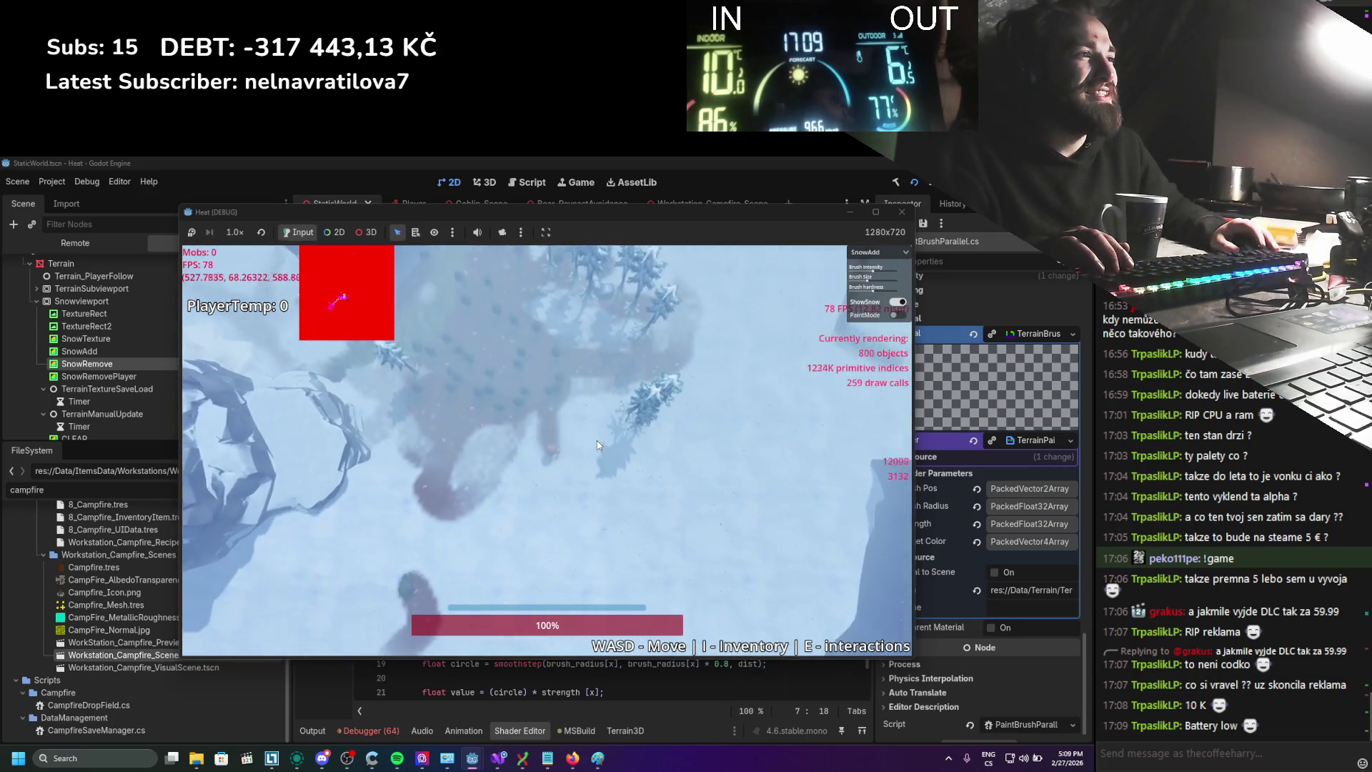
pyautogui.press('F8')
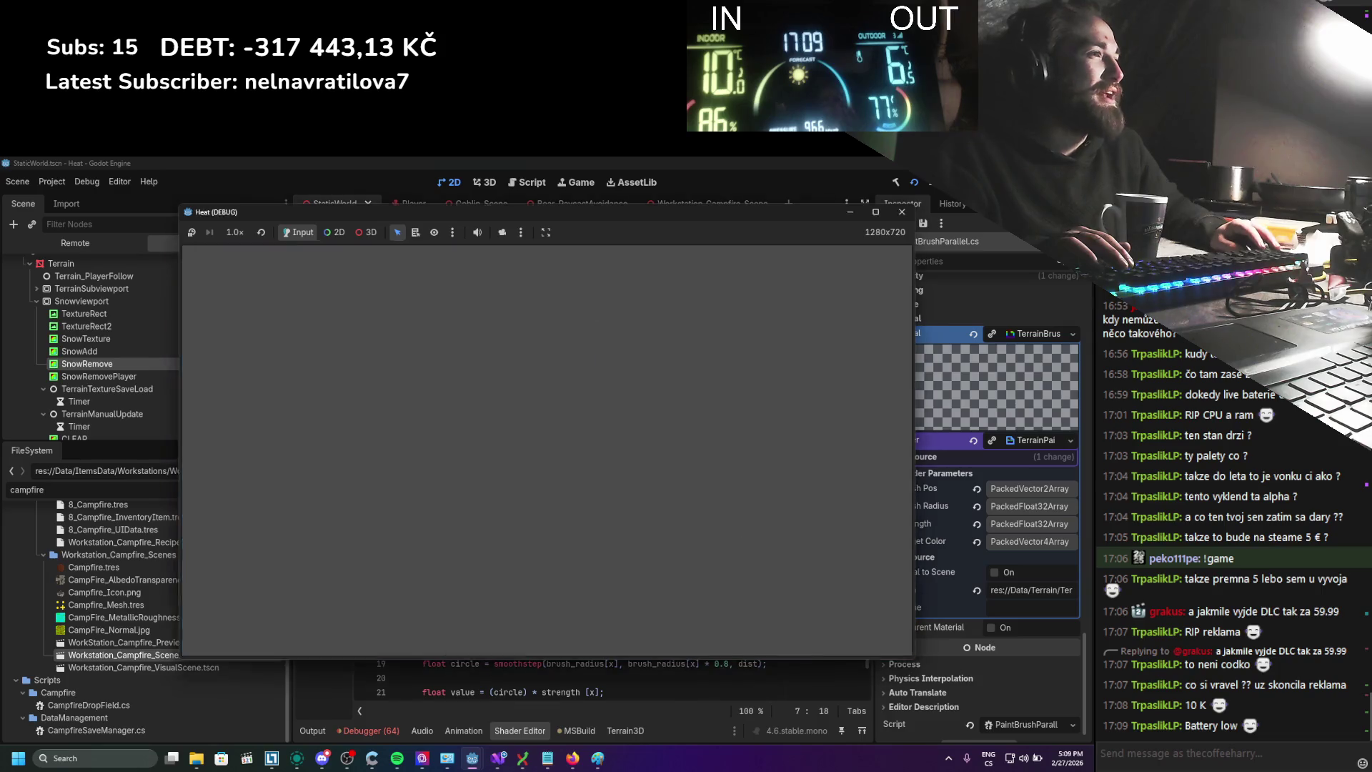
pyautogui.click(498, 759)
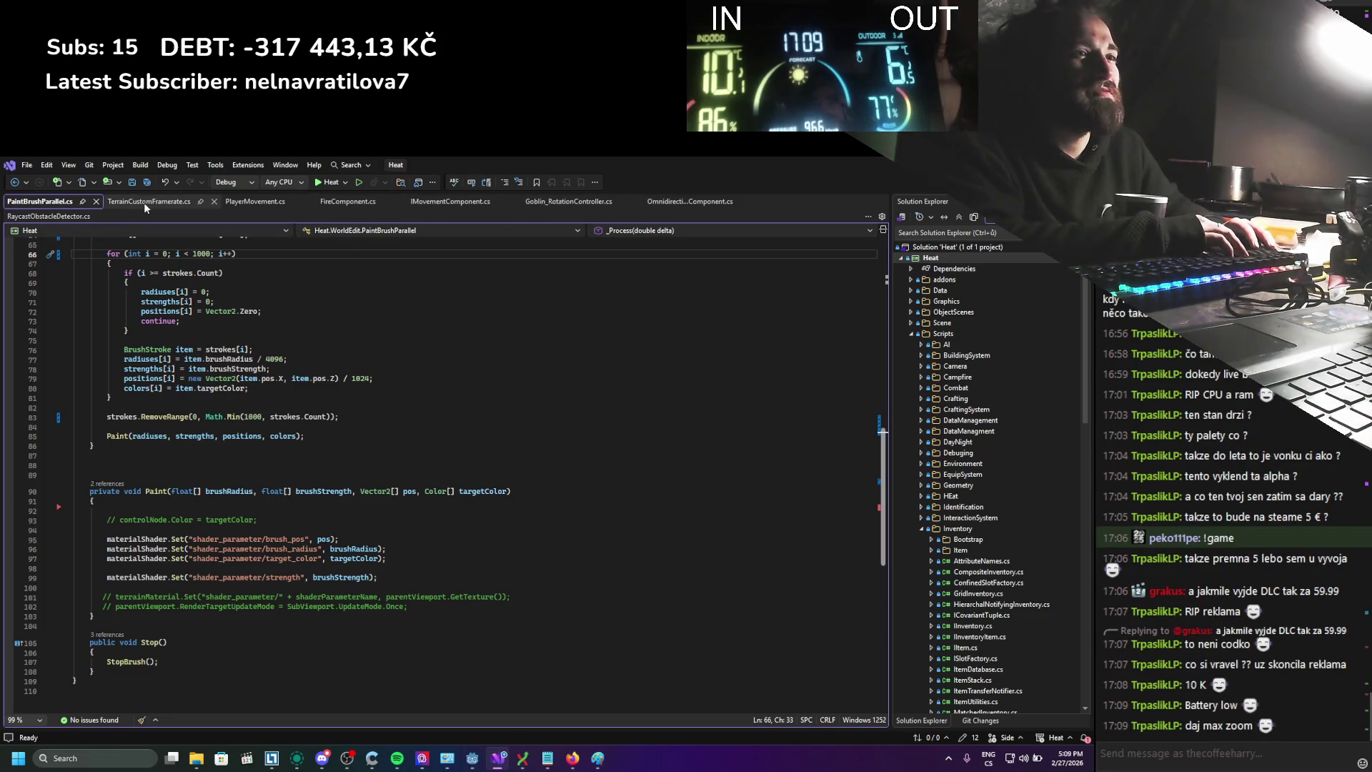
# In OmnidirectionalMovementComponent.cs, change the goblins' BrushStroke to radius 4 and strength 0.02f, then save
pyautogui.click(684, 204)
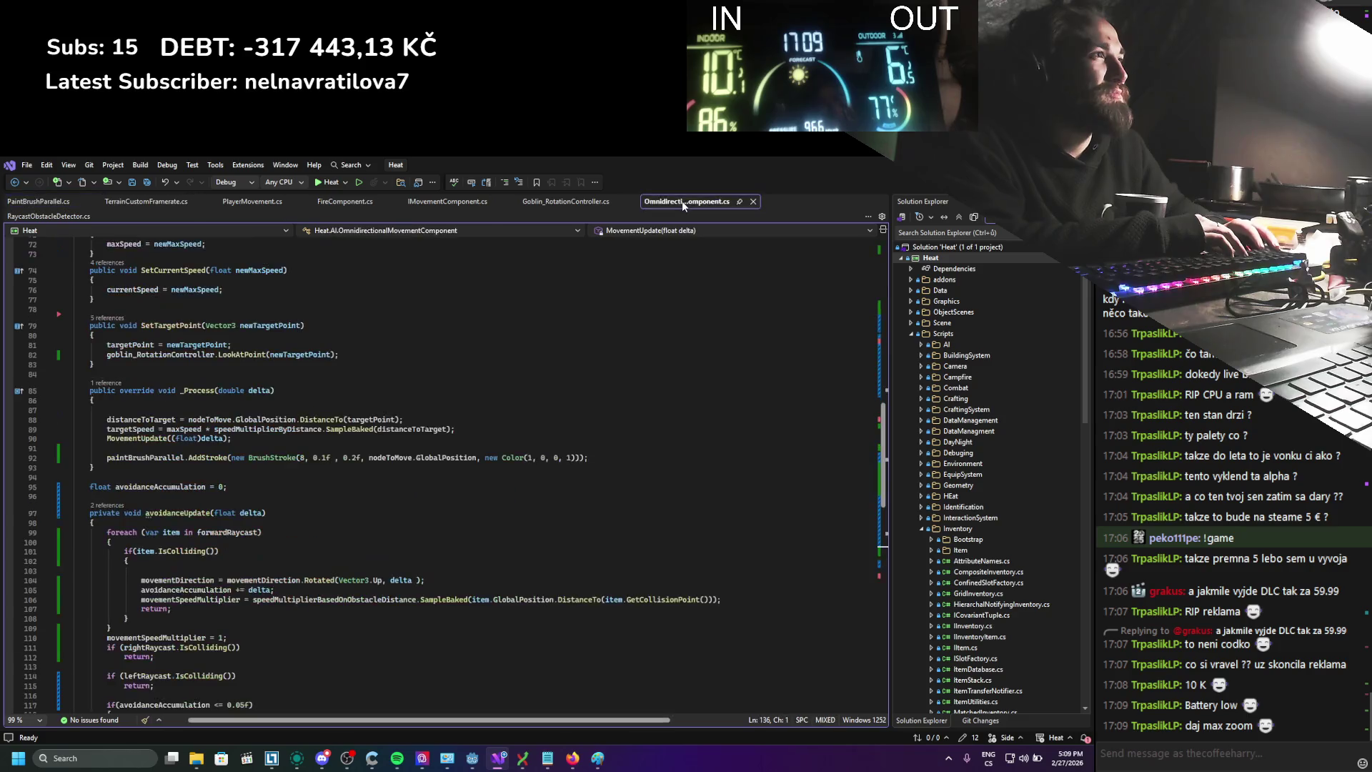
pyautogui.click(308, 459)
pyautogui.press('BackSpace')
pyautogui.write('4')
pyautogui.moveTo(327, 458); pyautogui.dragTo(323, 458)
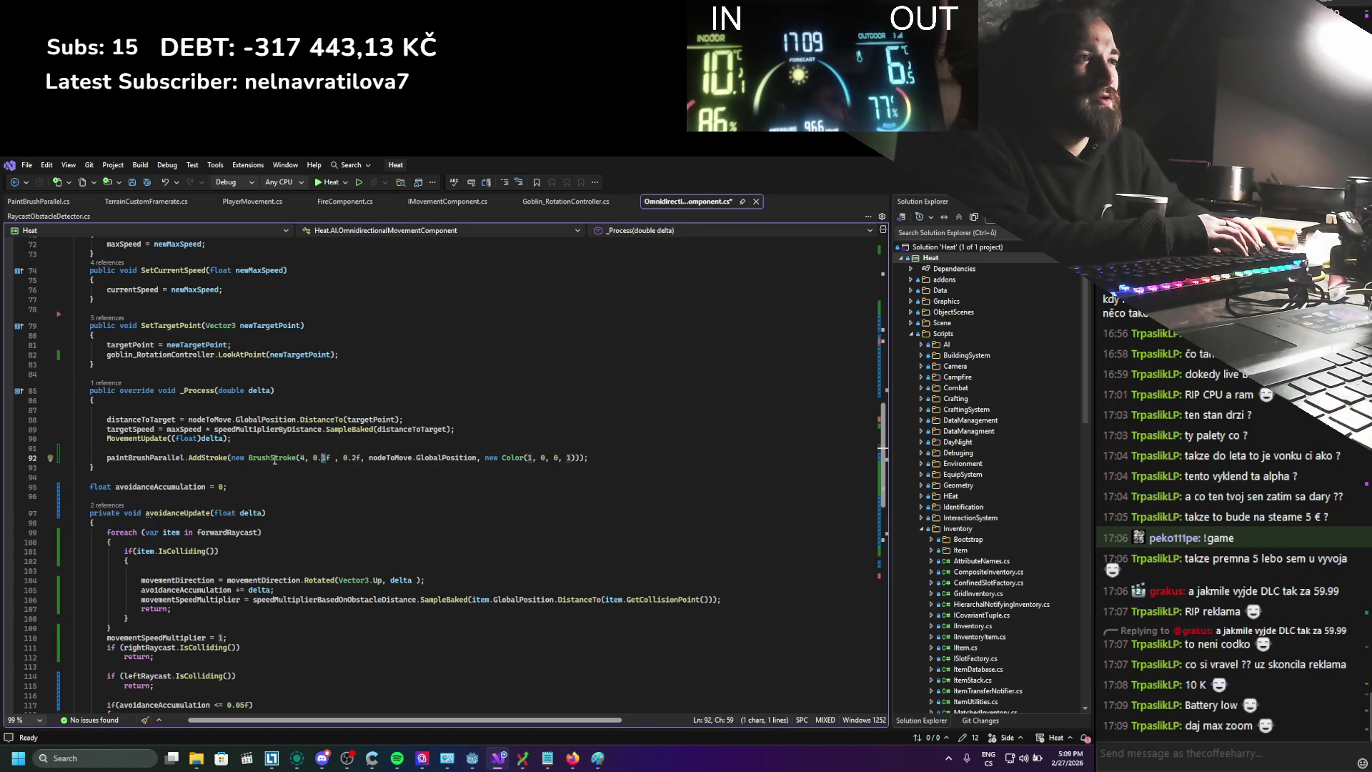
pyautogui.press('Down')
pyautogui.press('Down')
pyautogui.press('Down')
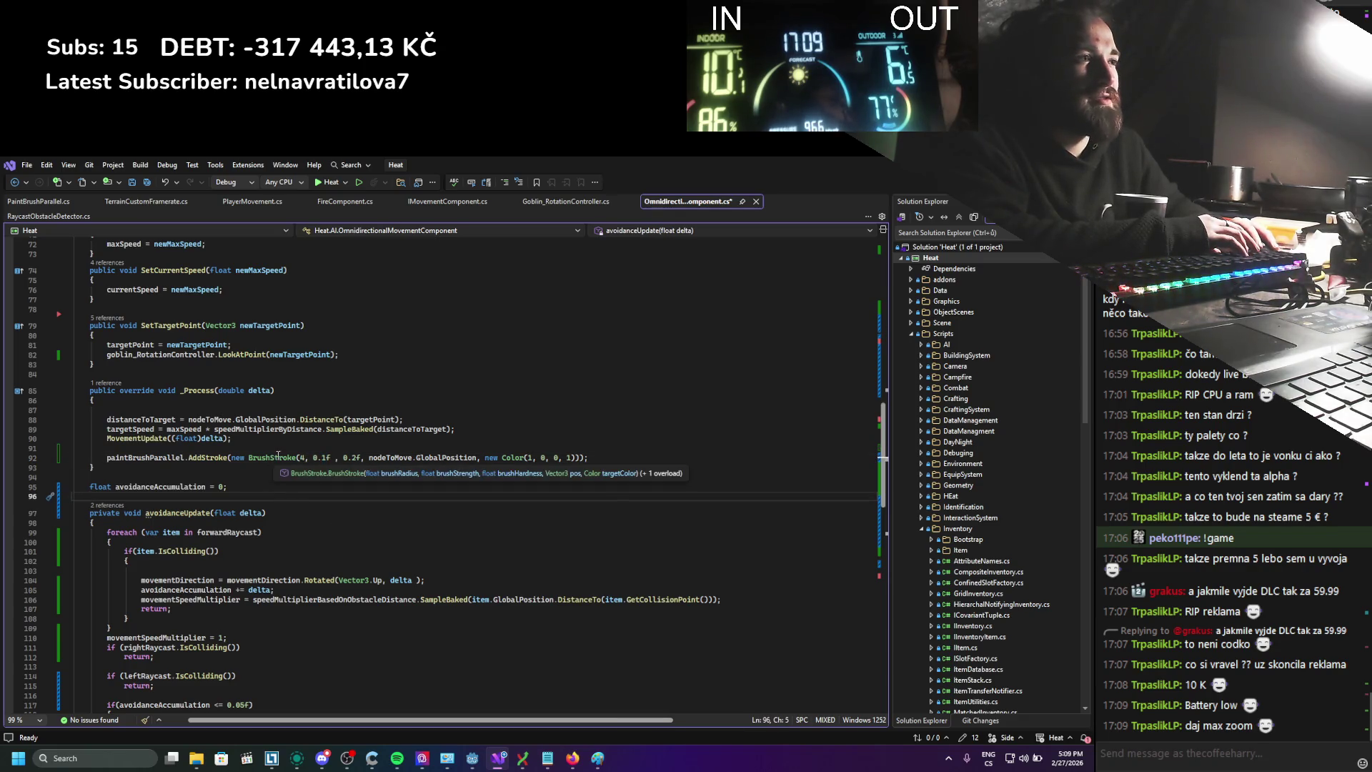
pyautogui.click(327, 464)
pyautogui.press('BackSpace')
pyautogui.write('02')
pyautogui.hotkey('ctrl', 's')
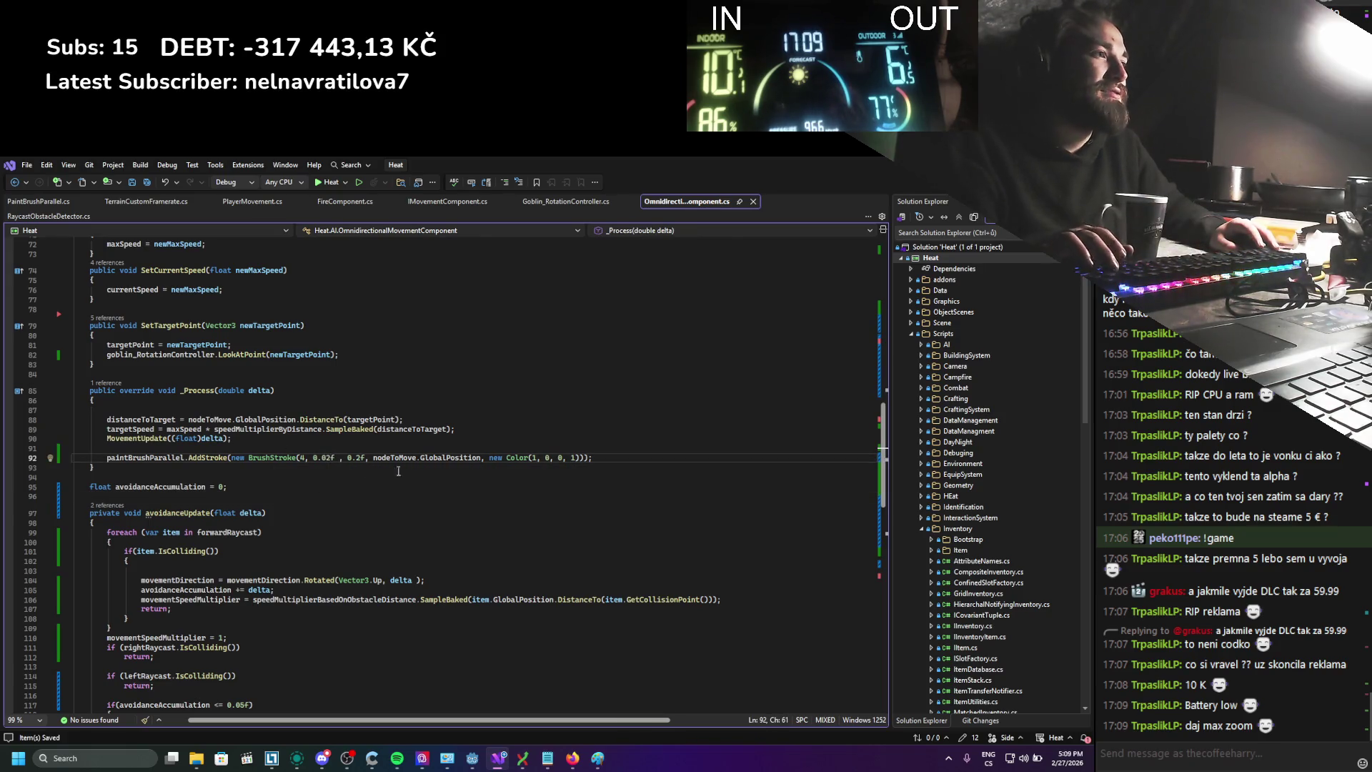
pyautogui.hotkey('alt', 'Tab')
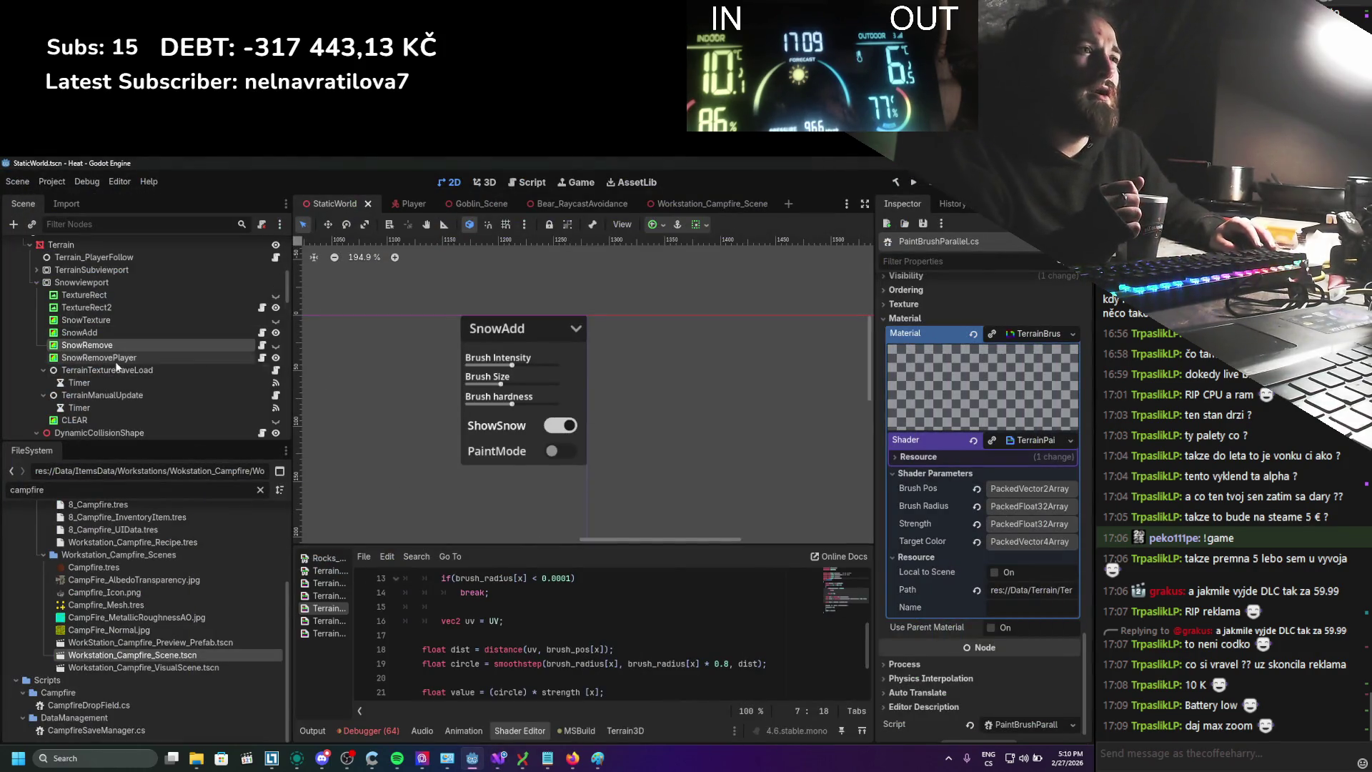
# Give SnowRemovePlayer a Brush Radius of 0.3 and Strength of 0.02, save, and run the project
pyautogui.press('Down')
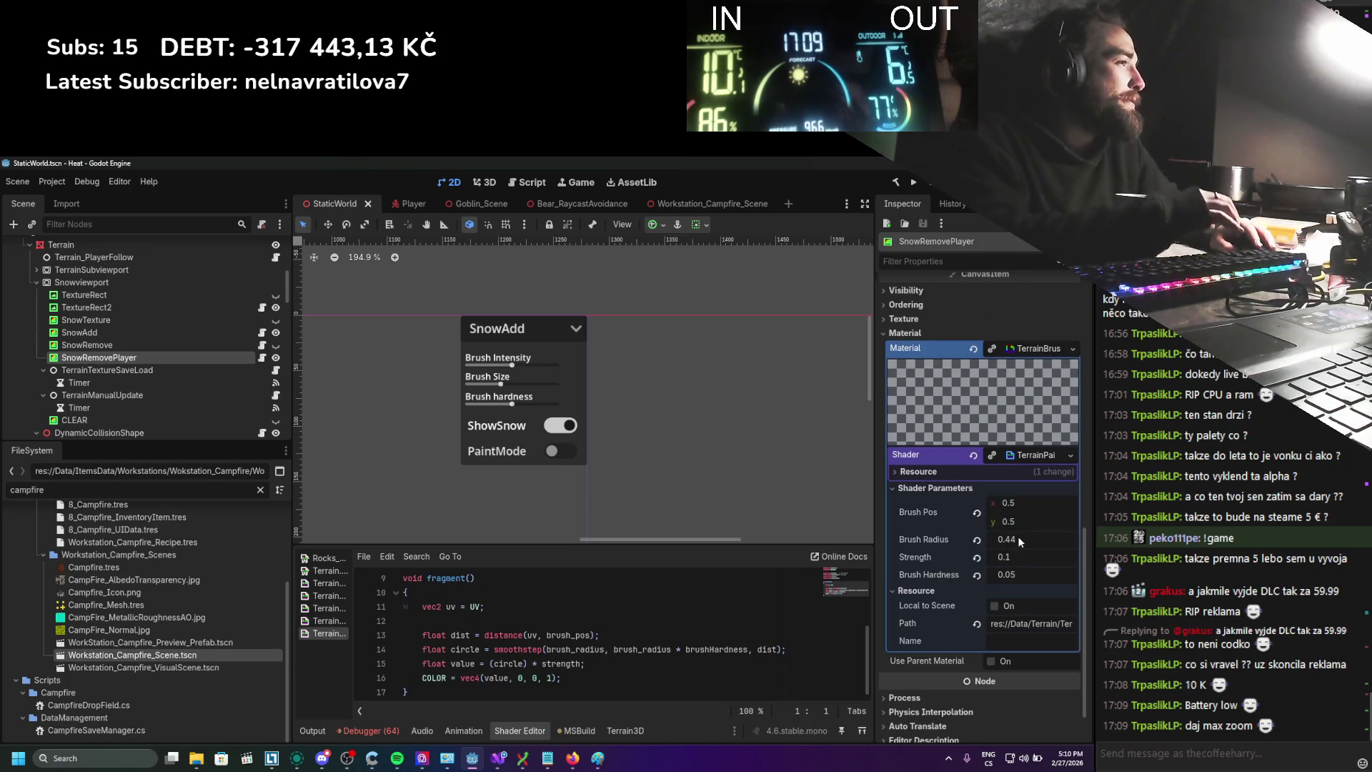
pyautogui.click(1026, 542)
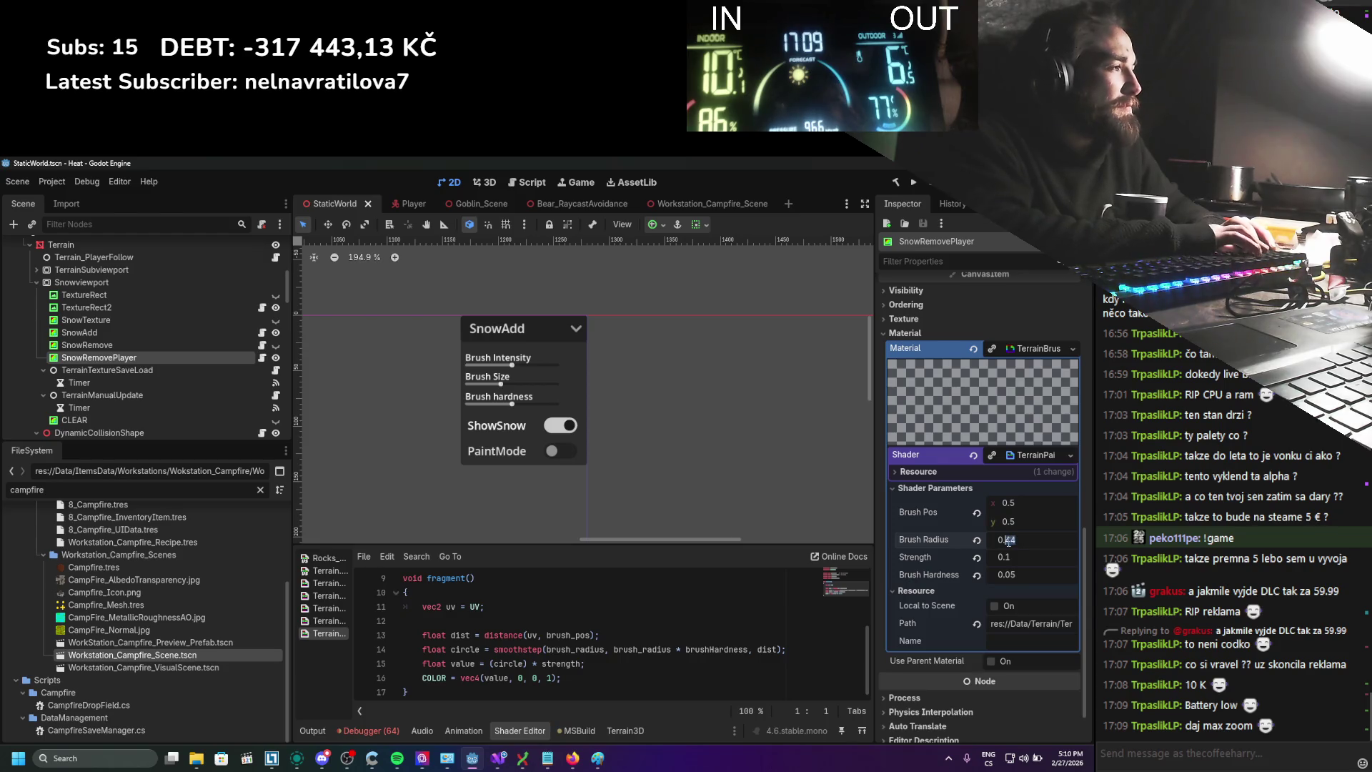
pyautogui.write('0.3')
pyautogui.press('Return')
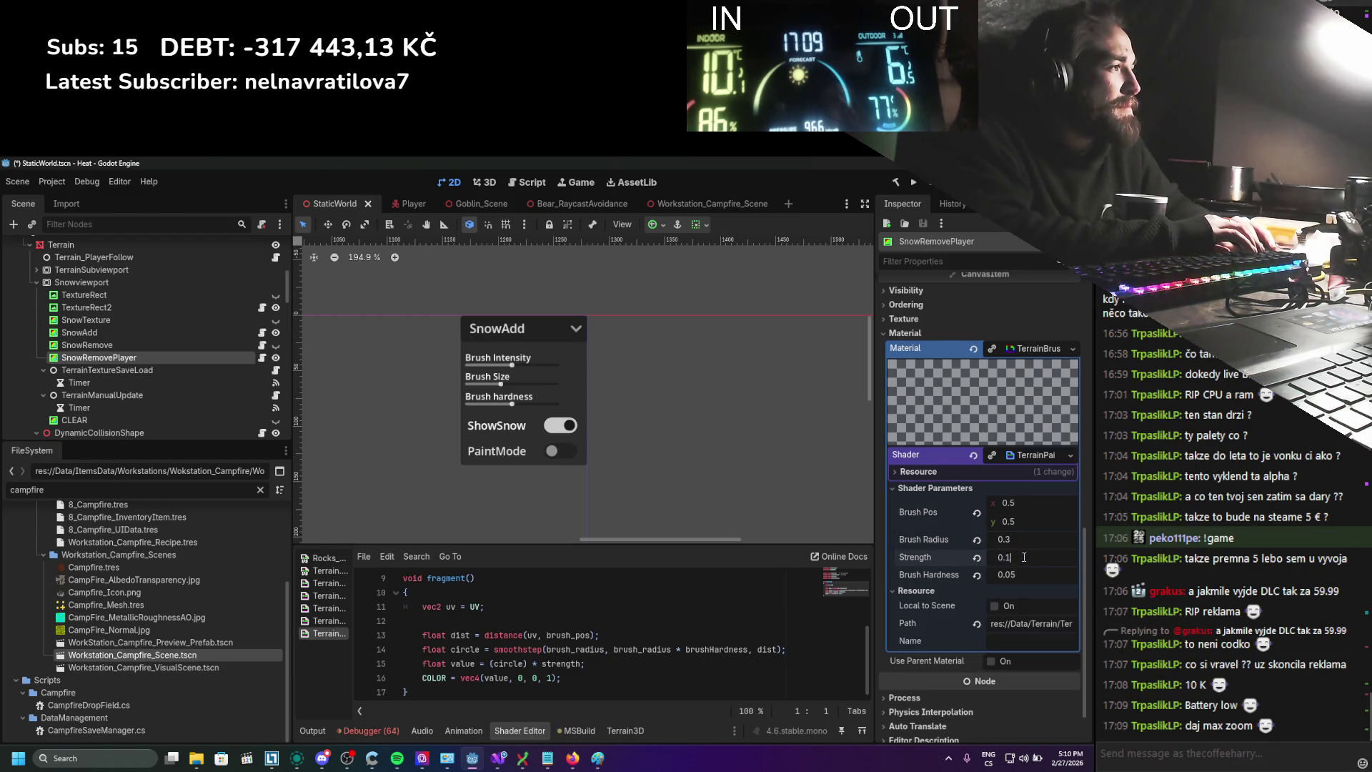
pyautogui.press('BackSpace')
pyautogui.write('02')
pyautogui.hotkey('ctrl', 's')
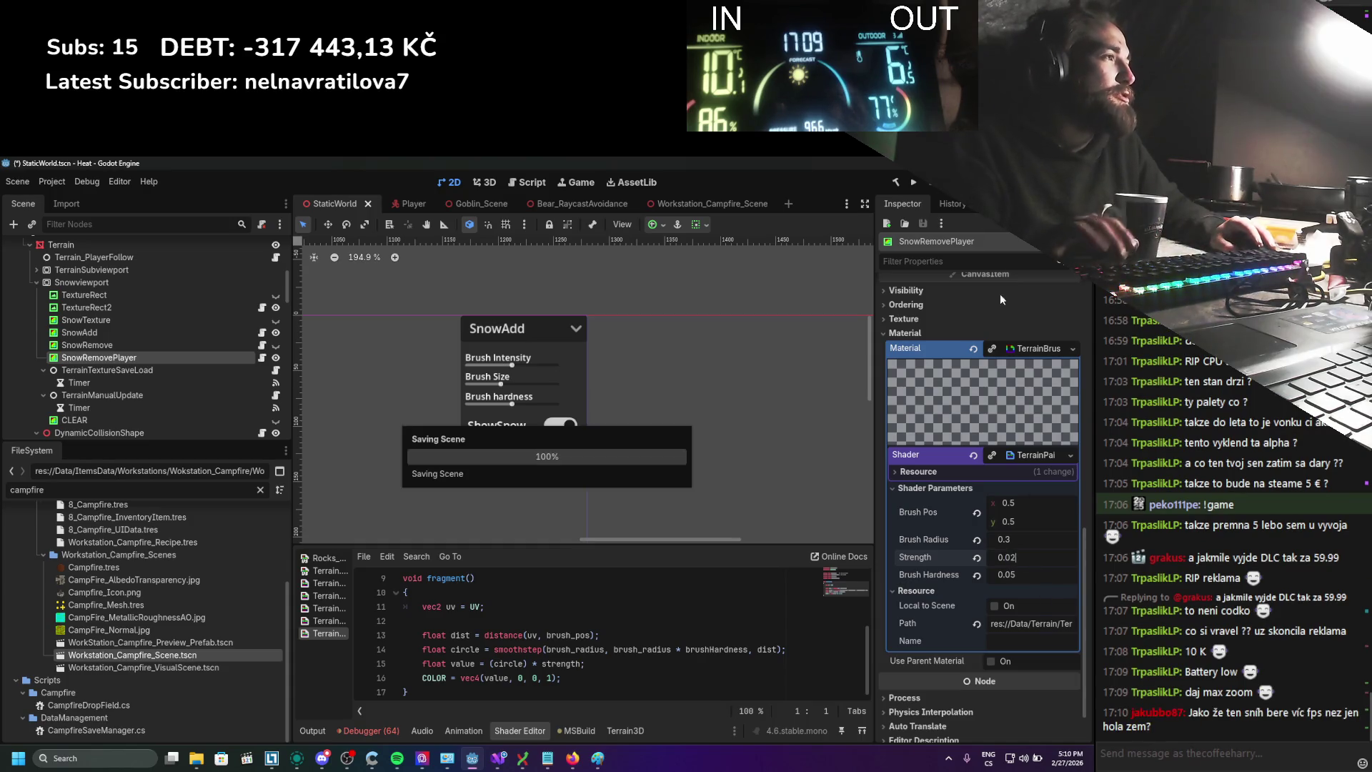
pyautogui.click(914, 182)
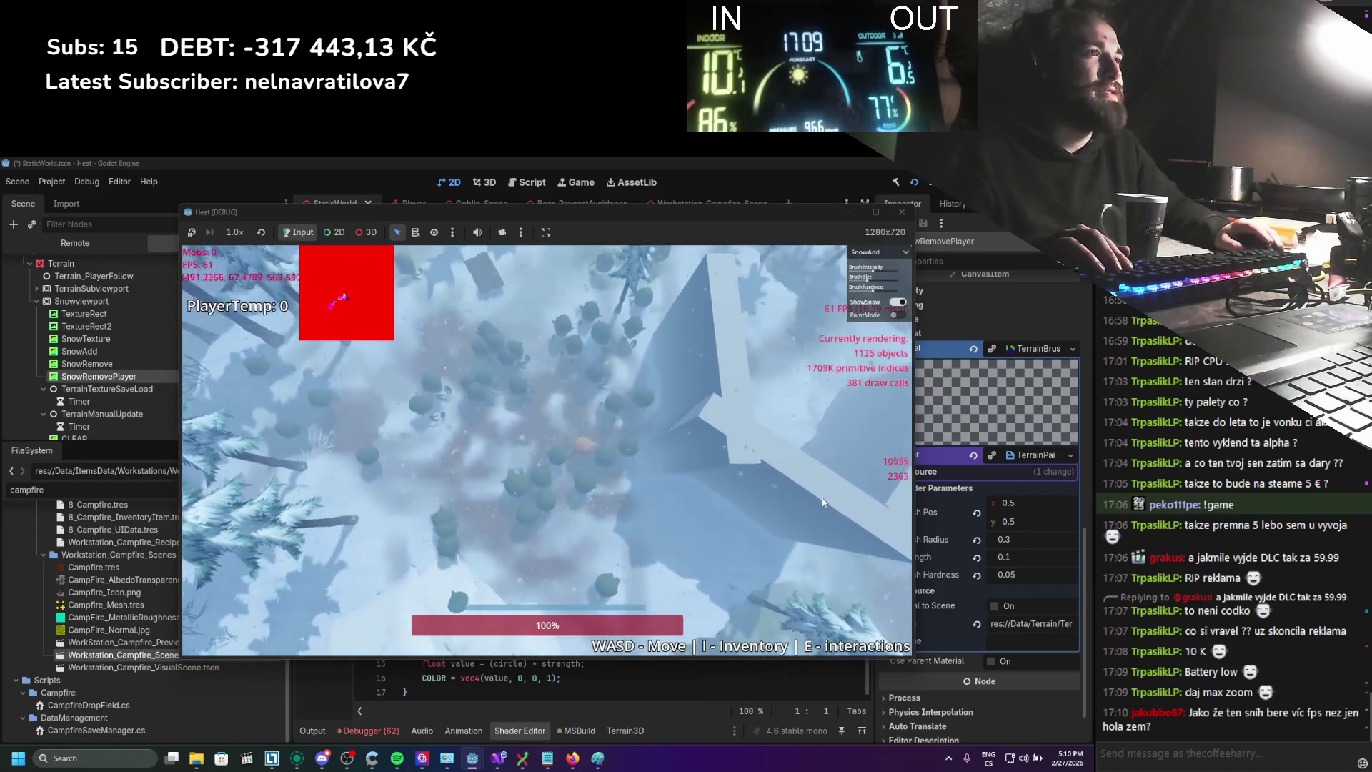
# Run the player around the forest with WASD while goblins leave thinner, fainter red snow trails
pyautogui.press('d')
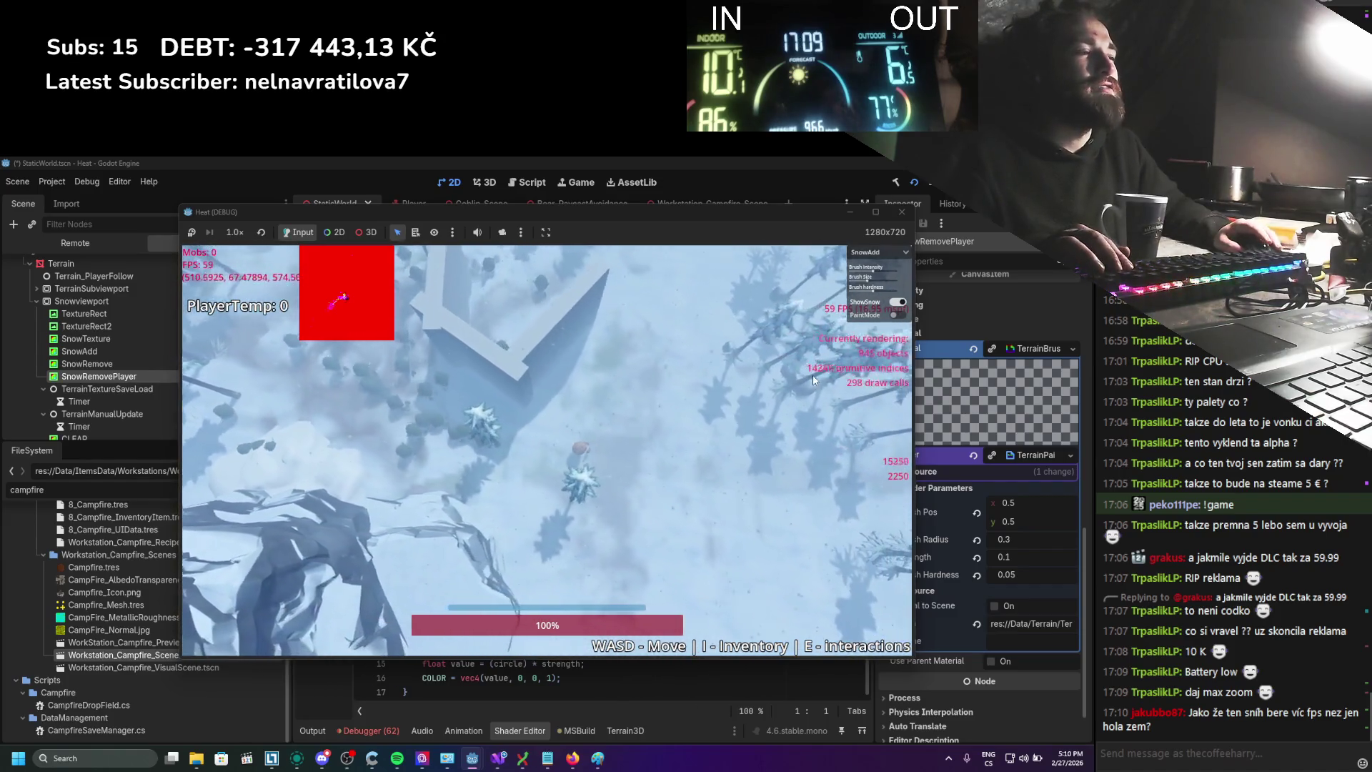
pyautogui.press('w')
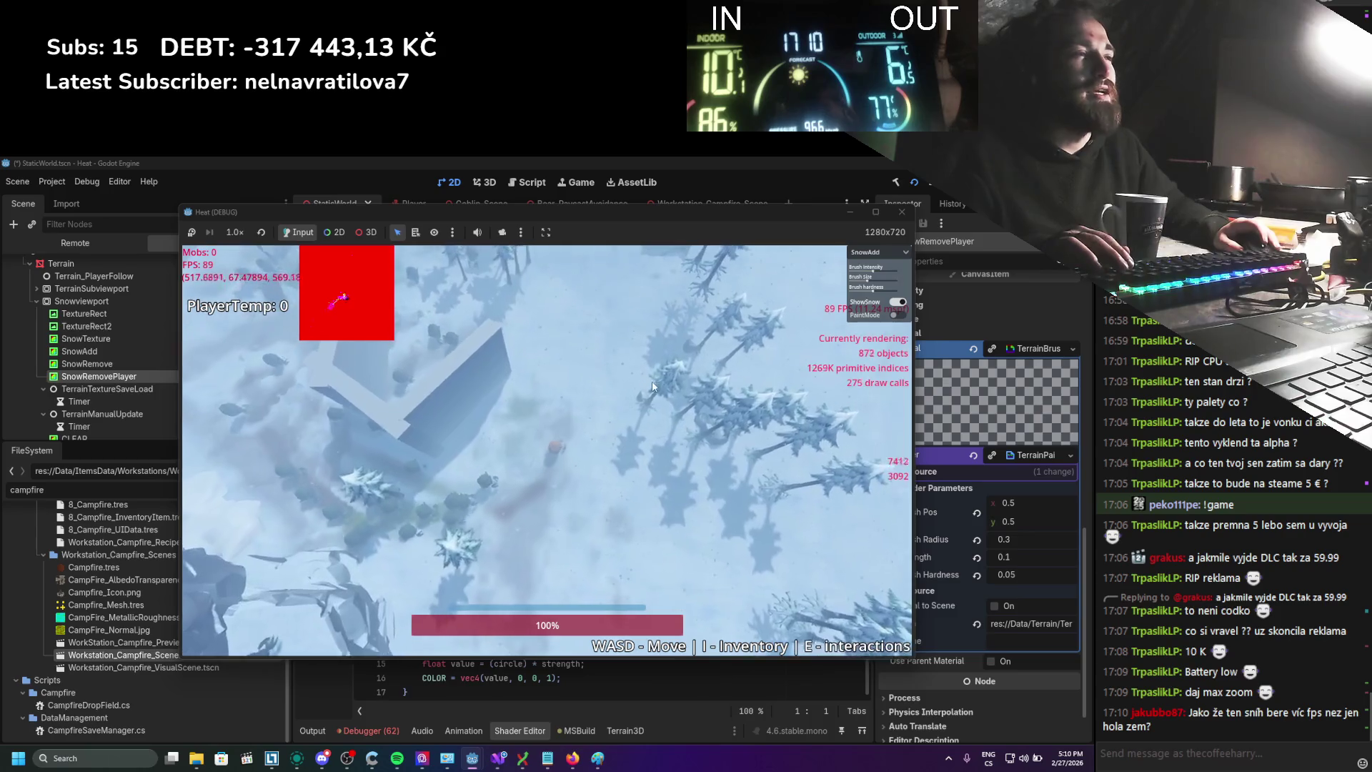
pyautogui.press('s')
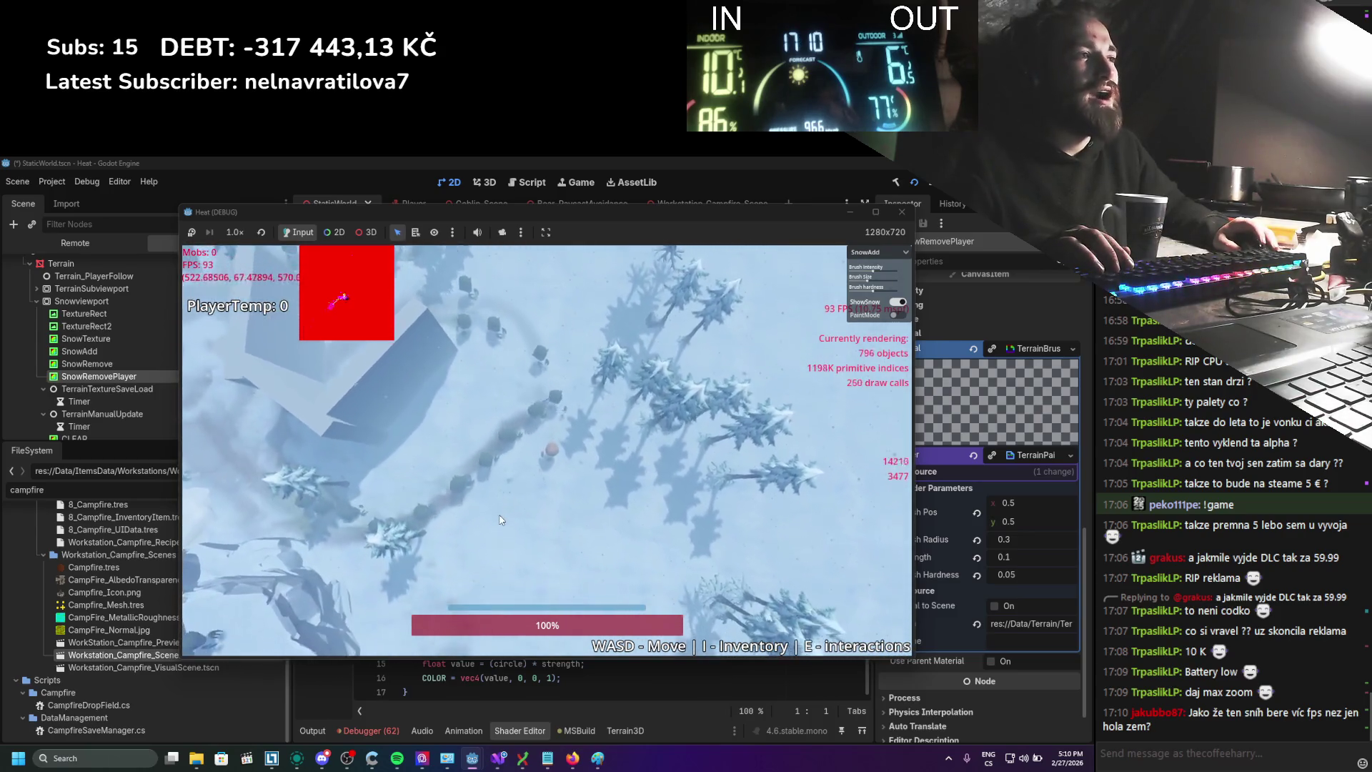
pyautogui.press('a')
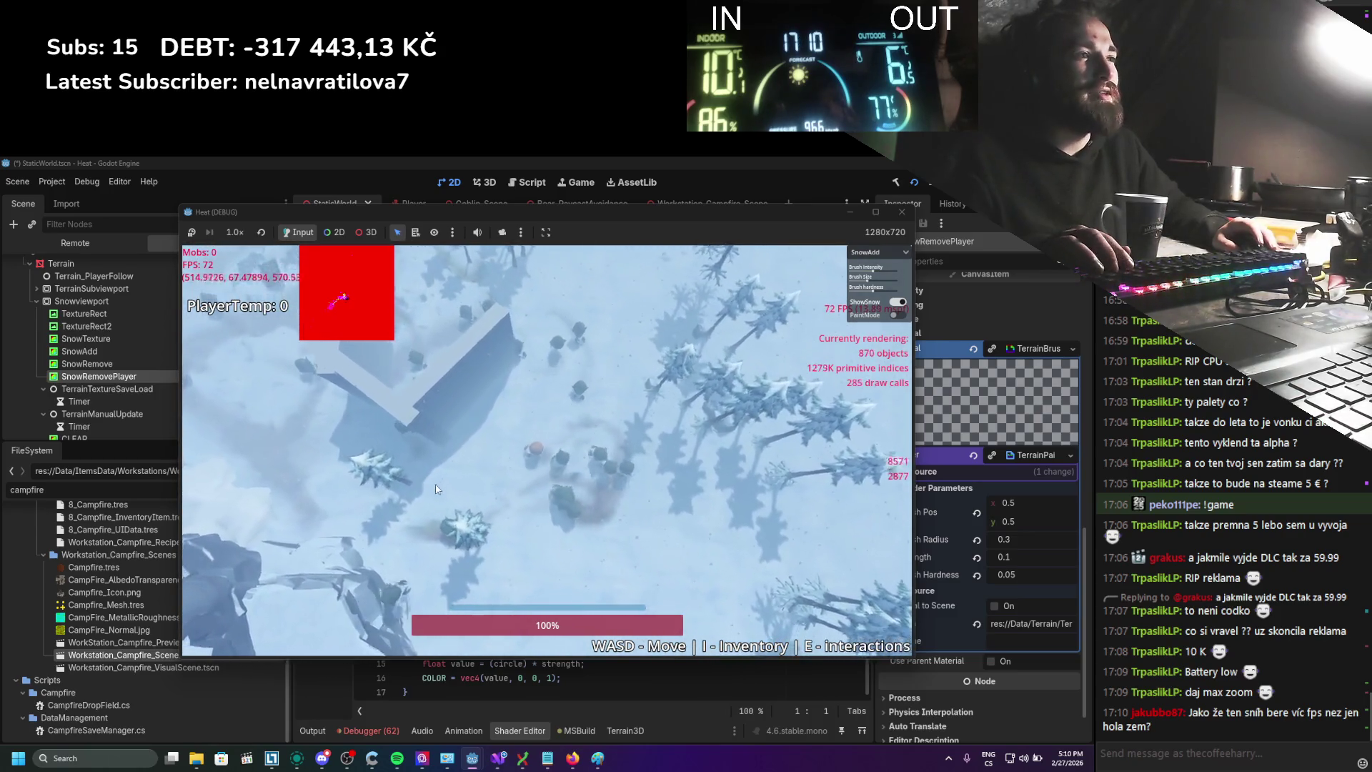
pyautogui.press('d')
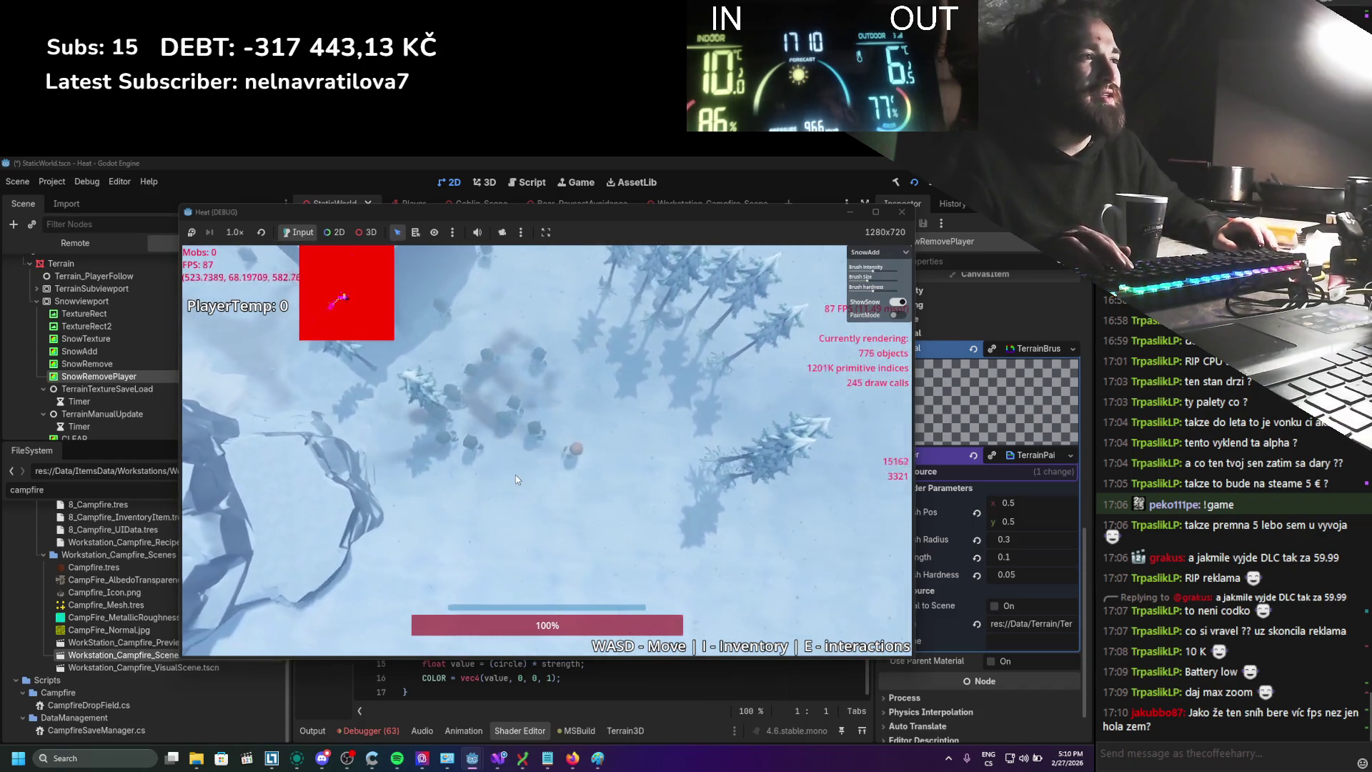
pyautogui.press('w')
pyautogui.press('a')
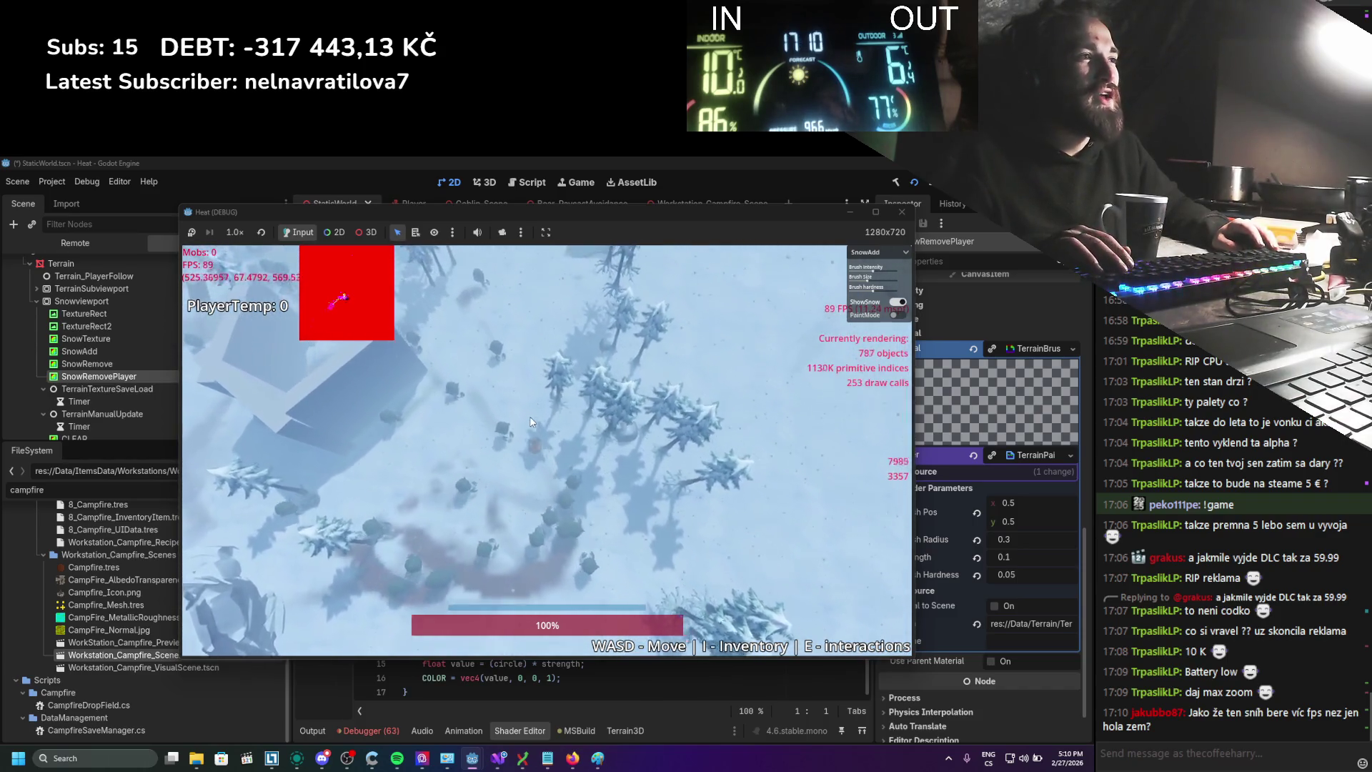
pyautogui.press('s')
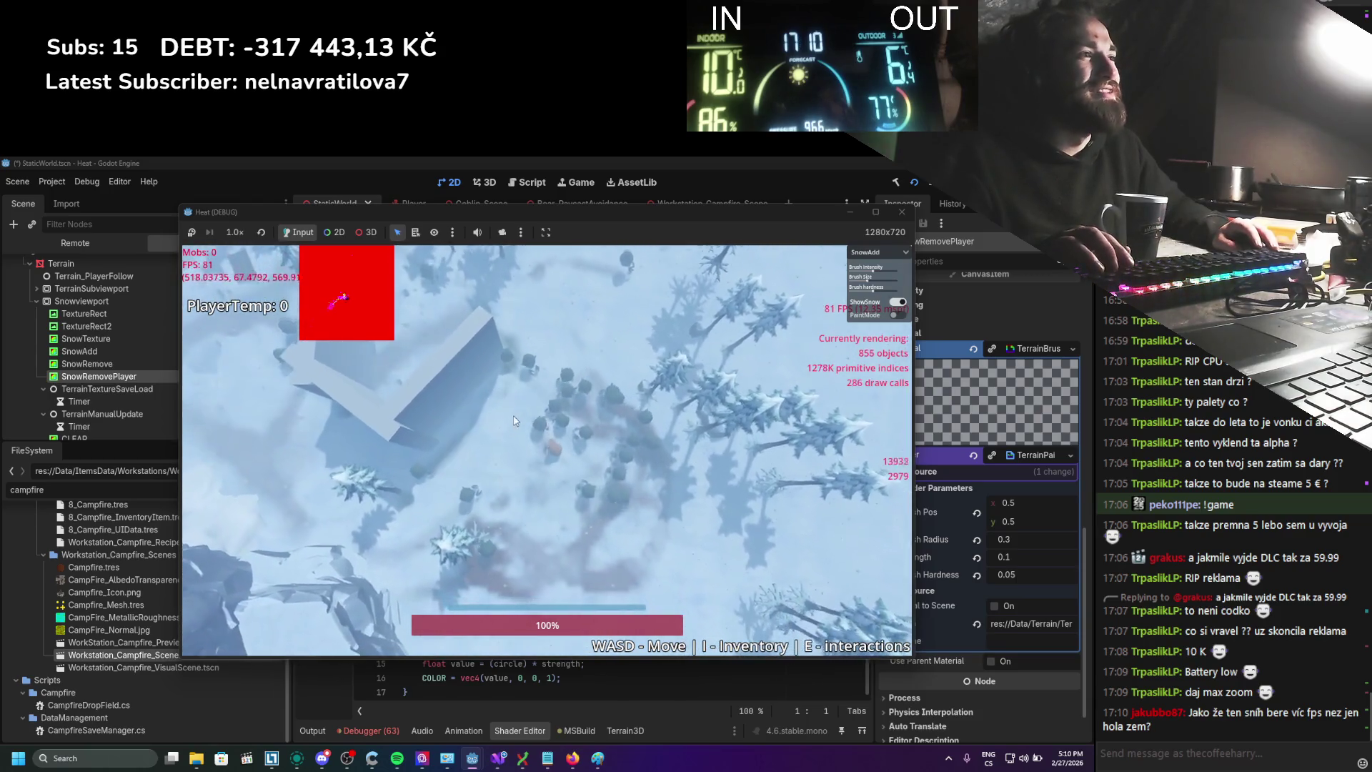
pyautogui.press('s')
pyautogui.press('d')
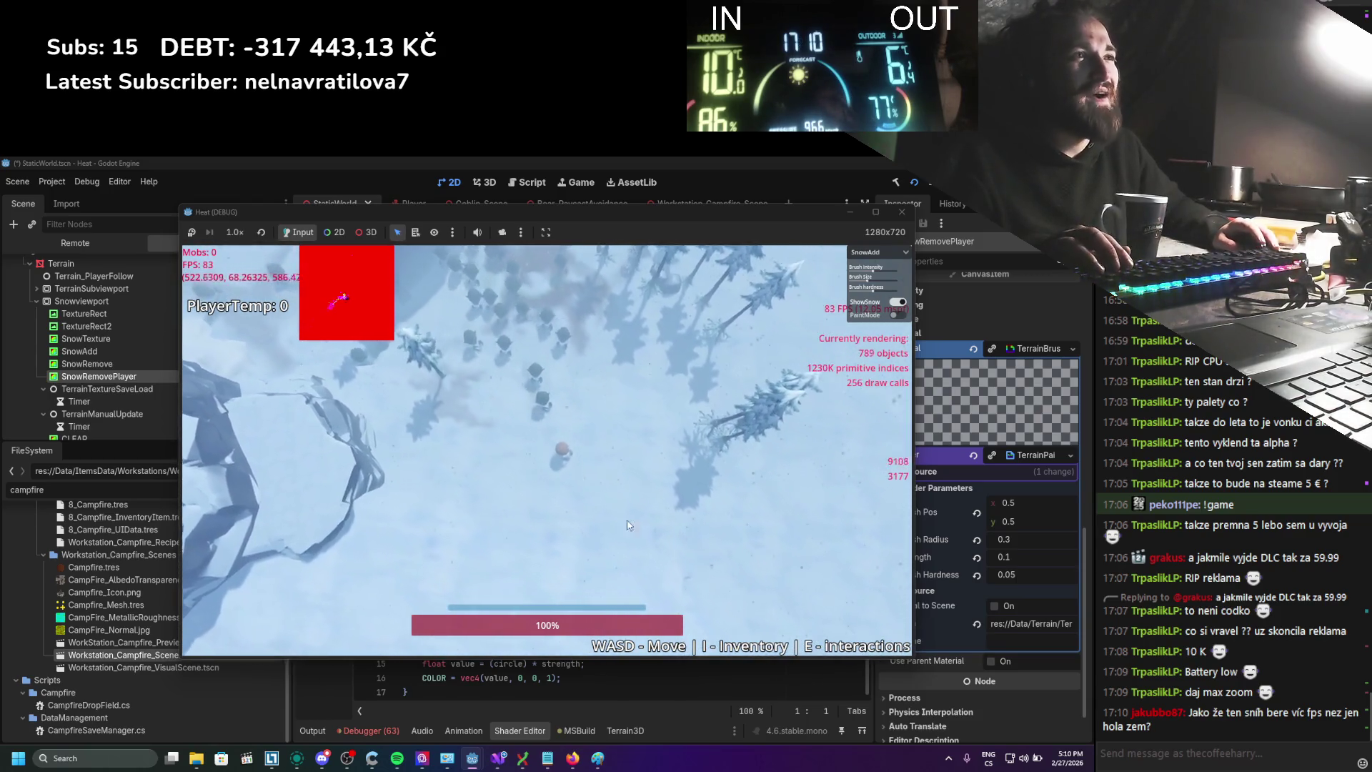
pyautogui.press('d')
pyautogui.press('w')
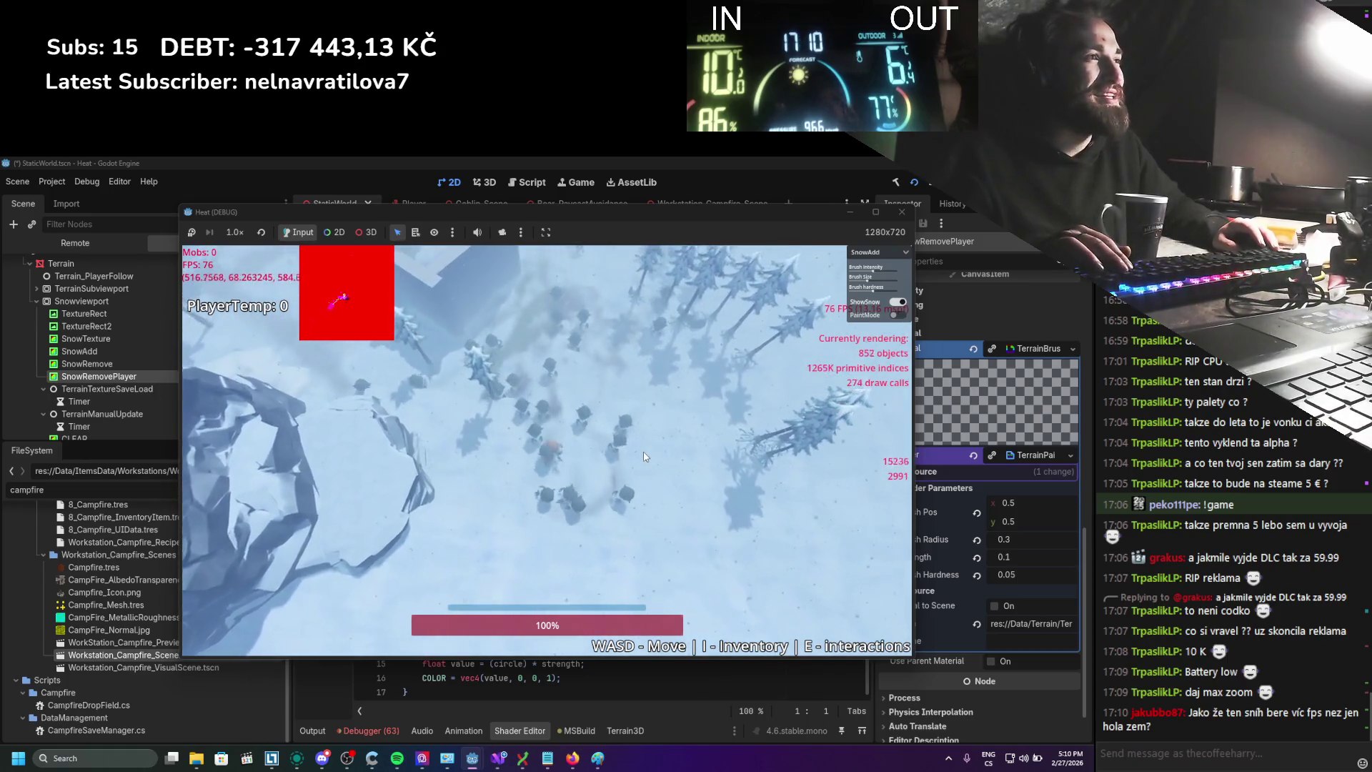
pyautogui.press('d')
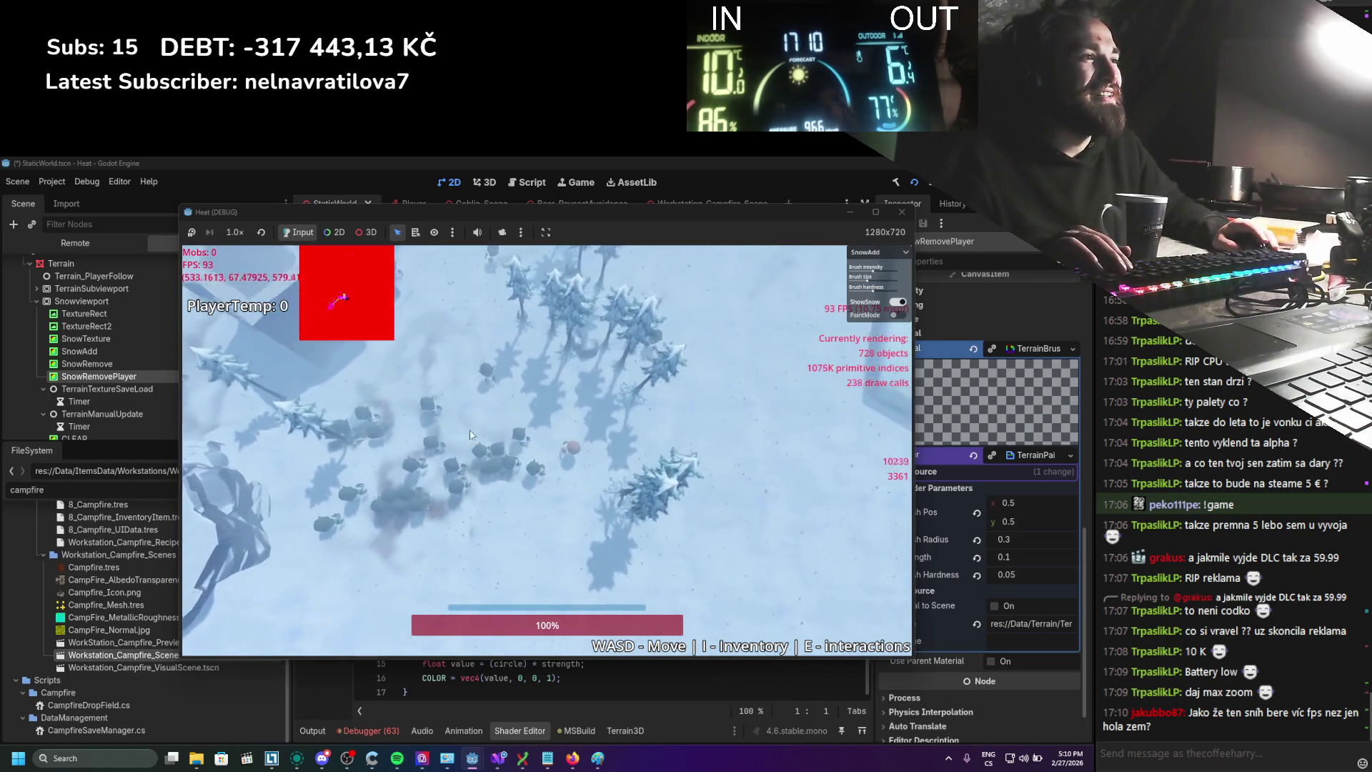
pyautogui.press('s')
pyautogui.press('a')
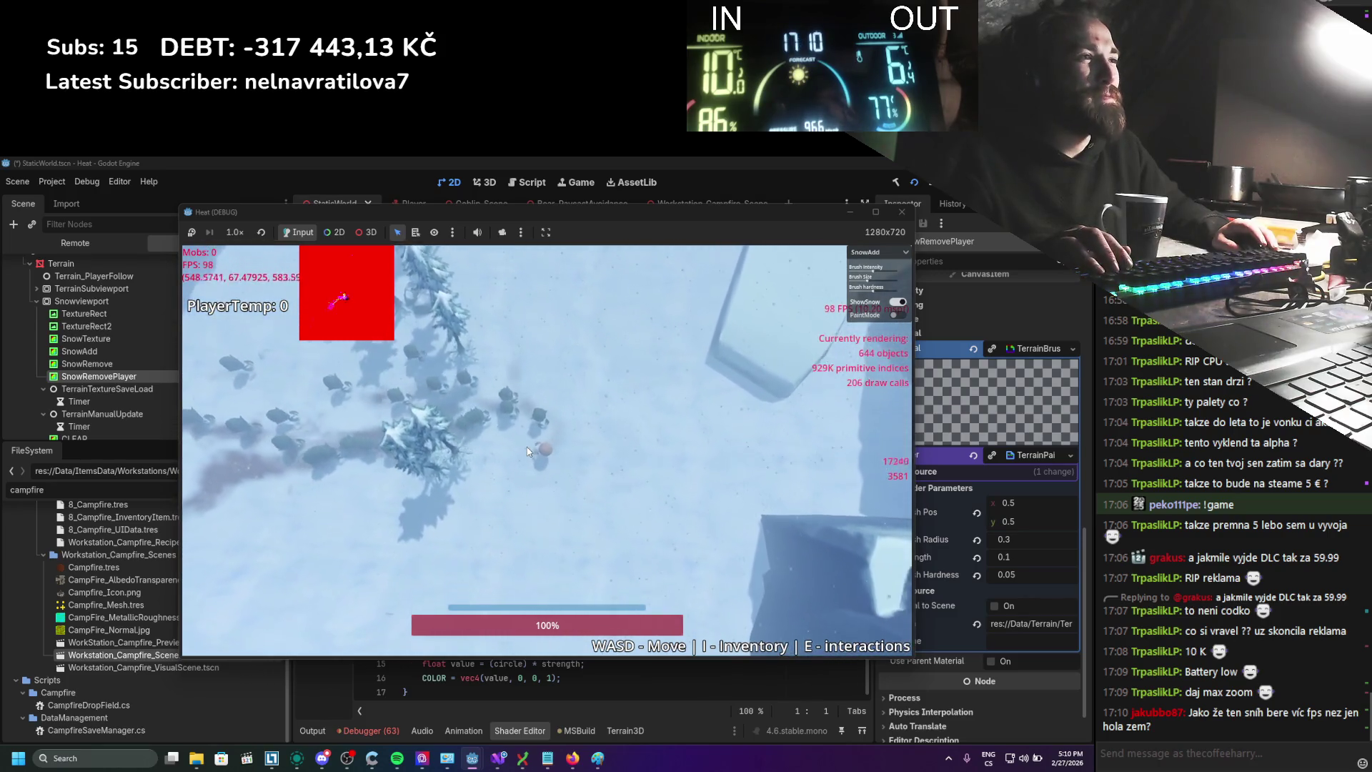
pyautogui.press('a')
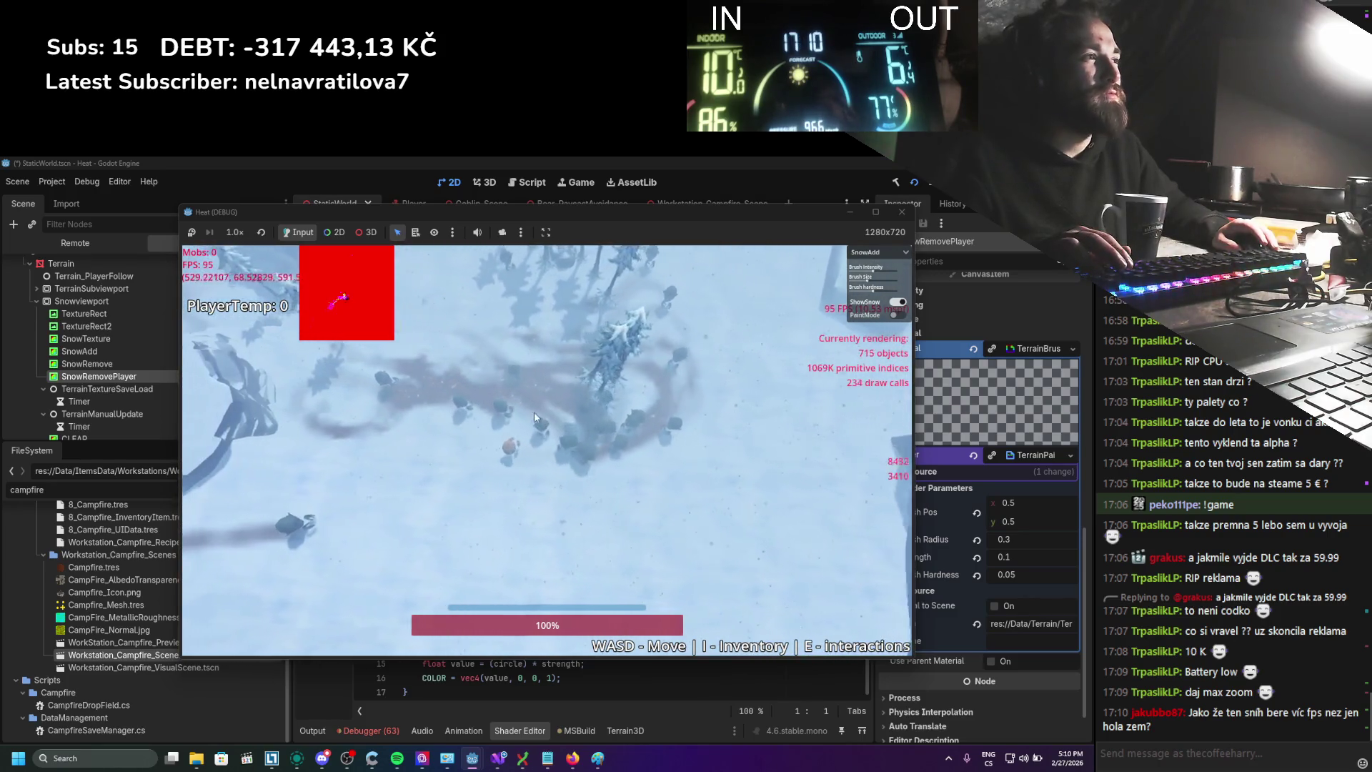
pyautogui.press('d')
pyautogui.press('s')
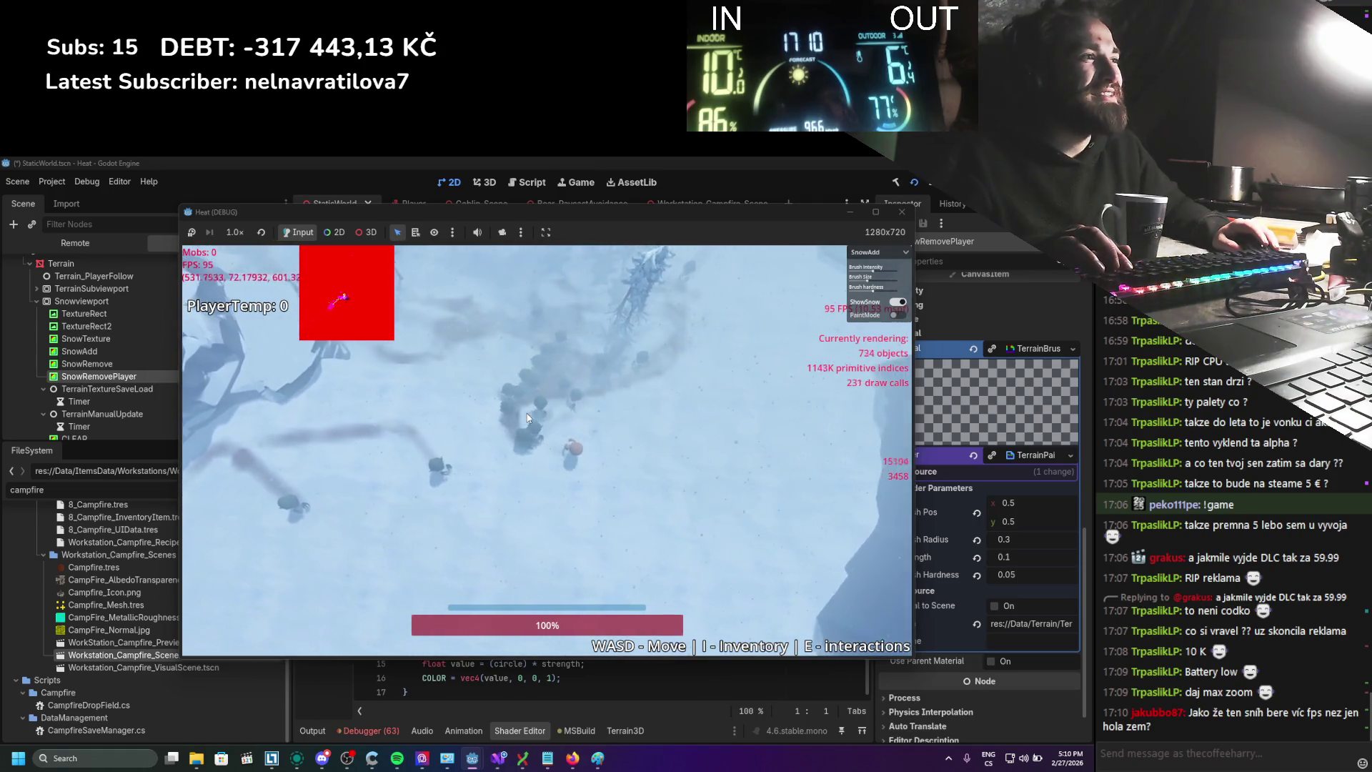
pyautogui.press('w')
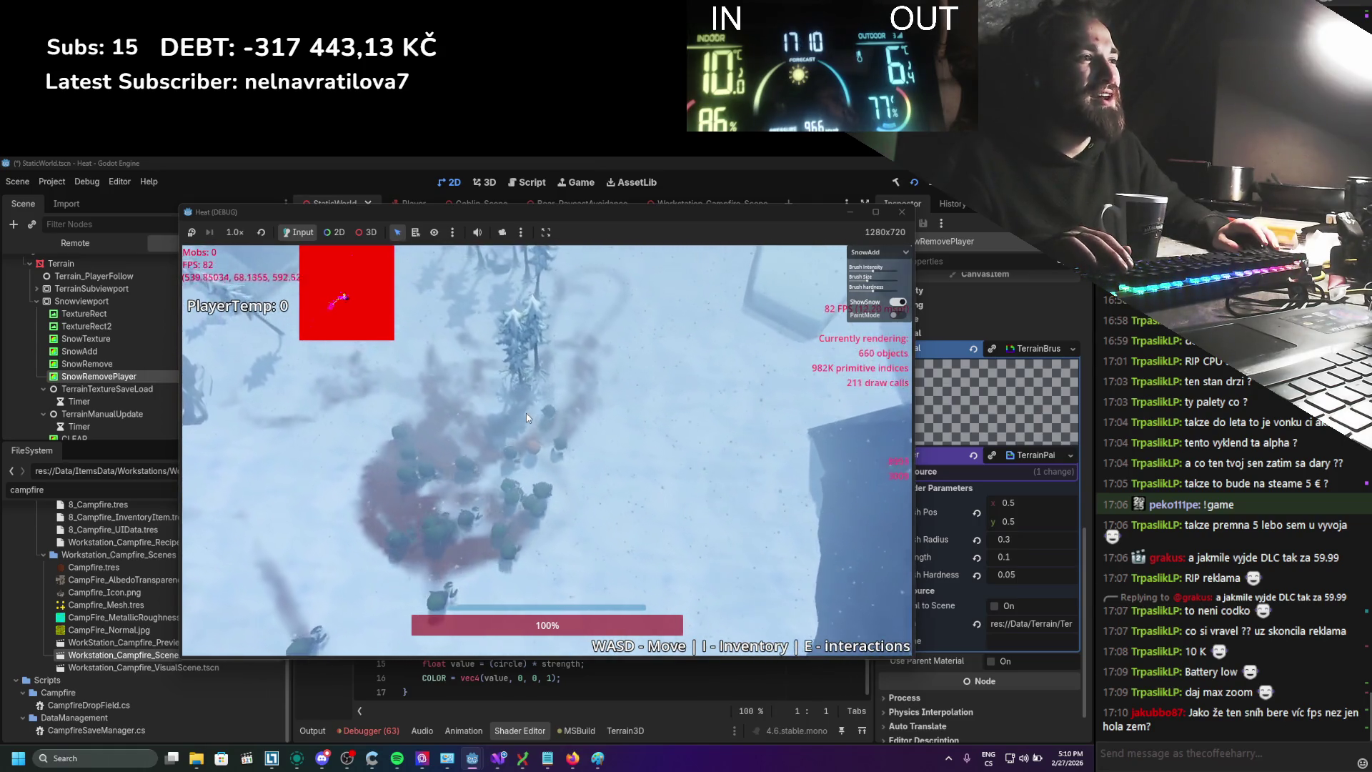
pyautogui.press('w')
pyautogui.press('a')
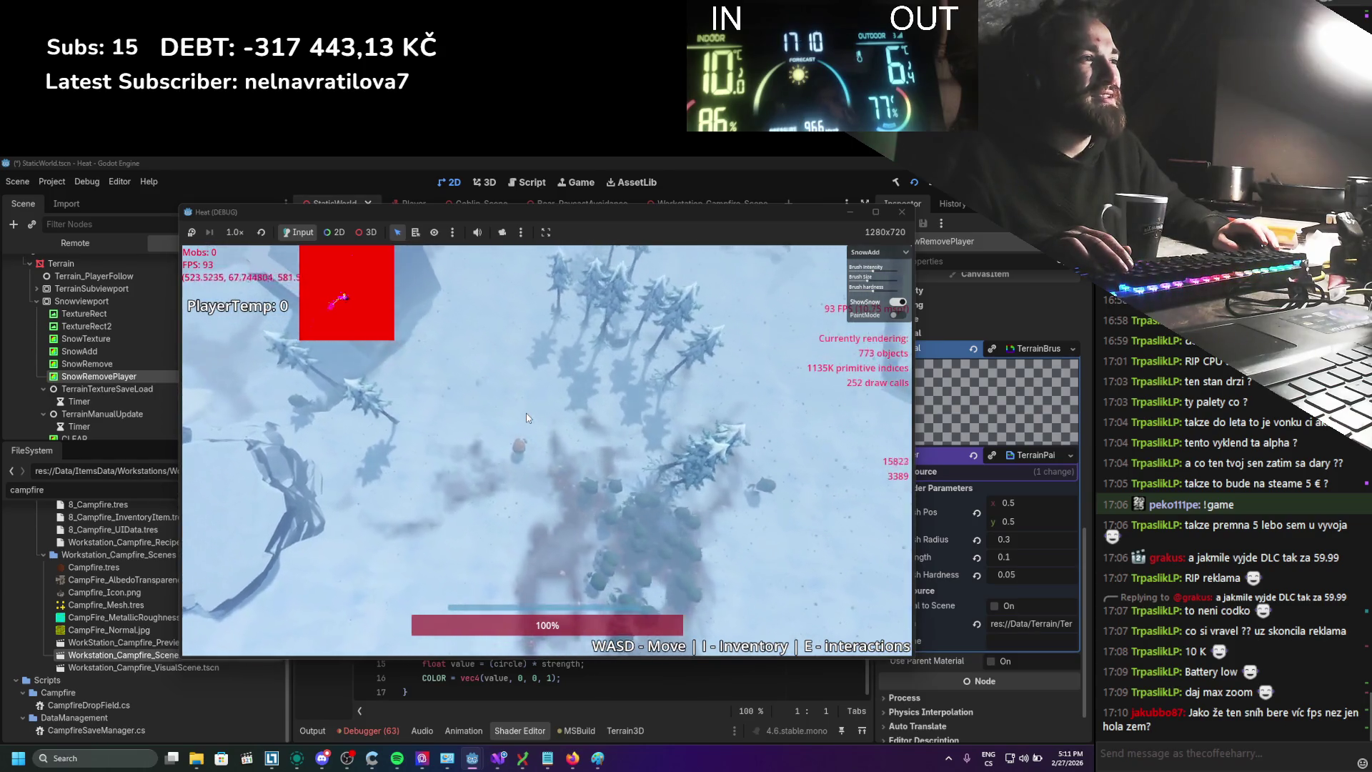
pyautogui.press('w')
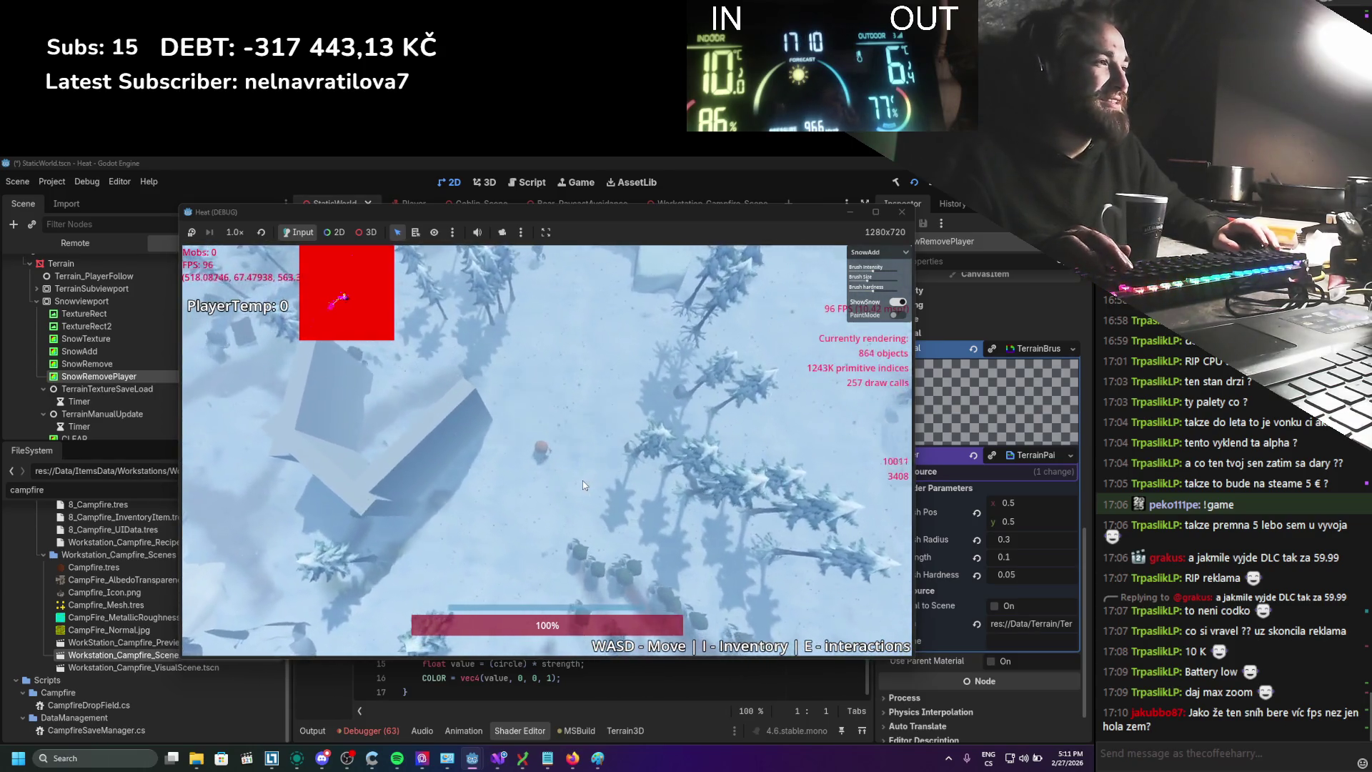
pyautogui.press('d')
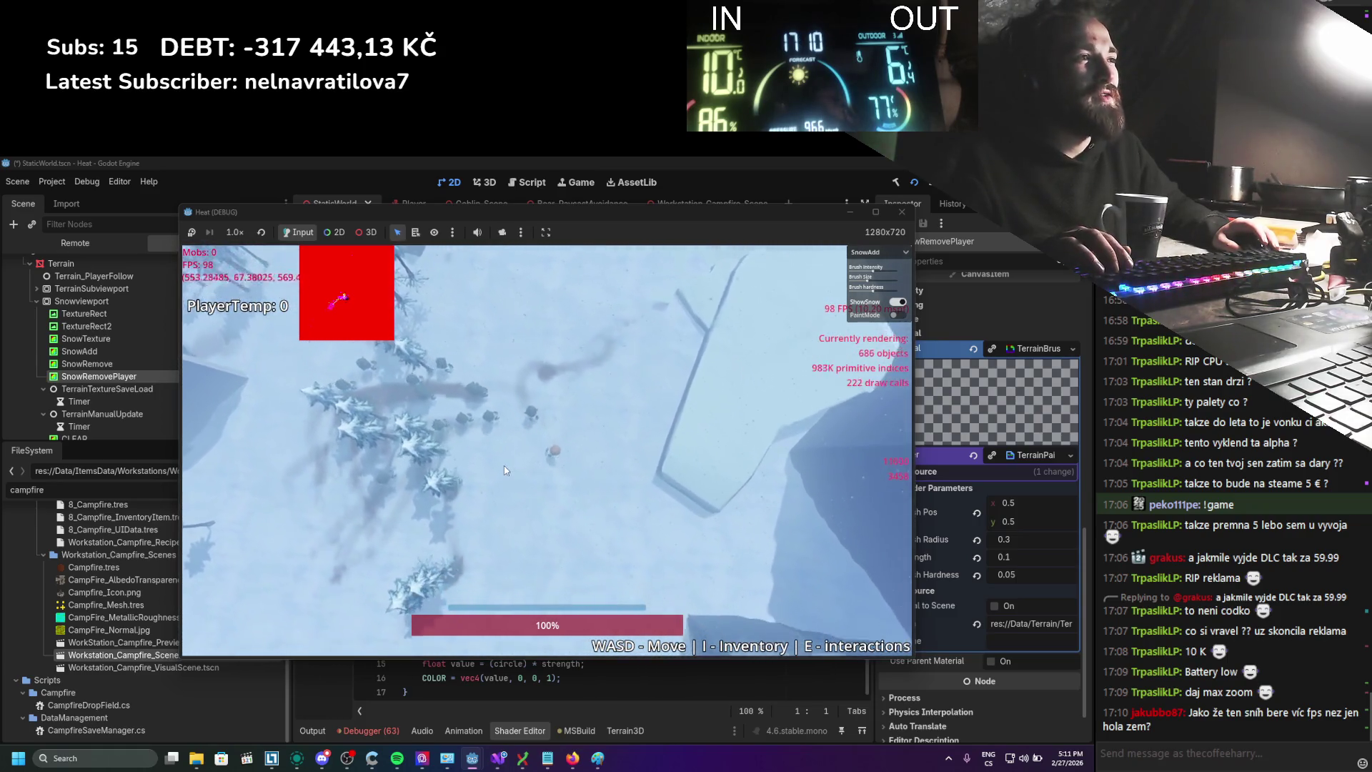
pyautogui.press('a')
pyautogui.press('s')
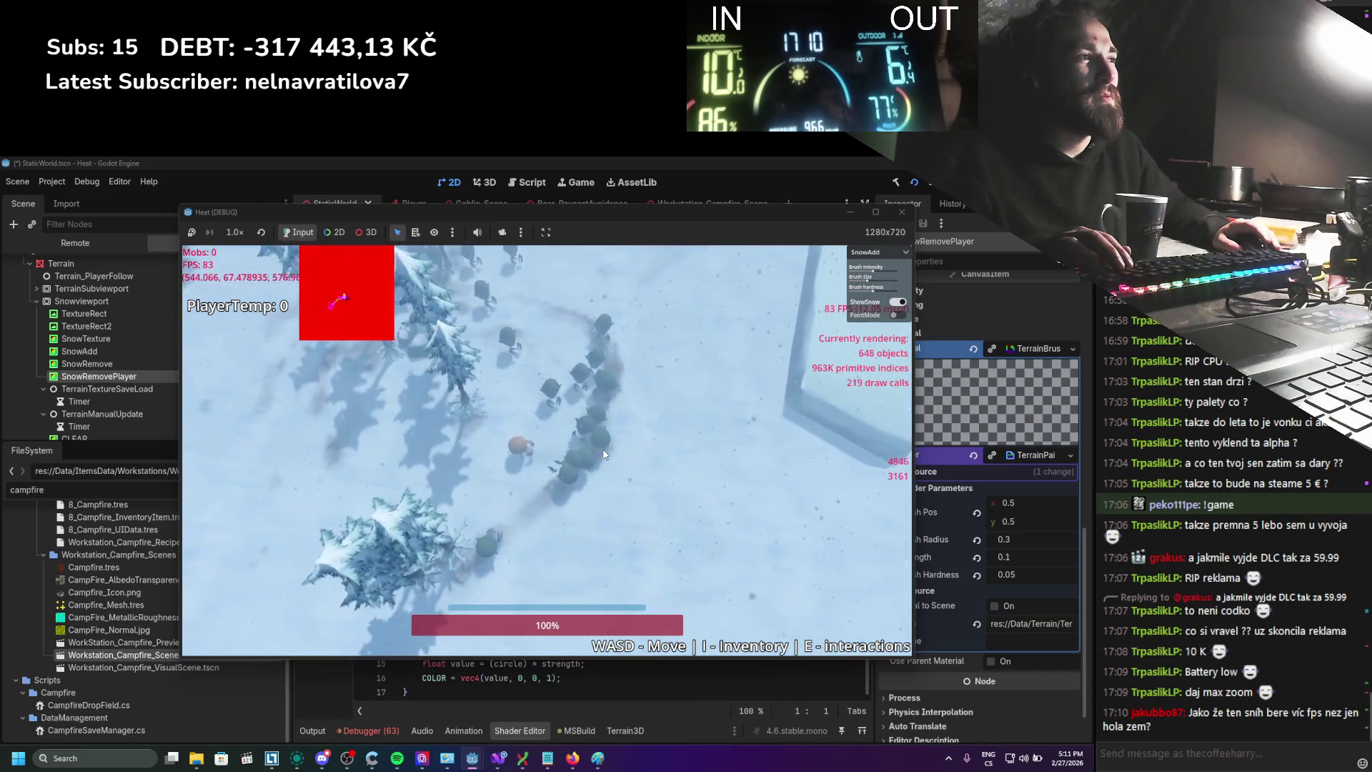
pyautogui.press('a')
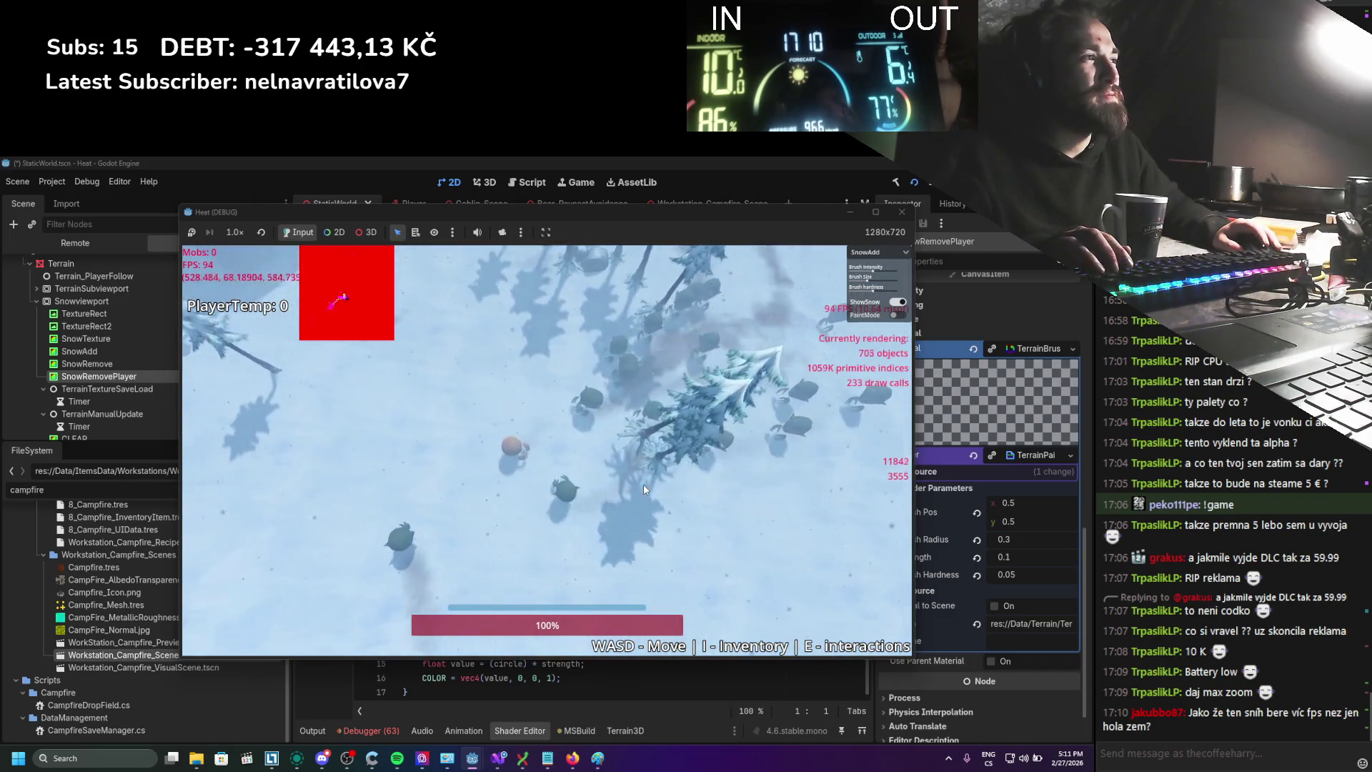
pyautogui.press('w')
pyautogui.press('a')
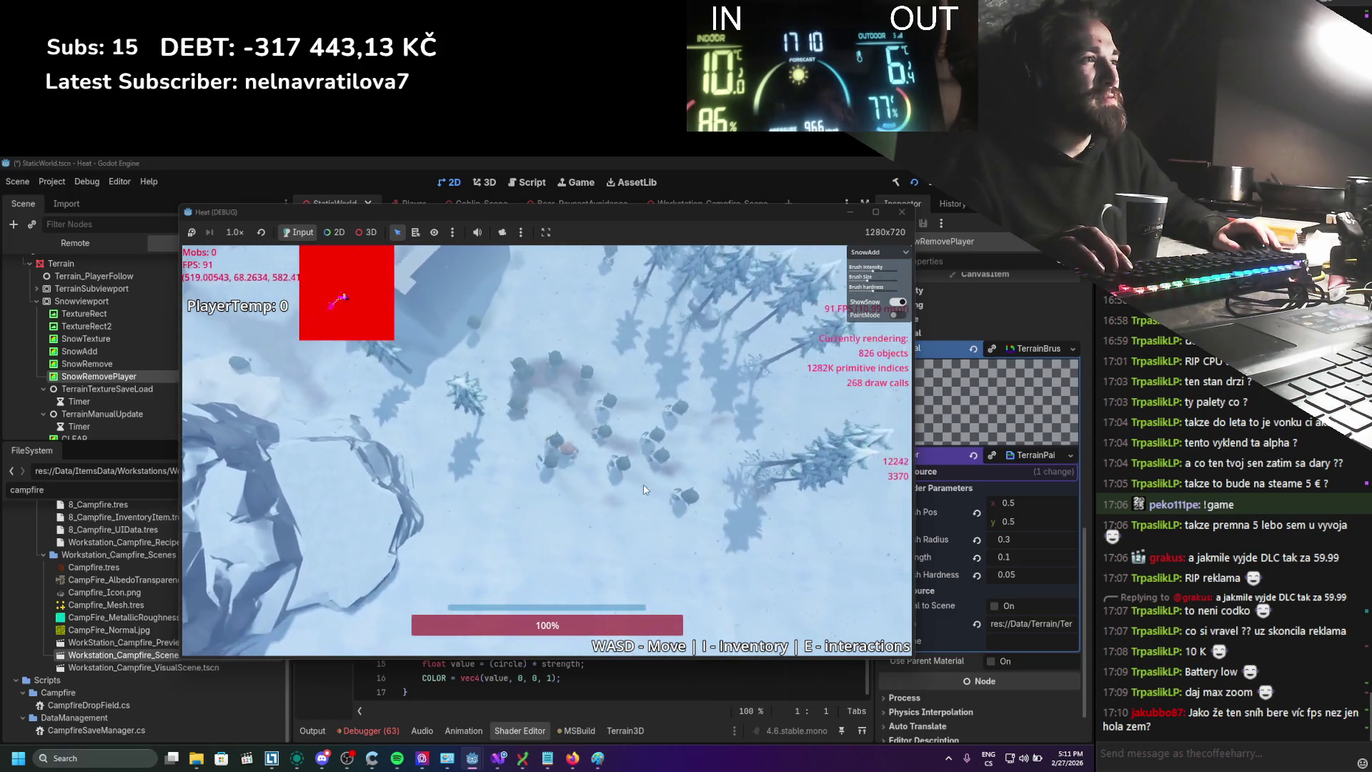
pyautogui.press('w')
pyautogui.press('a')
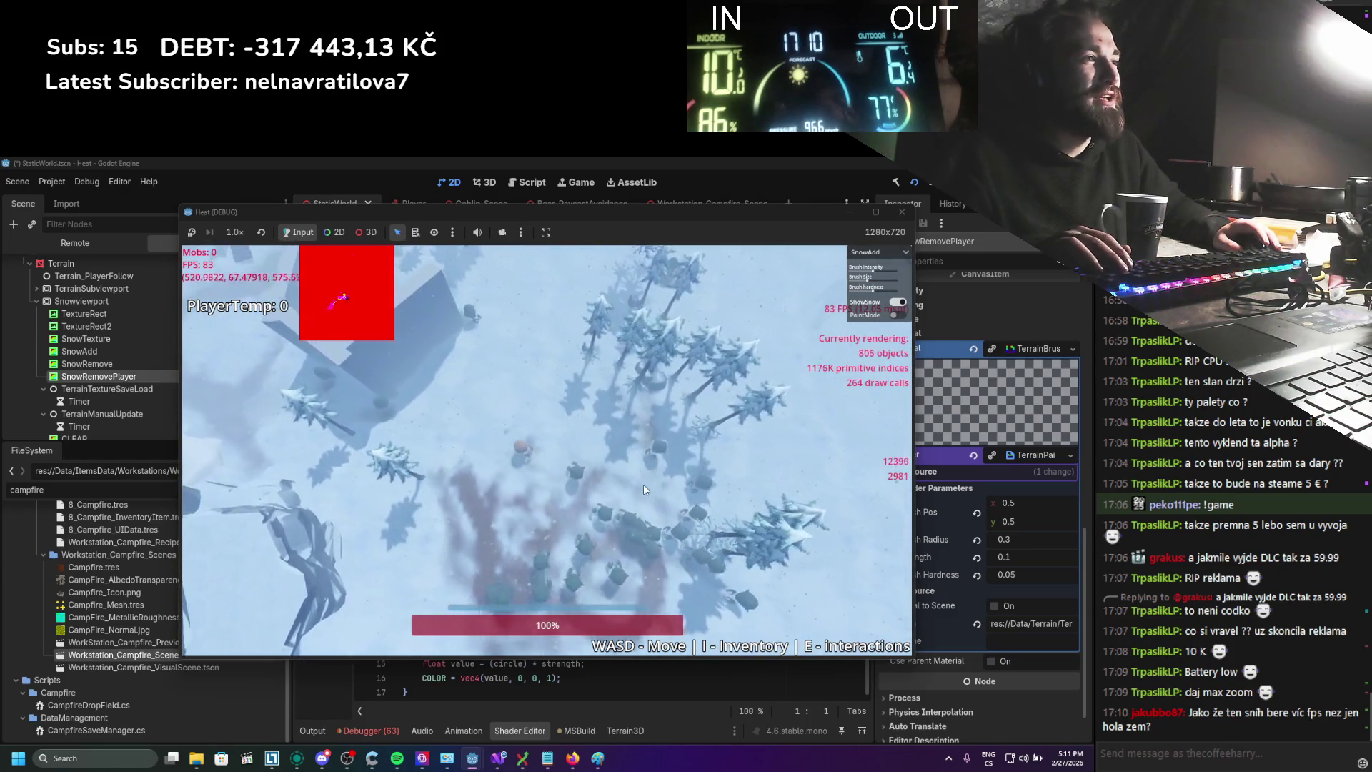
pyautogui.press('w')
pyautogui.press('a')
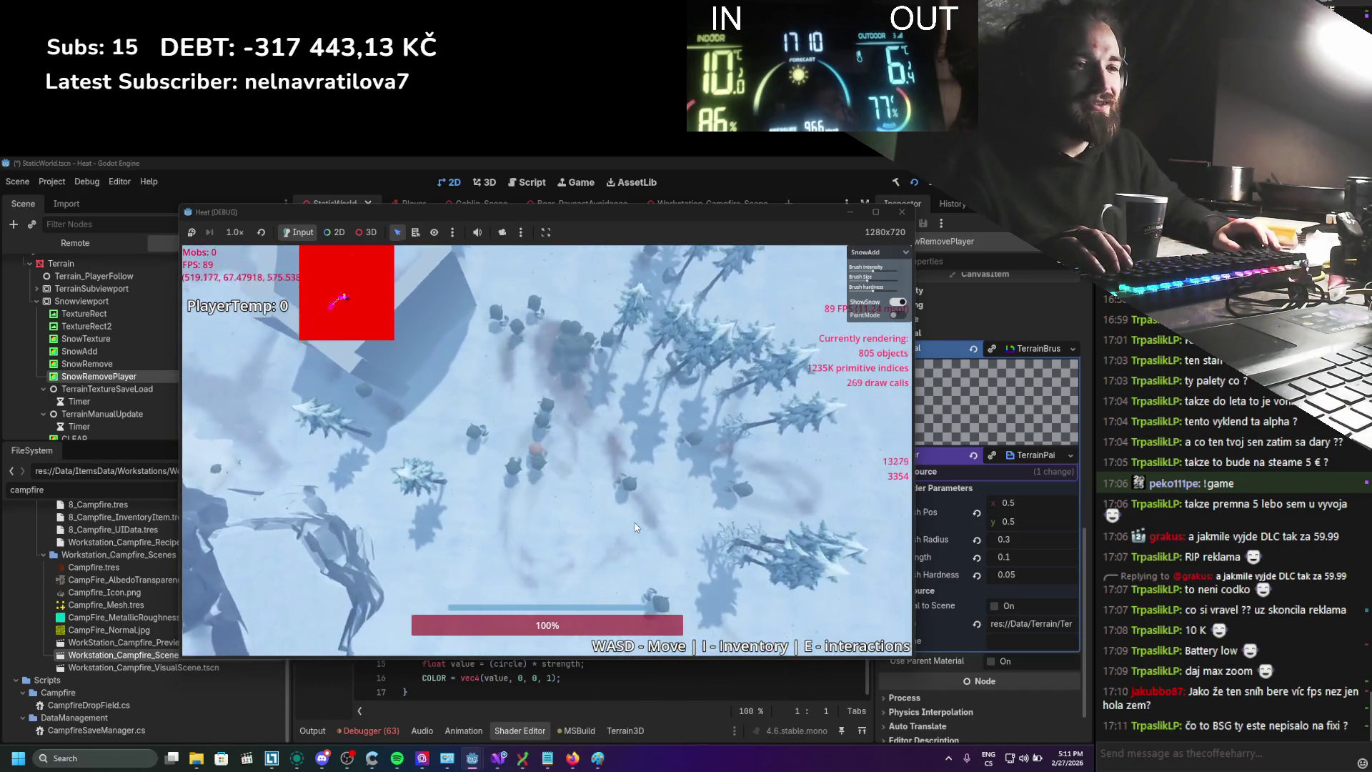
pyautogui.press('d')
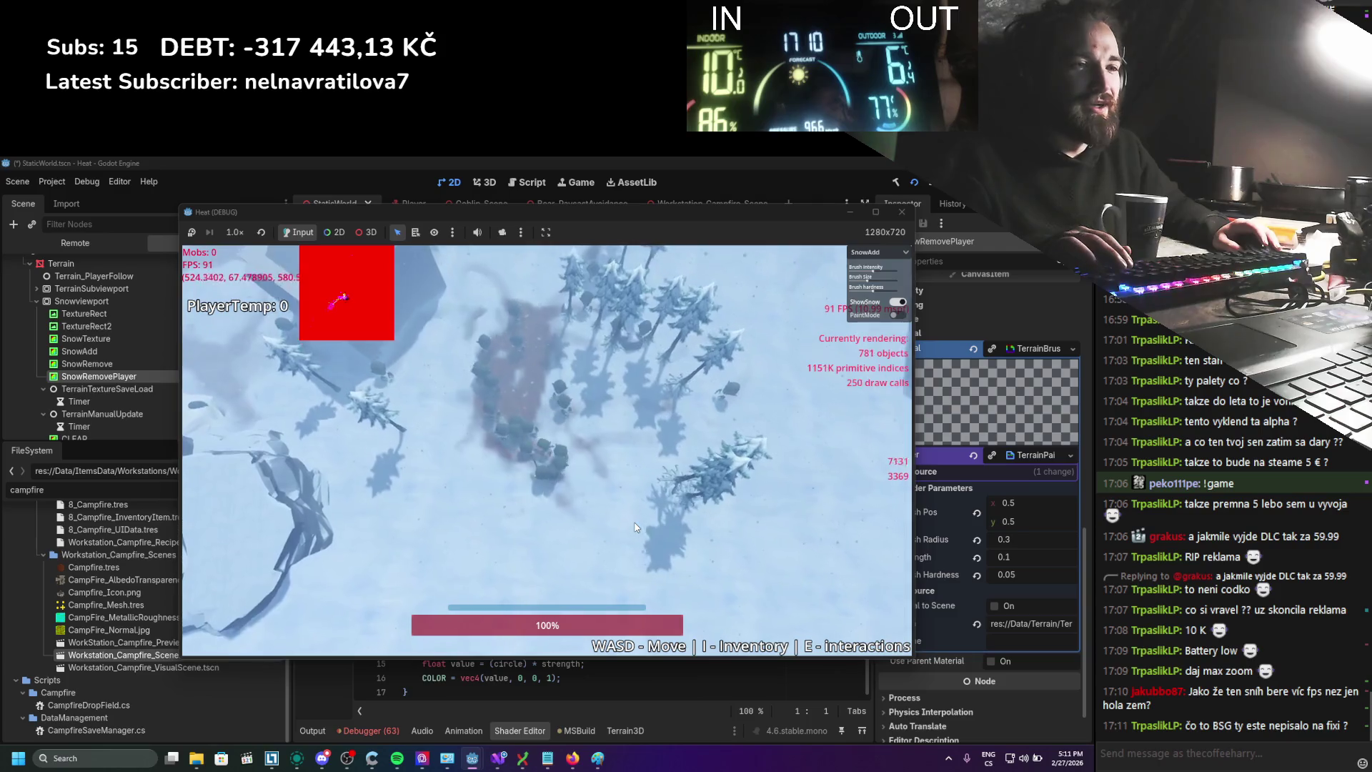
pyautogui.press('w')
pyautogui.press('a')
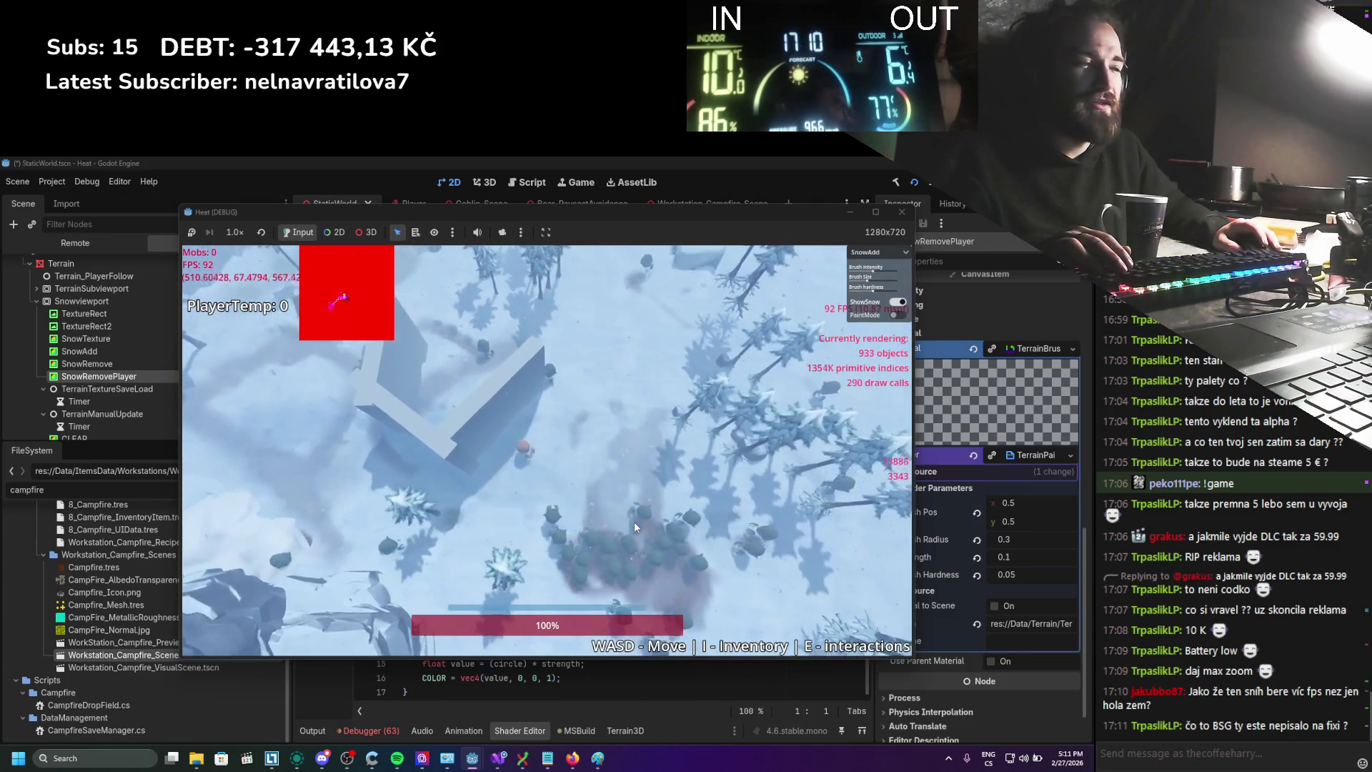
# Zoom in and run the player through the goblin herd toward the cliff
pyautogui.press('d')
pyautogui.press('w')
pyautogui.press('d')
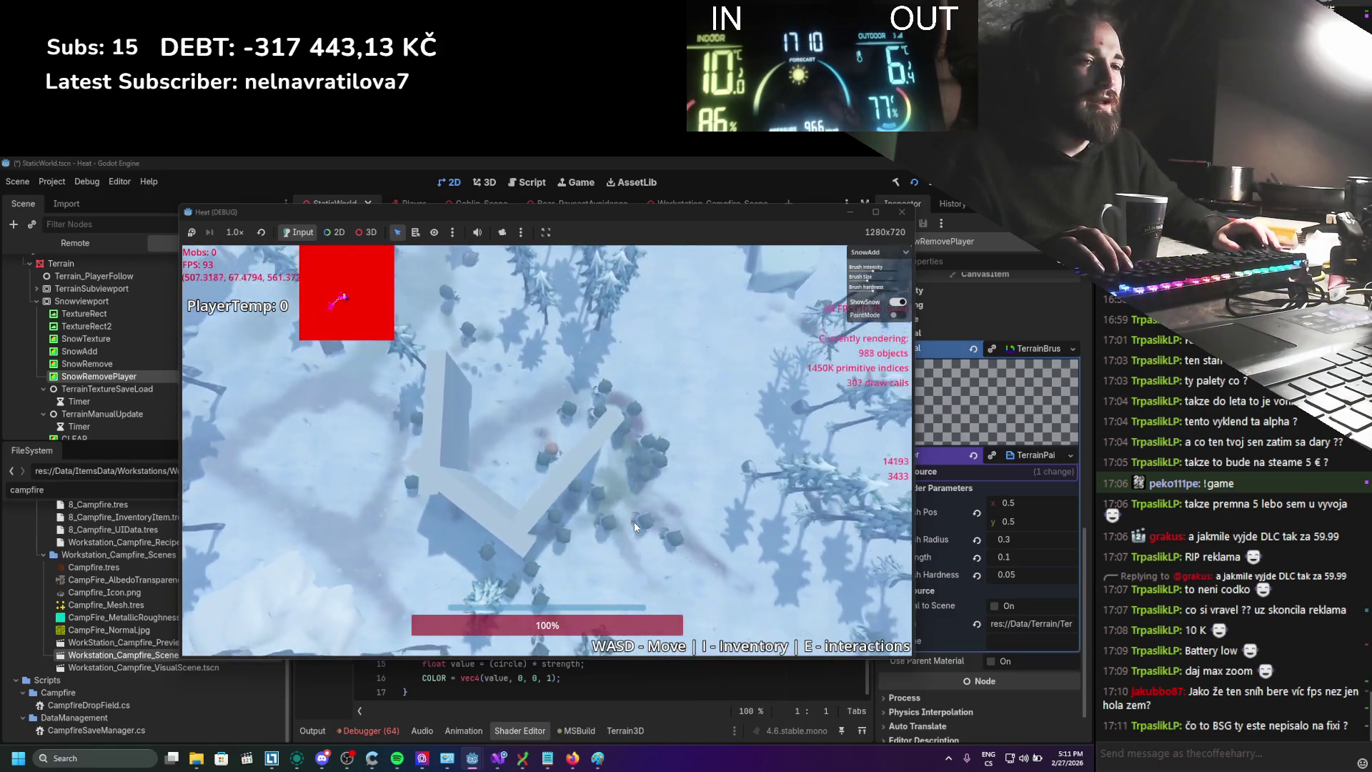
pyautogui.press('d')
pyautogui.press('s')
pyautogui.scroll(5, 635, 528)
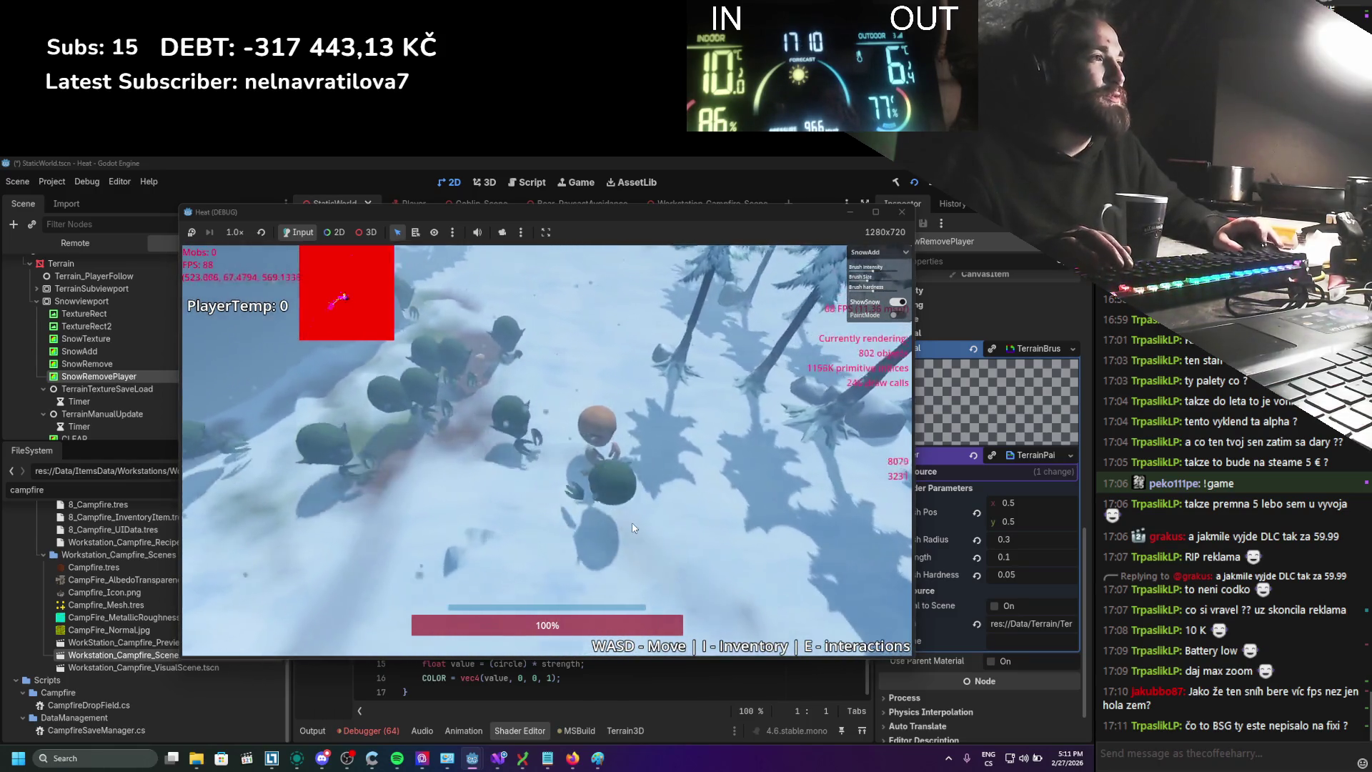
pyautogui.scroll(2, 633, 528)
pyautogui.press('s')
pyautogui.press('a')
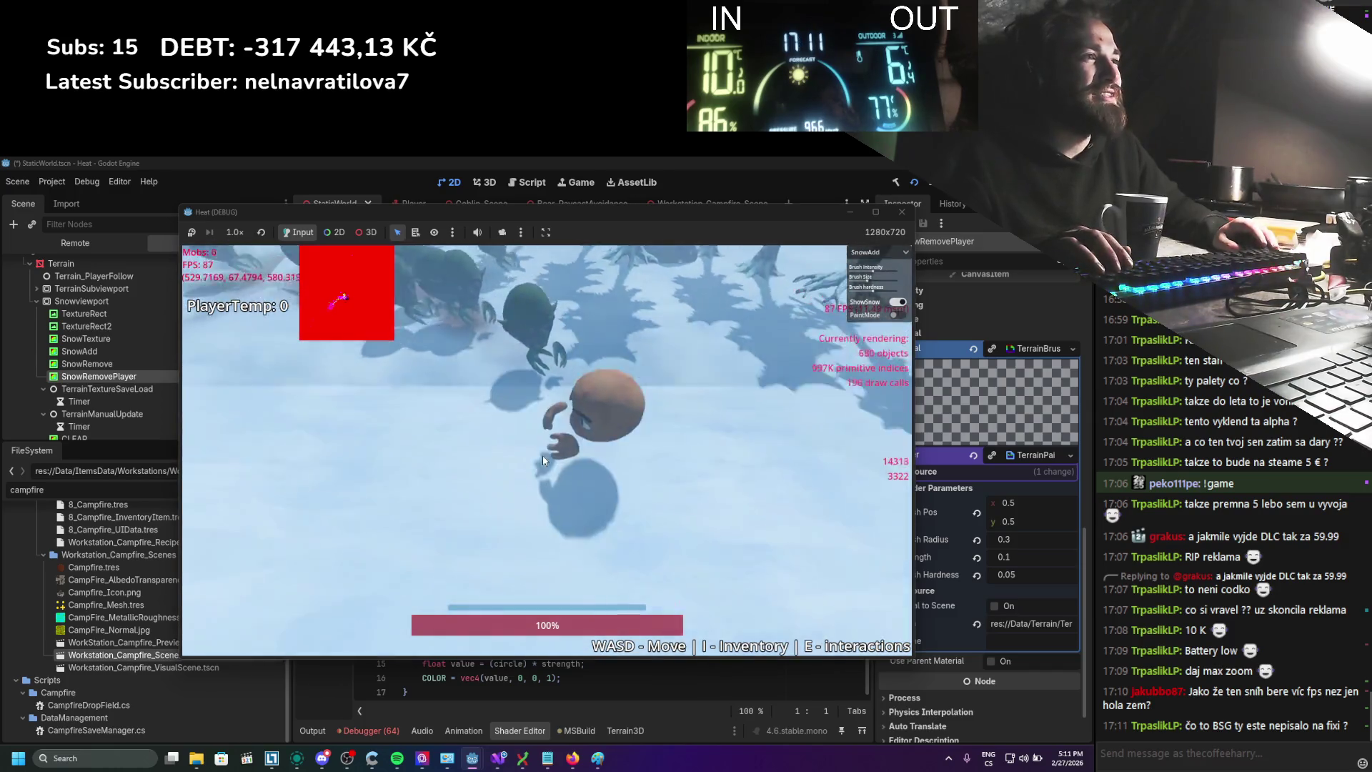
pyautogui.press('w')
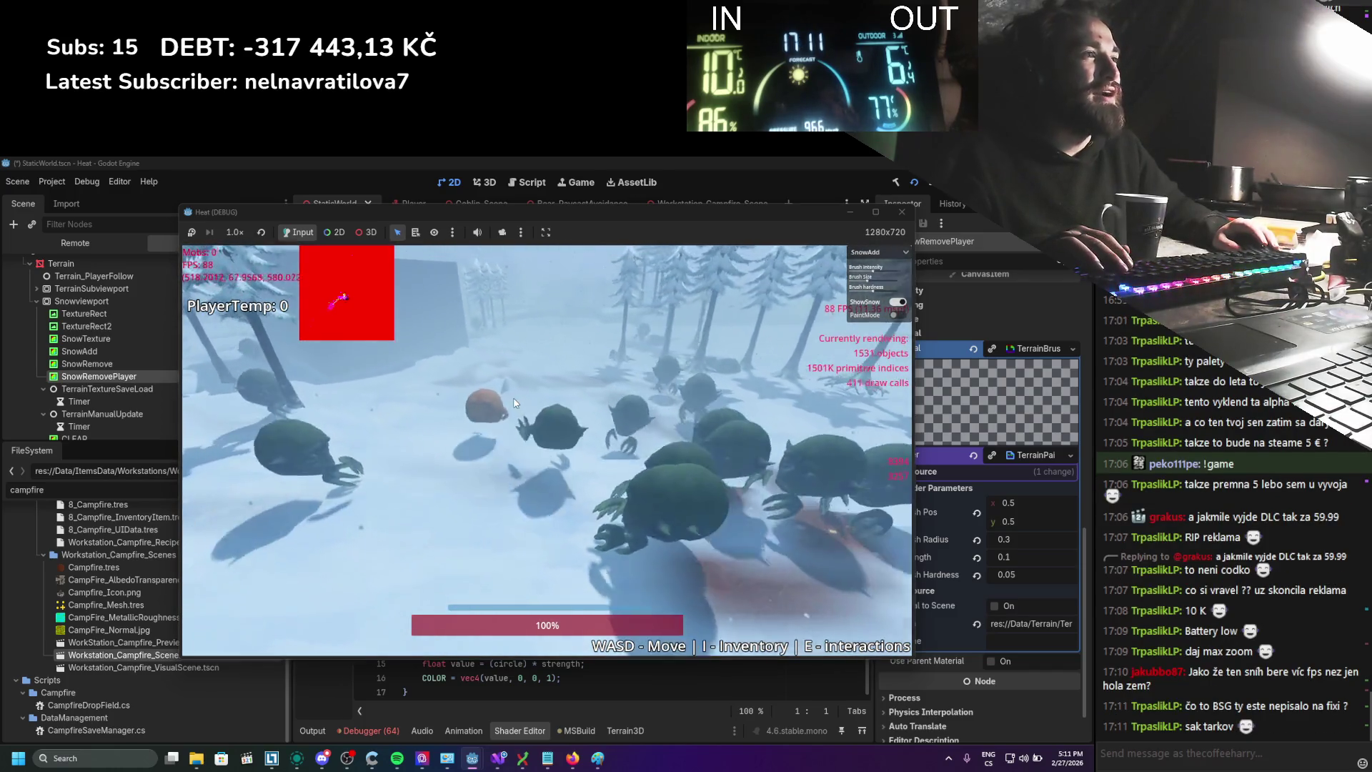
pyautogui.press('w')
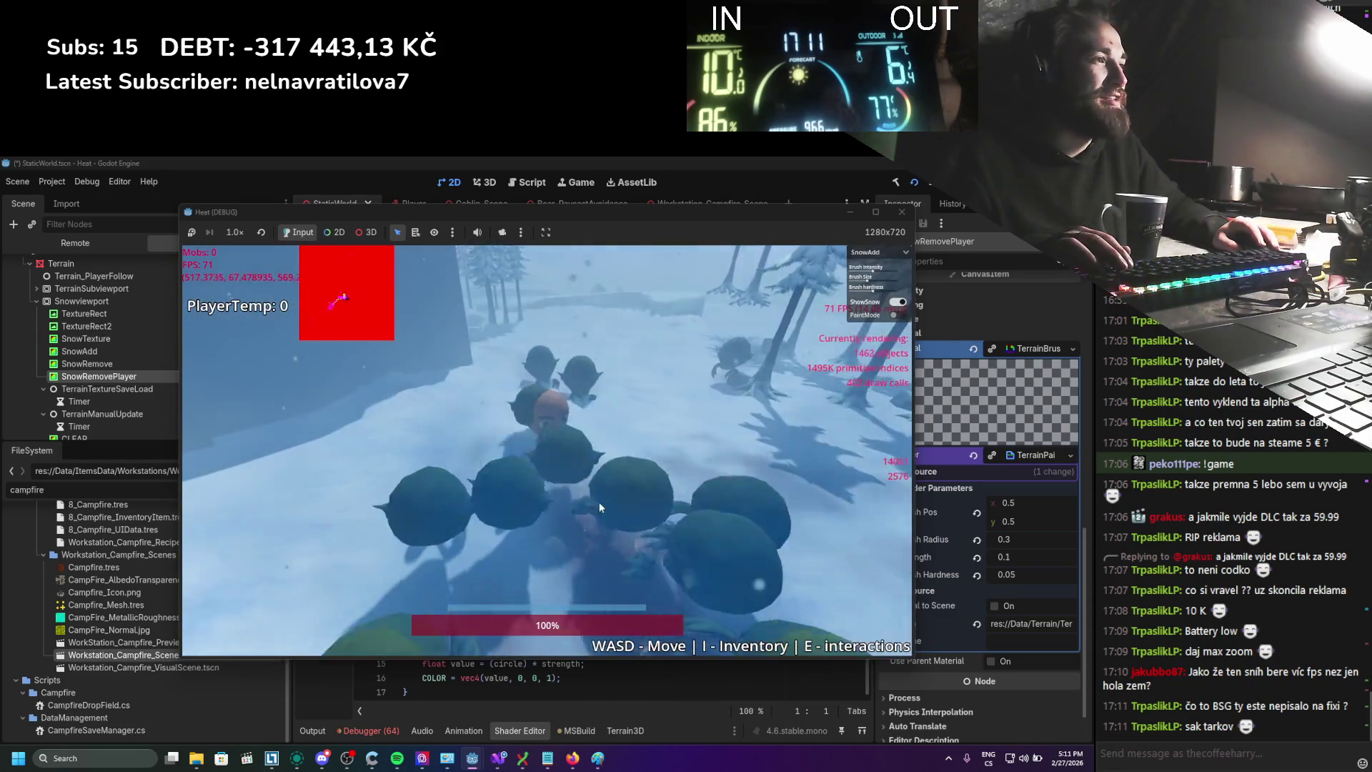
pyautogui.press('w')
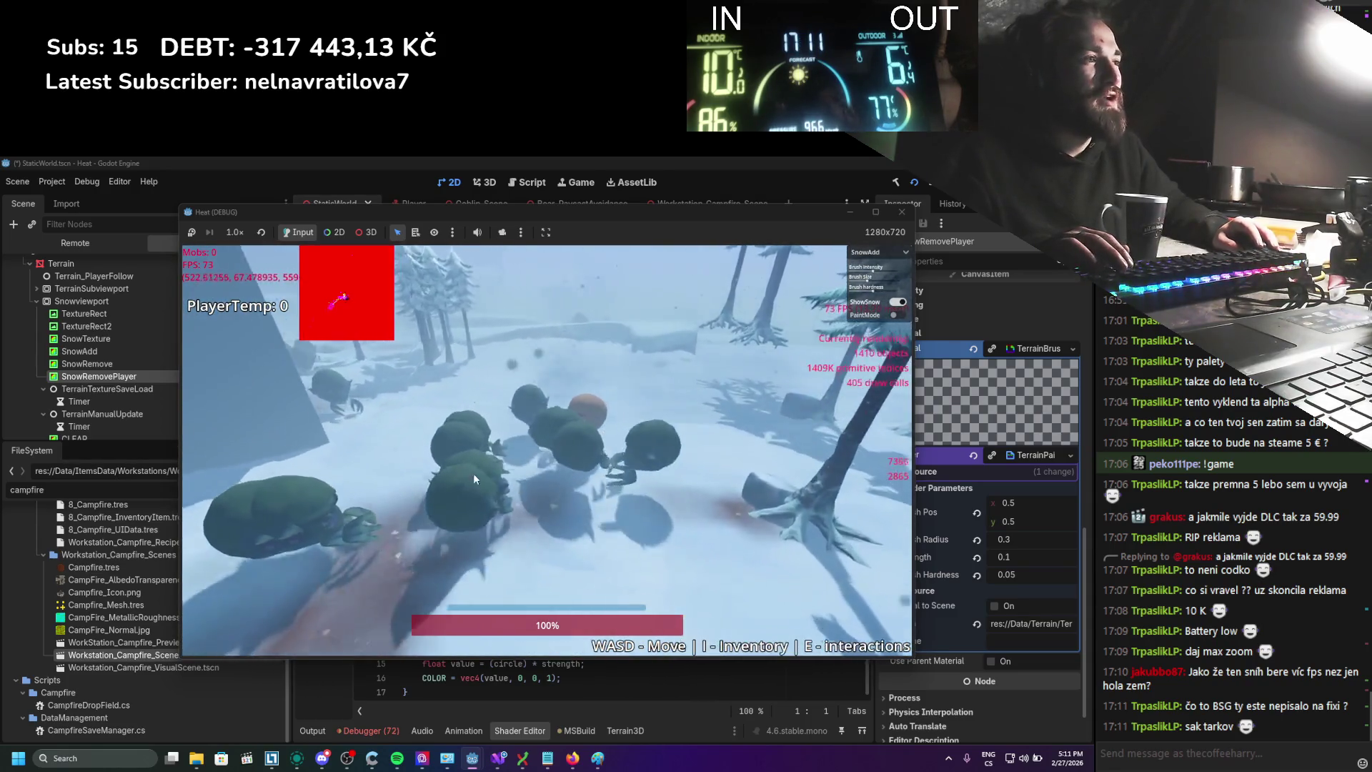
pyautogui.press('s')
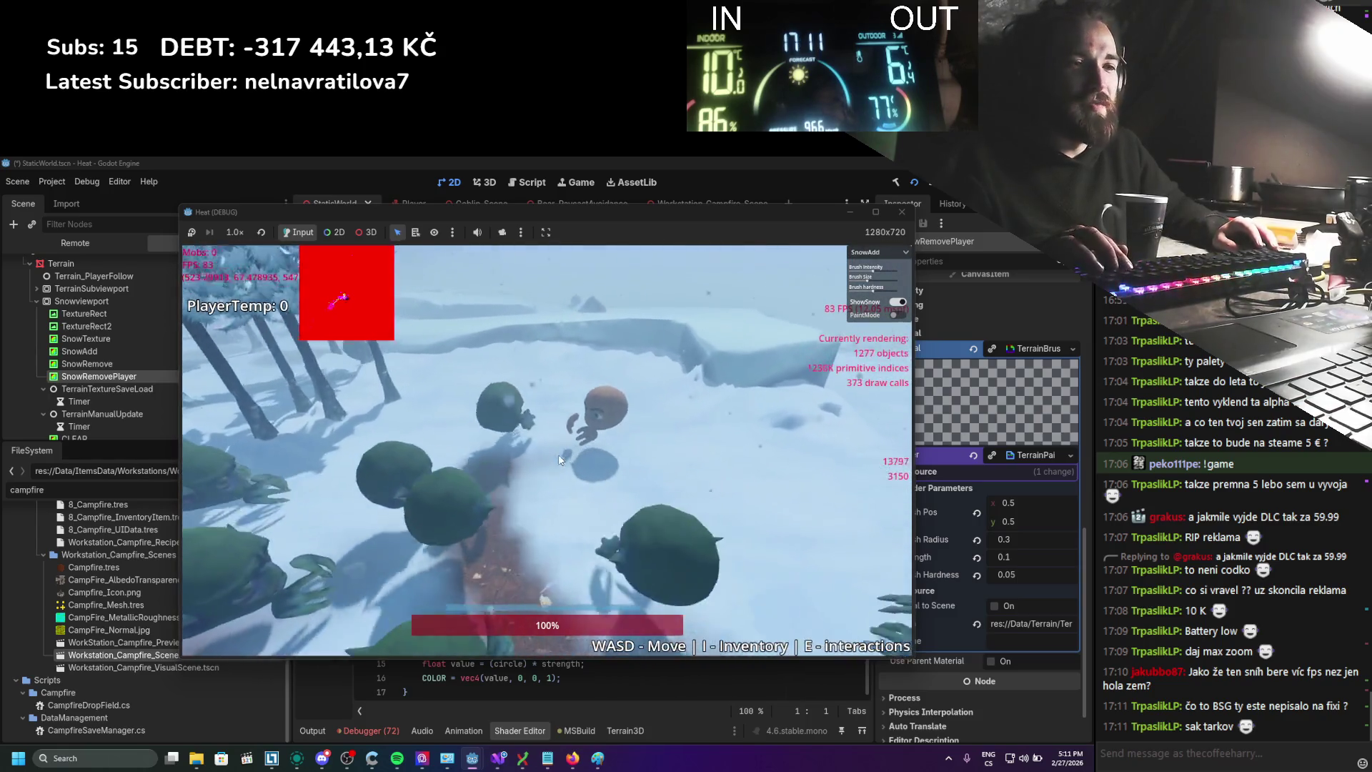
pyautogui.press('w')
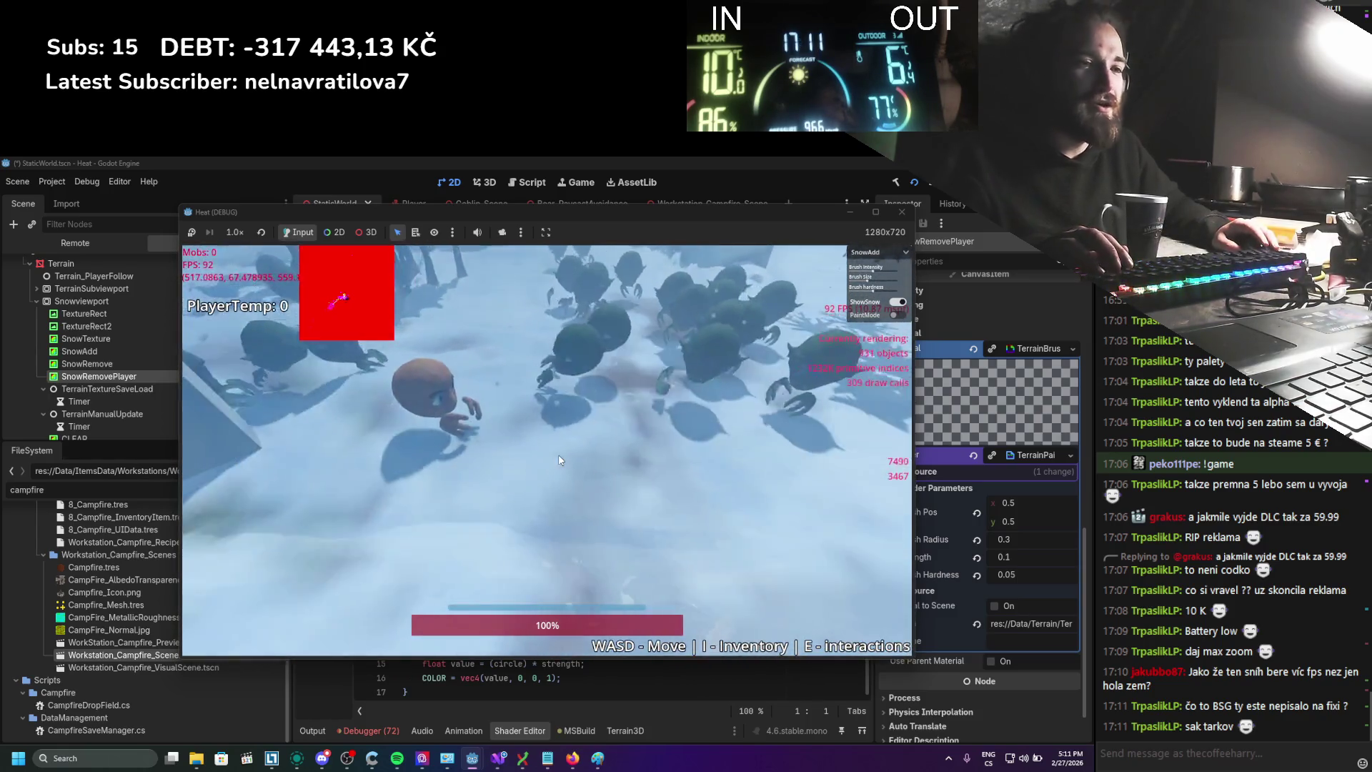
pyautogui.press('w')
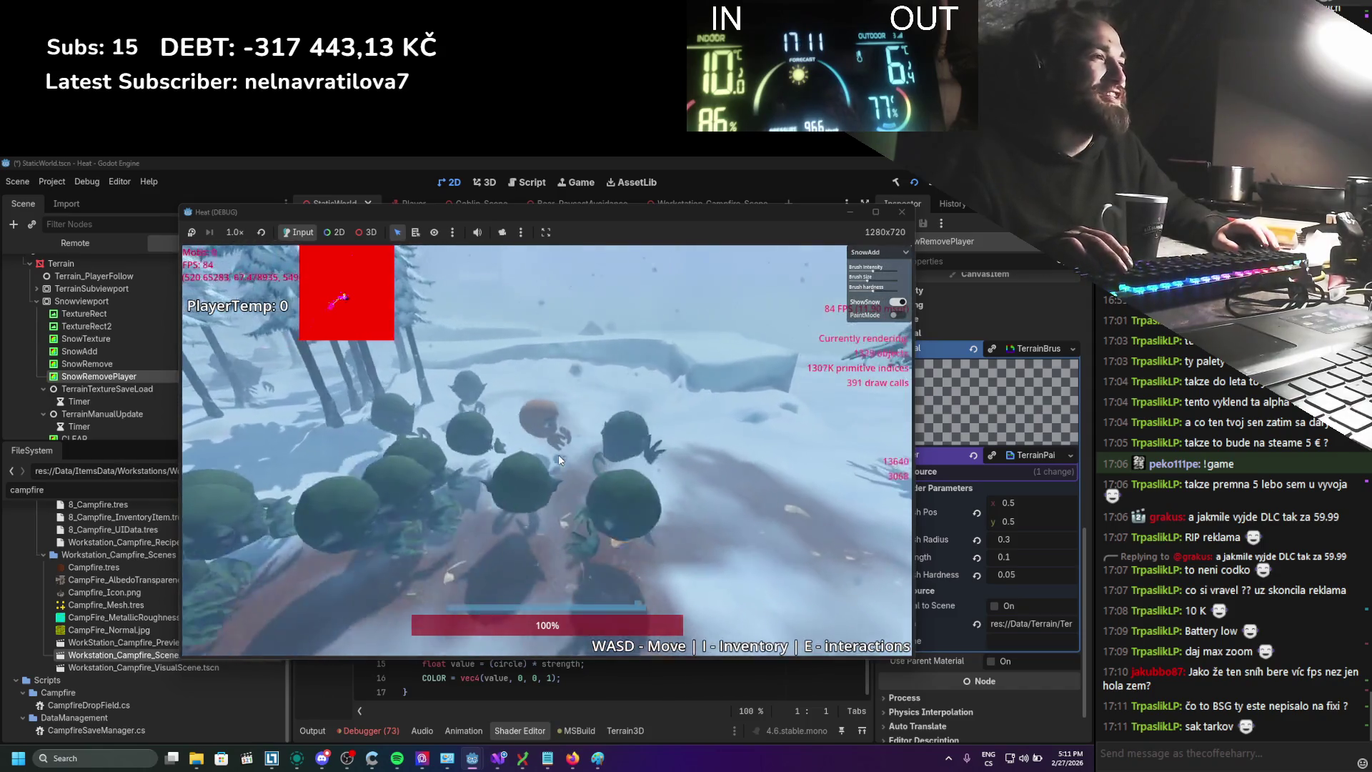
pyautogui.scroll(-3, 559, 457)
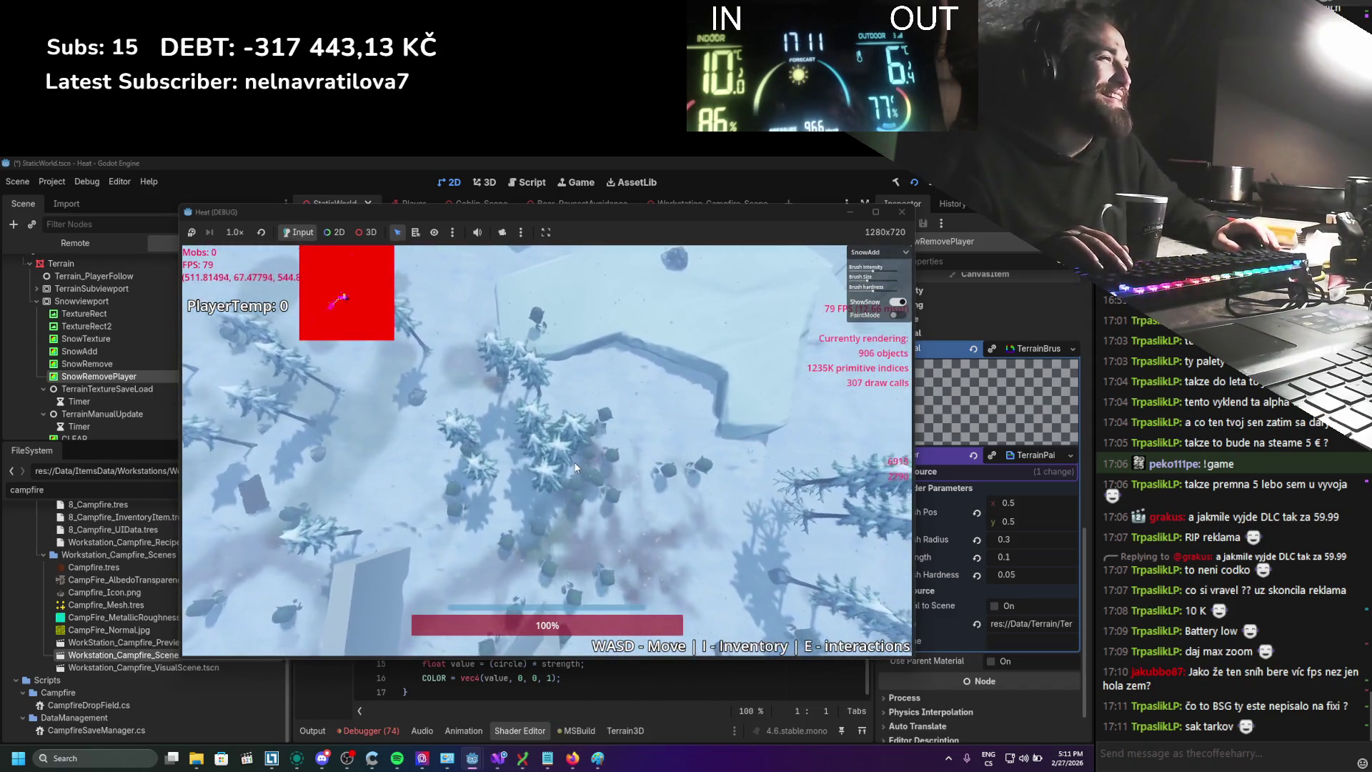
# Lead the goblin herd back and forth across the snowfield past the building, trailing red
pyautogui.press('a')
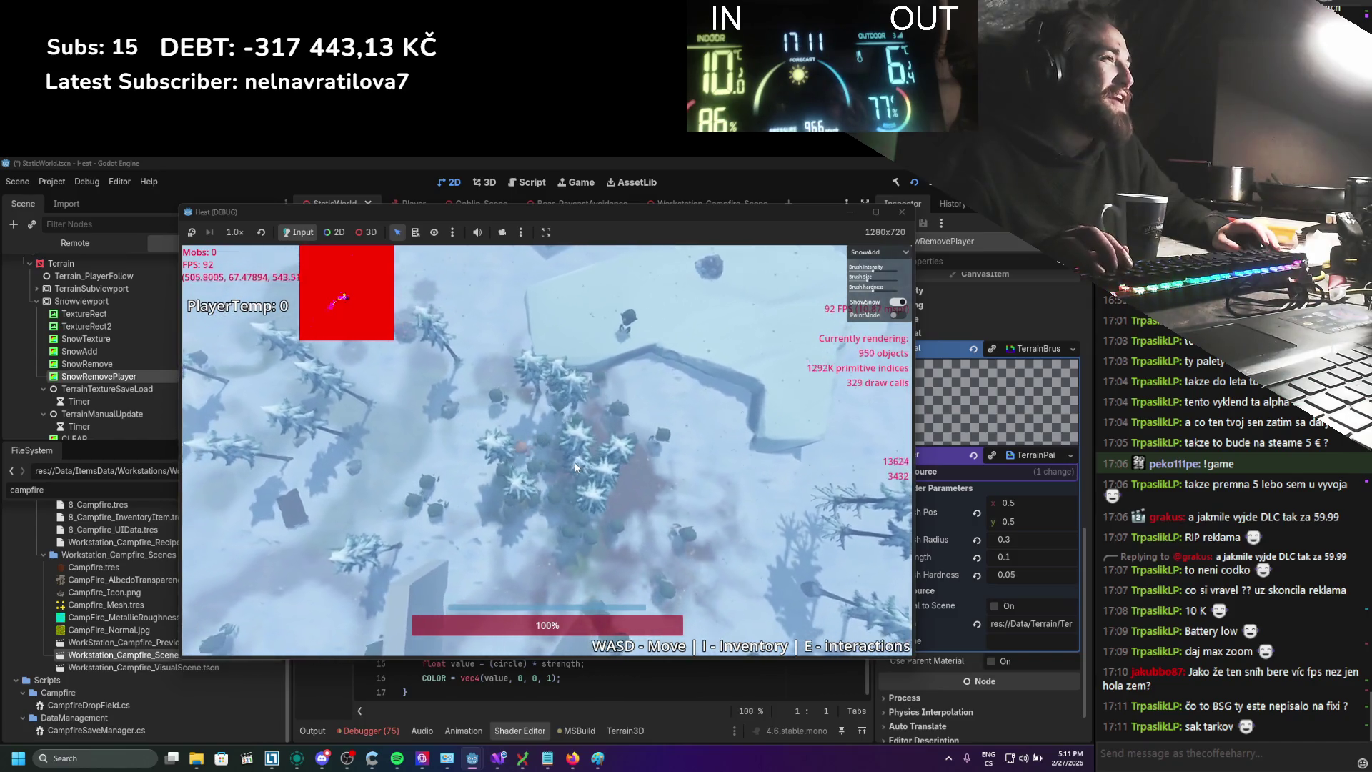
pyautogui.press('a')
pyautogui.scroll(3, 616, 453)
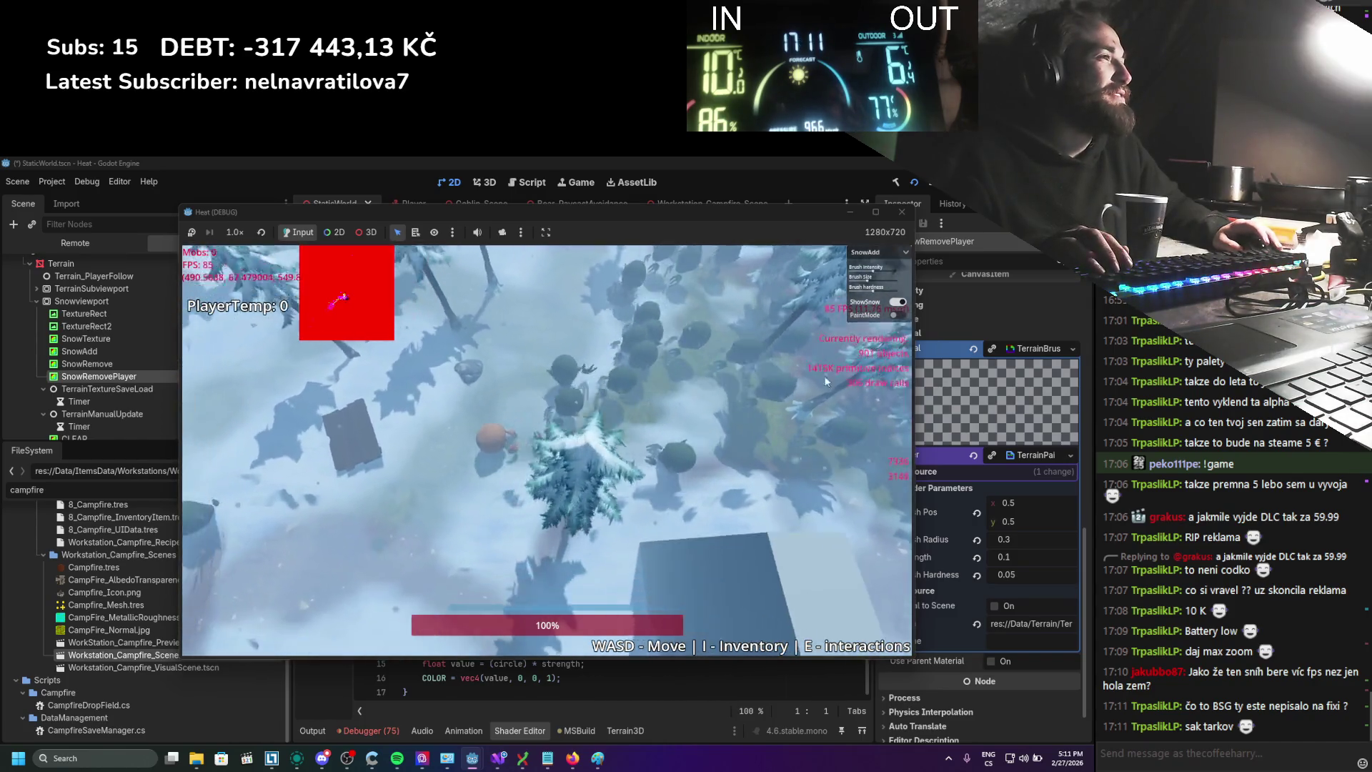
pyautogui.press('a')
pyautogui.press('s')
pyautogui.scroll(-3, 748, 392)
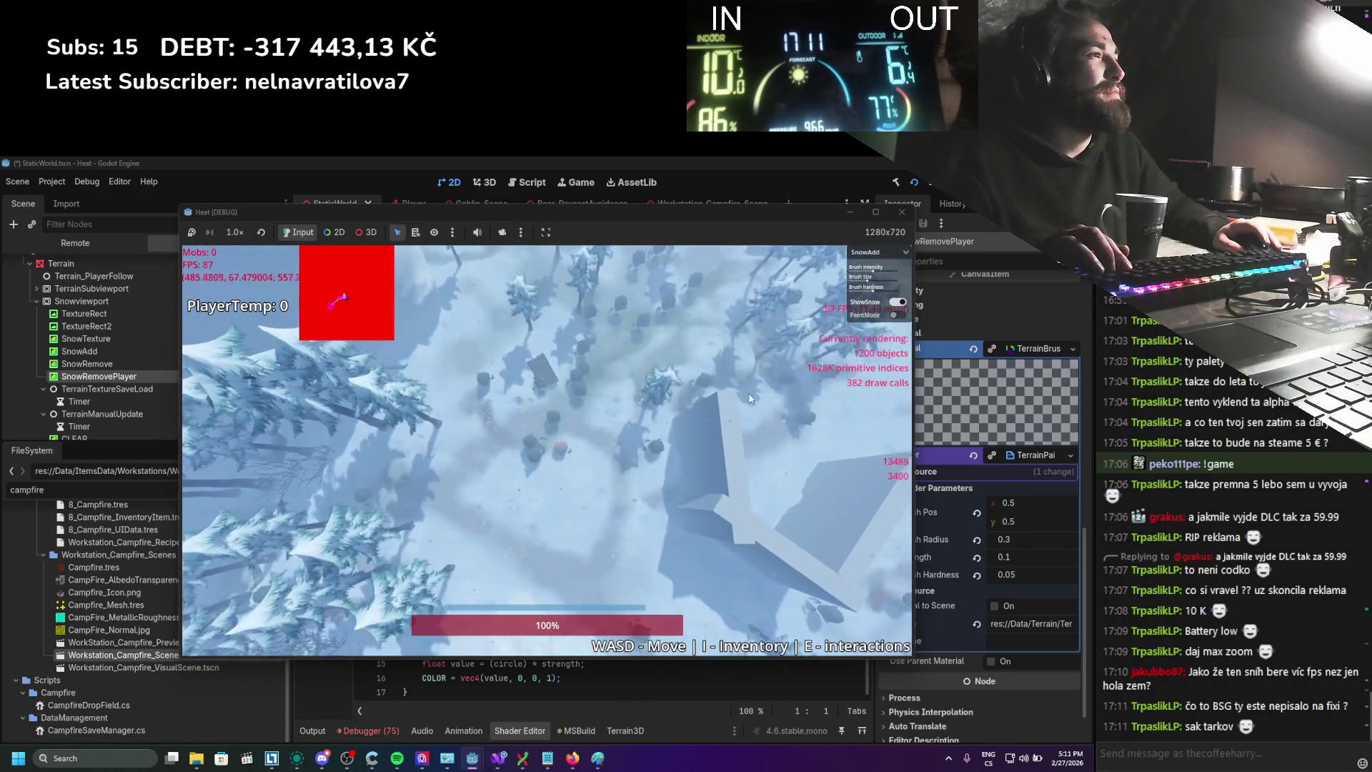
pyautogui.press('d')
pyautogui.press('s')
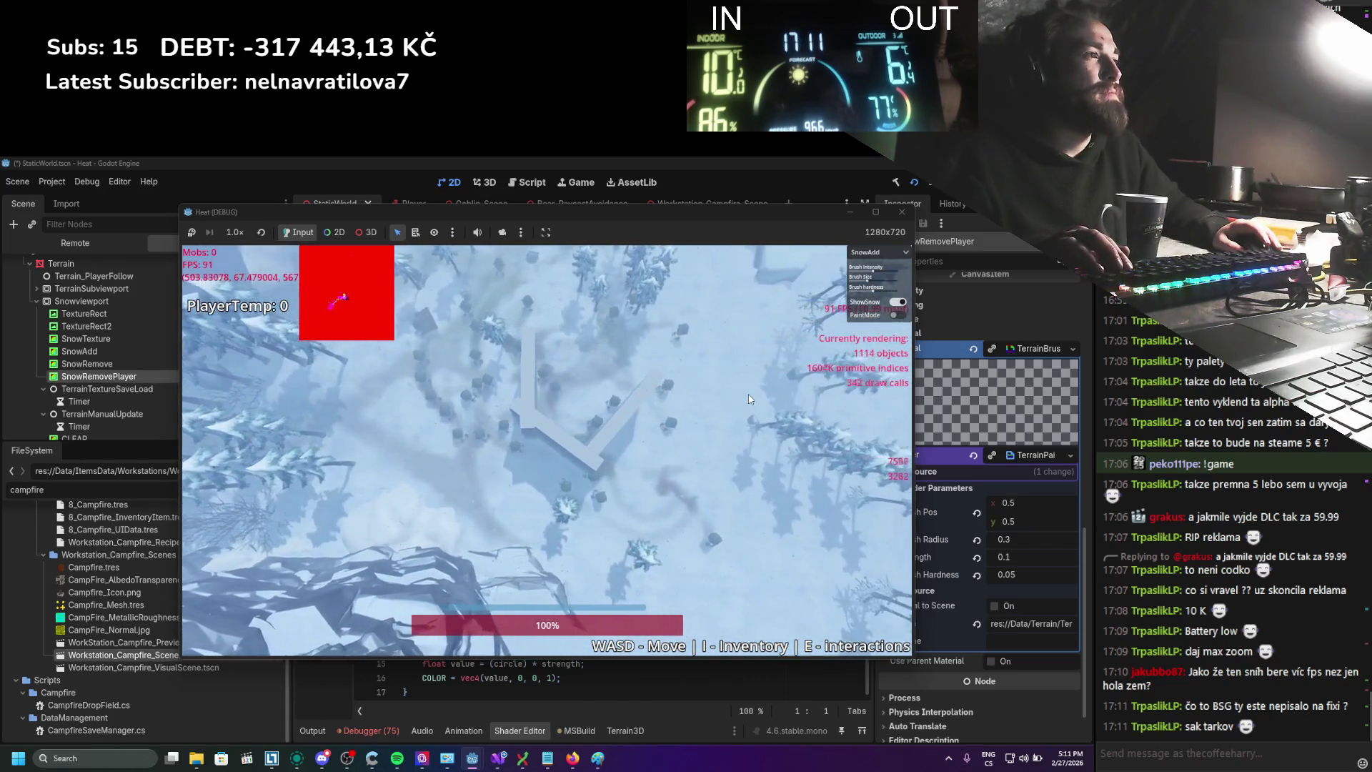
pyautogui.press('d')
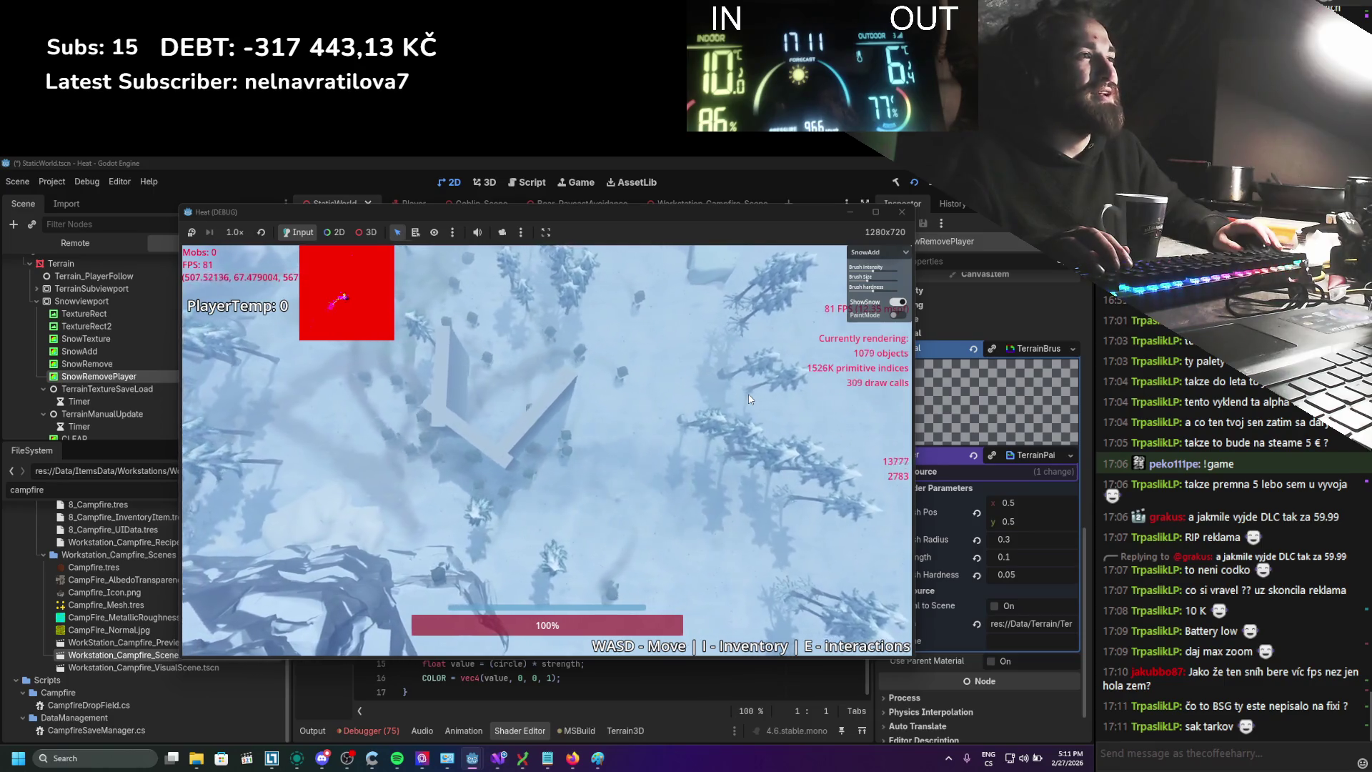
pyautogui.press('s')
pyautogui.press('d')
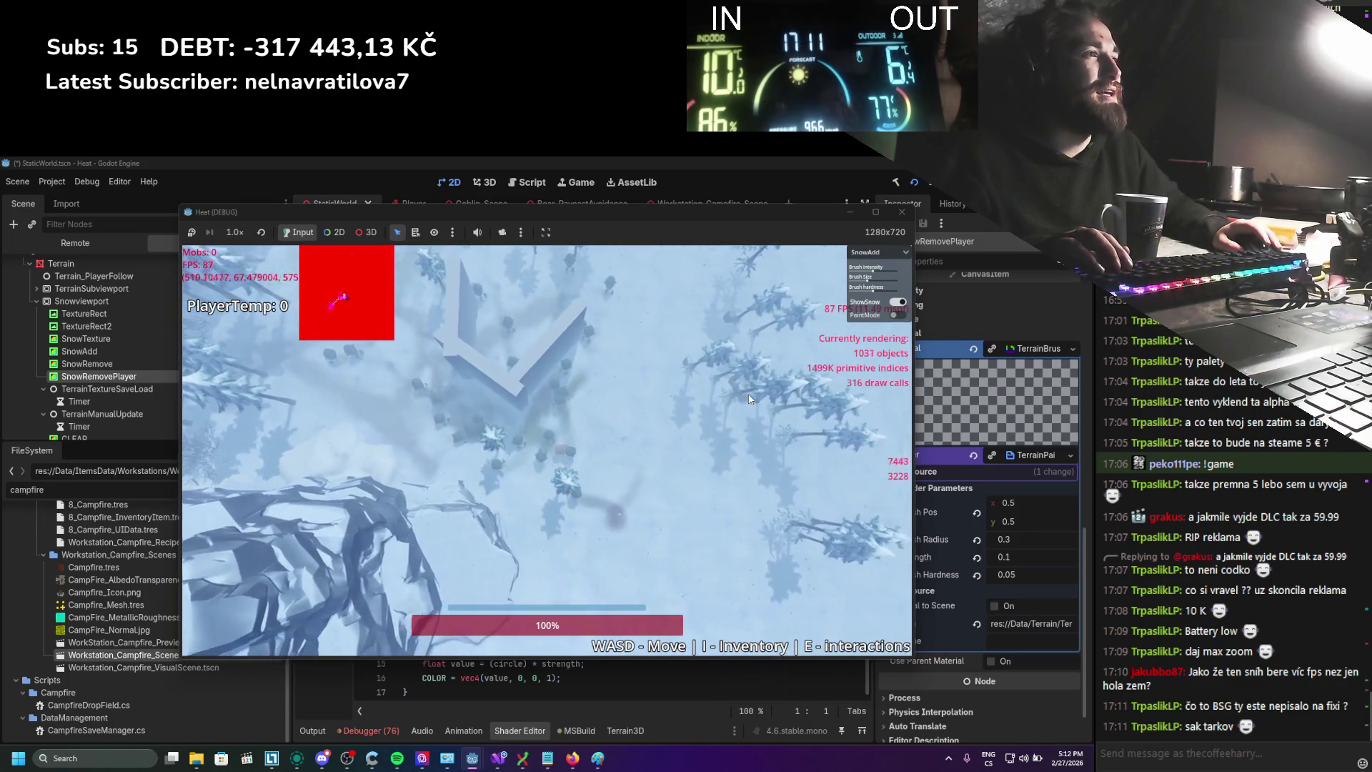
pyautogui.press('w')
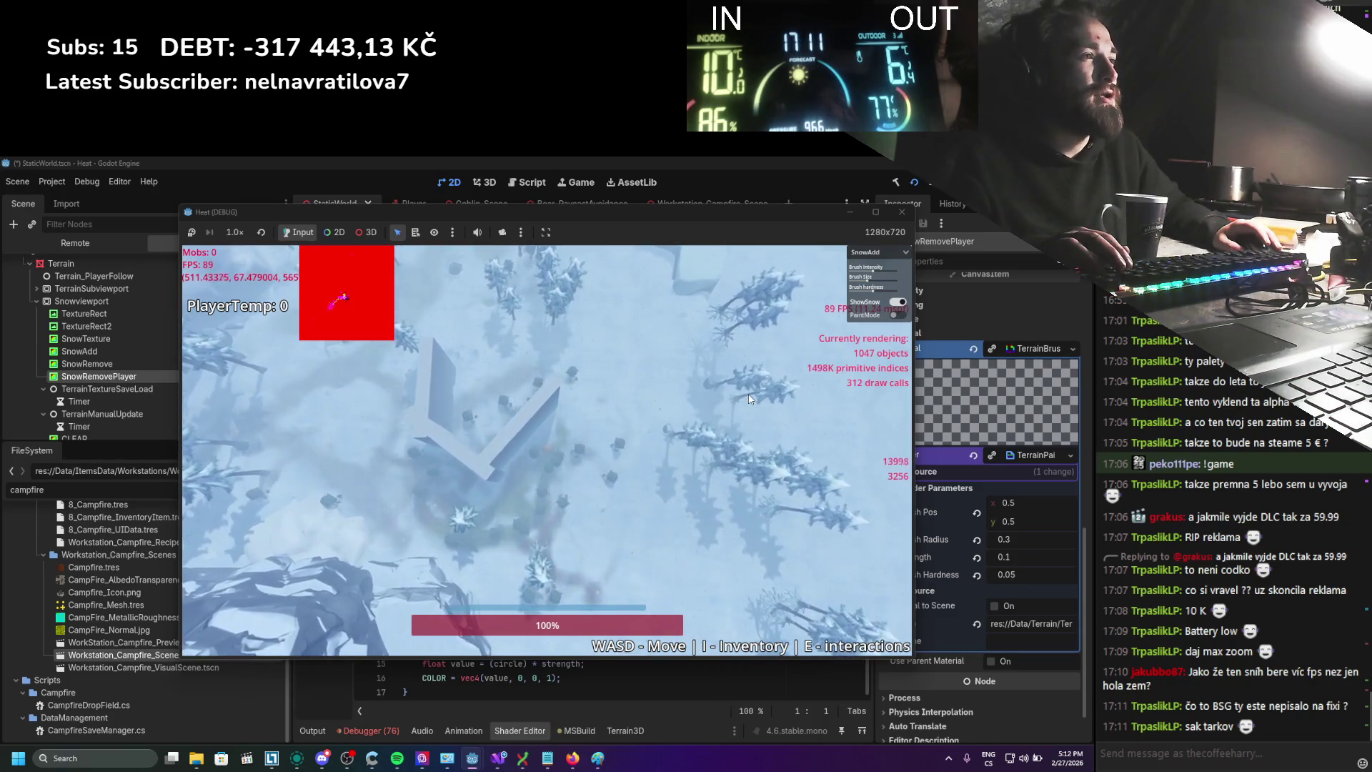
pyautogui.press('s')
pyautogui.press('d')
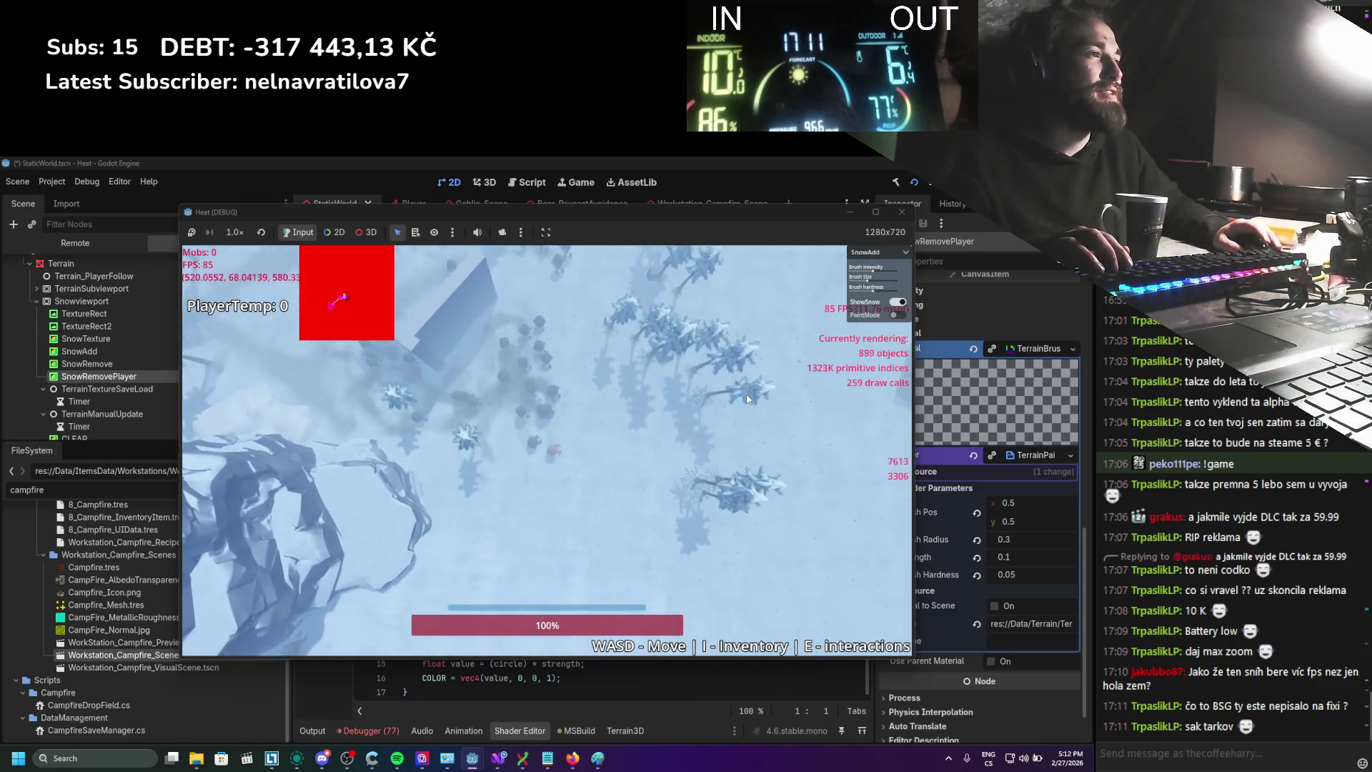
pyautogui.press('d')
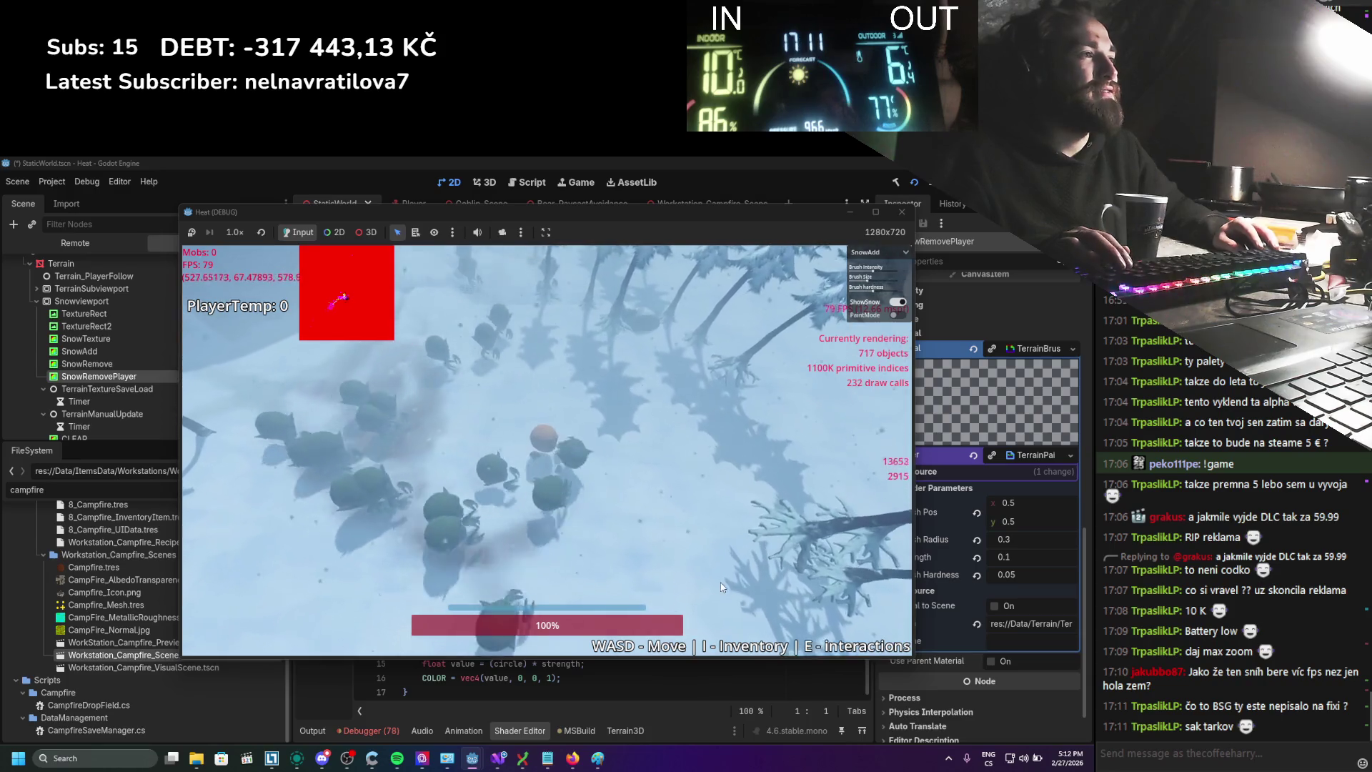
pyautogui.press('s')
pyautogui.press('a')
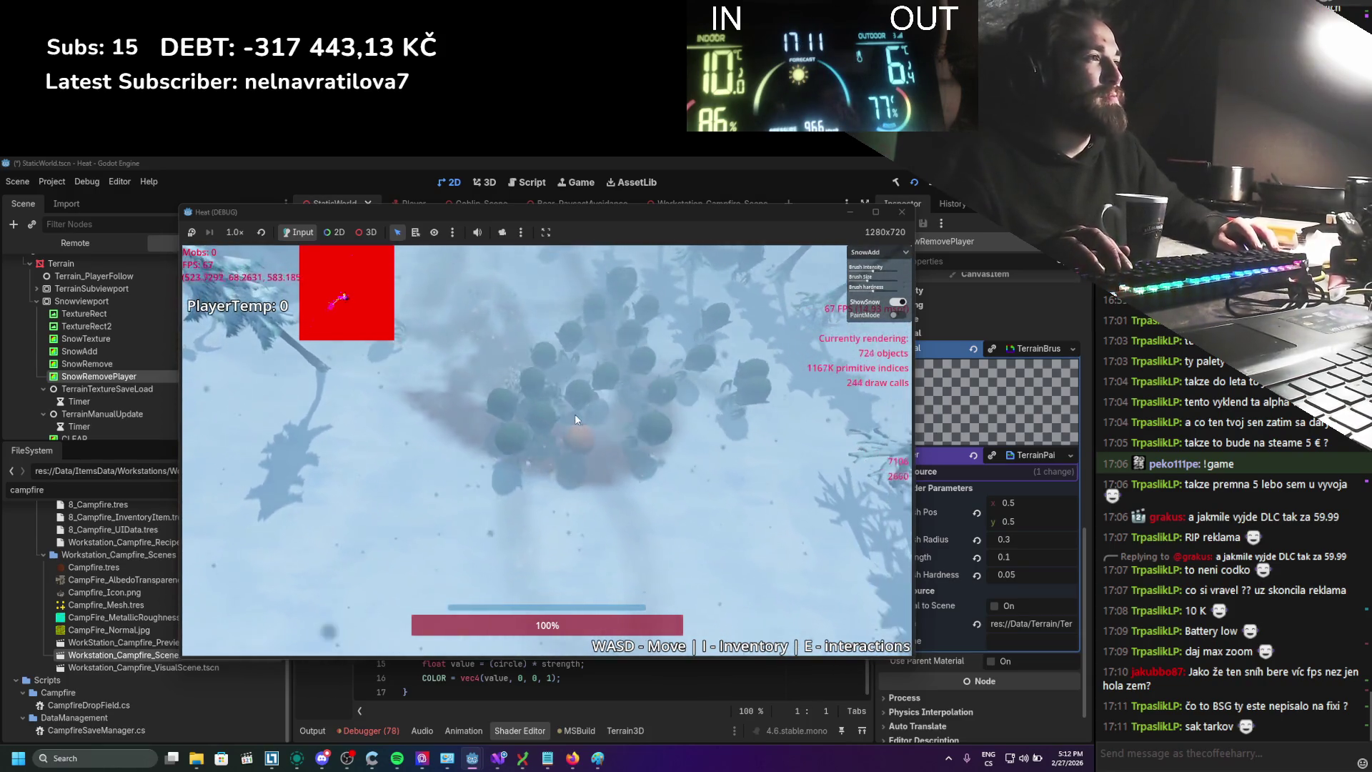
pyautogui.press('w')
pyautogui.press('a')
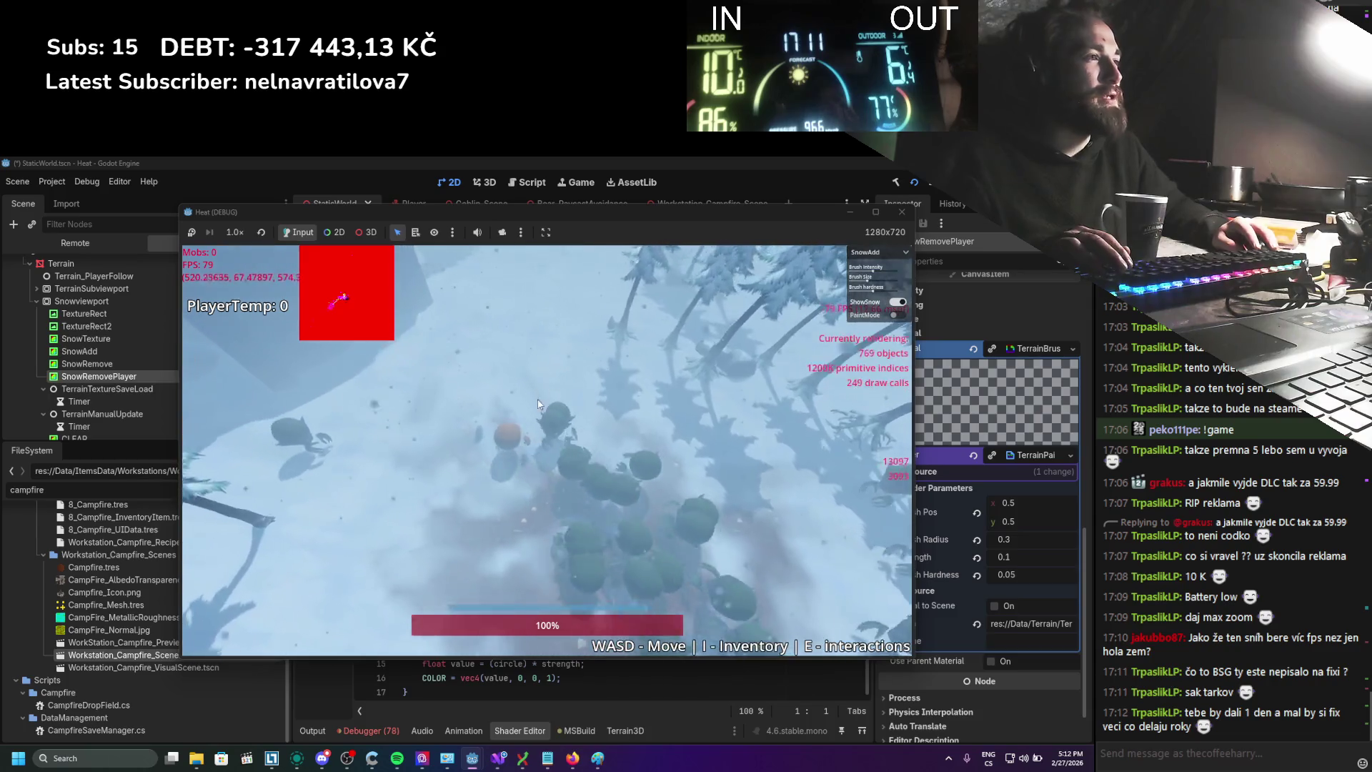
pyautogui.press('a')
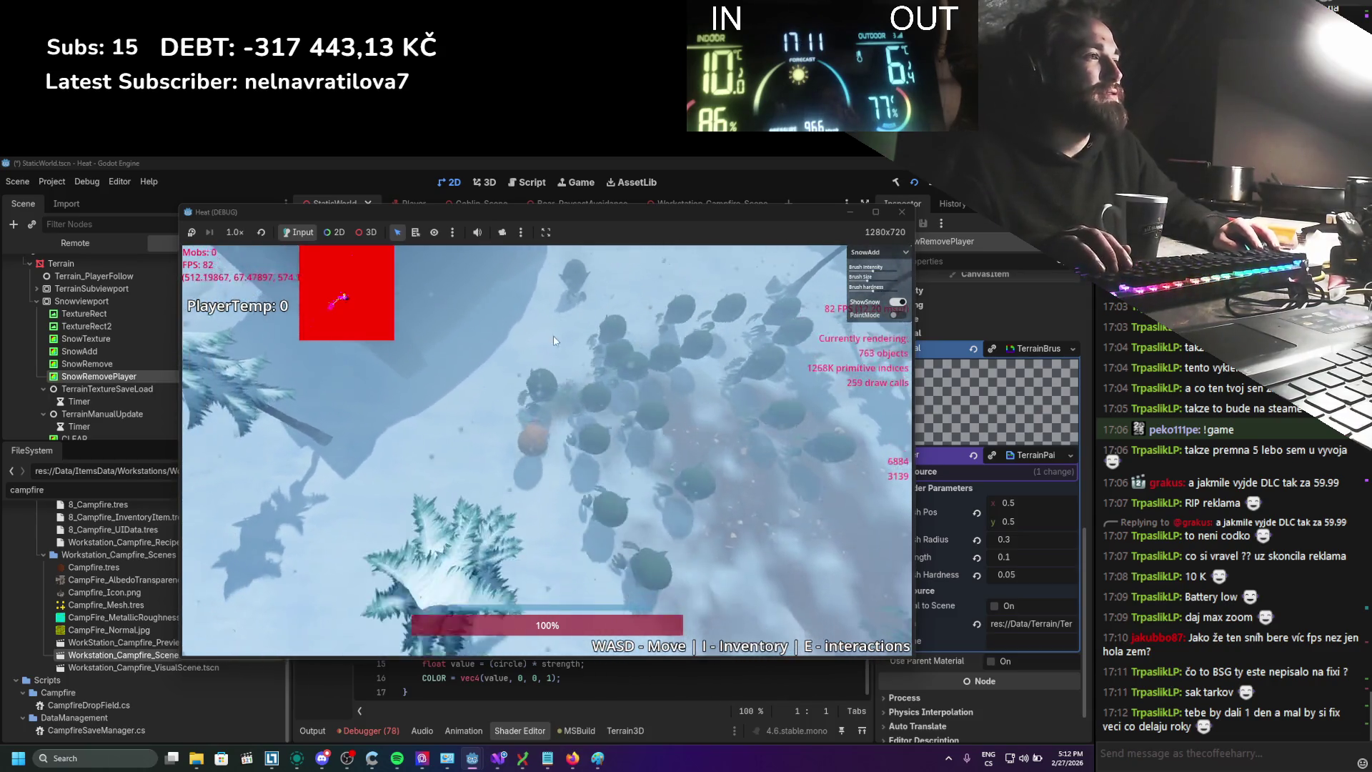
pyautogui.press('d')
pyautogui.press('w')
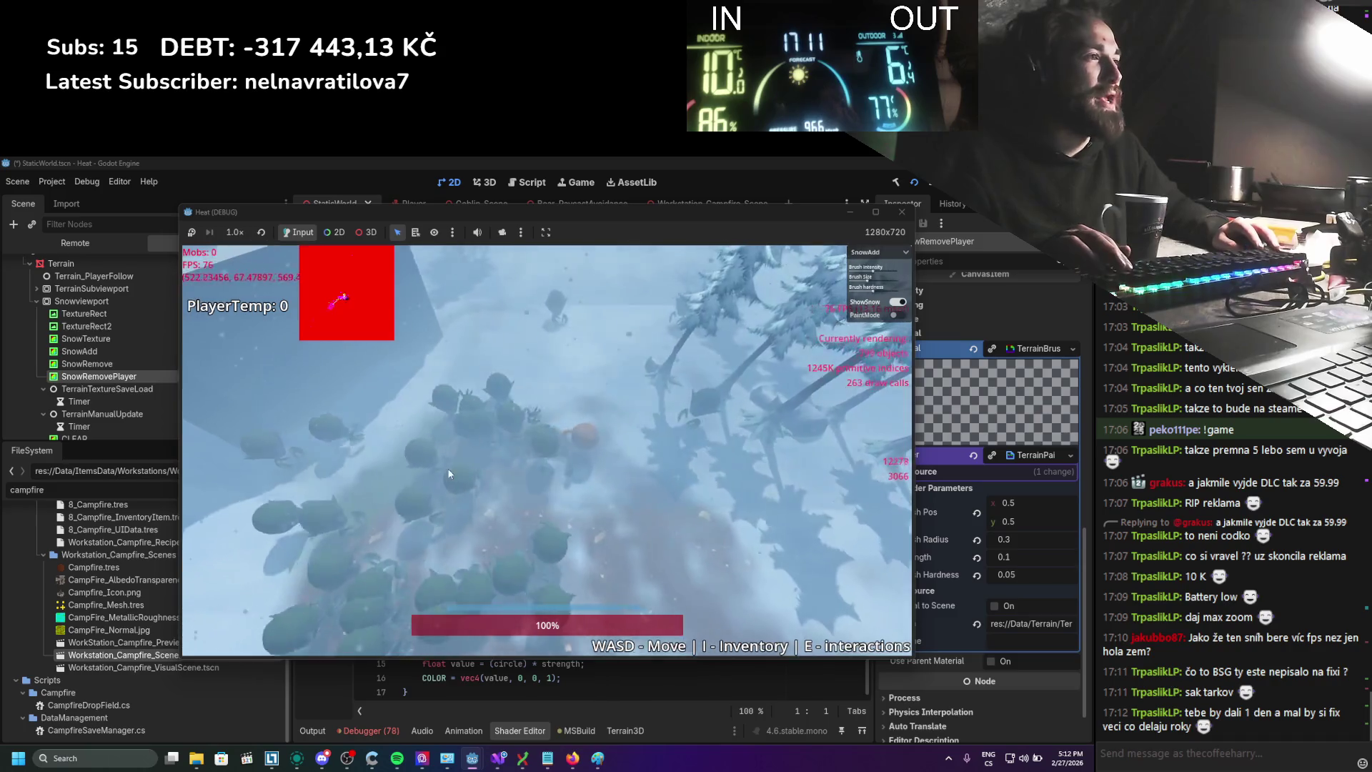
pyautogui.press('s')
pyautogui.press('d')
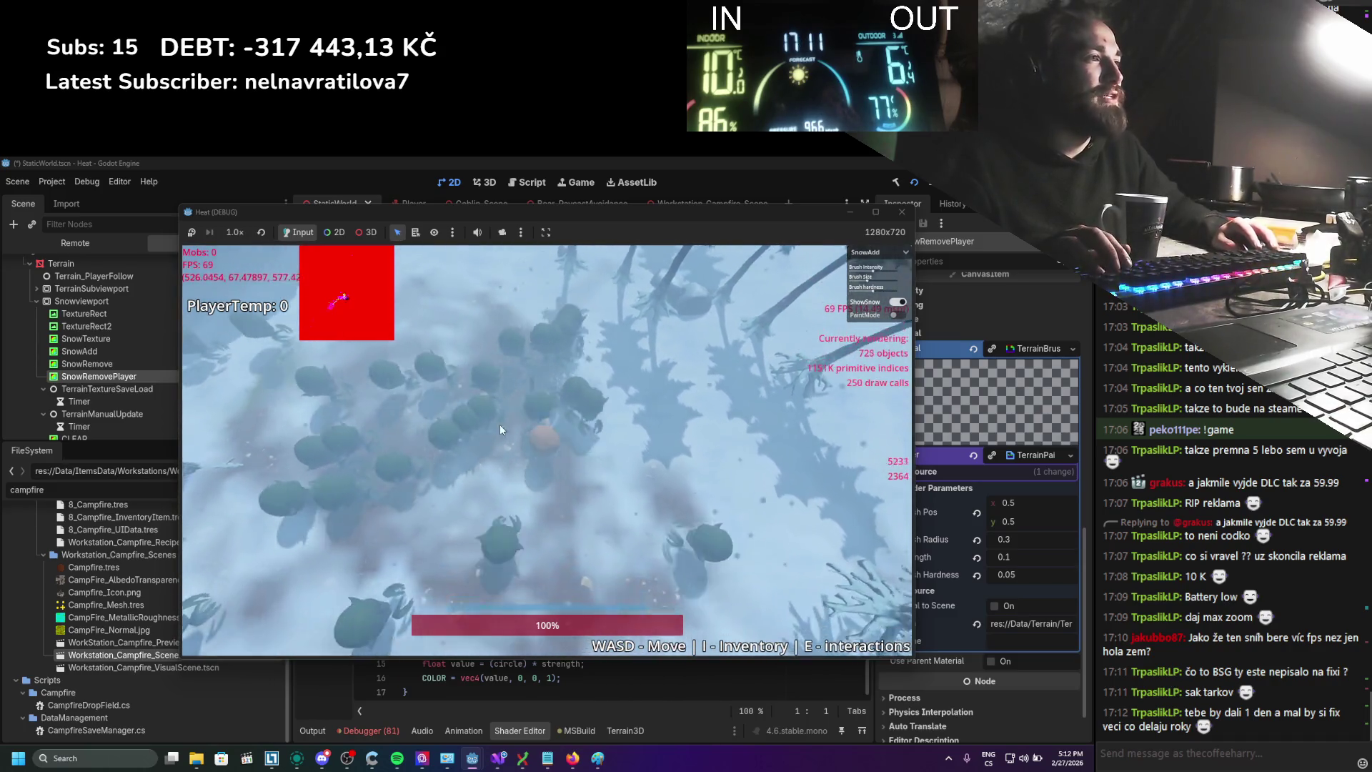
pyautogui.press('s')
pyautogui.press('a')
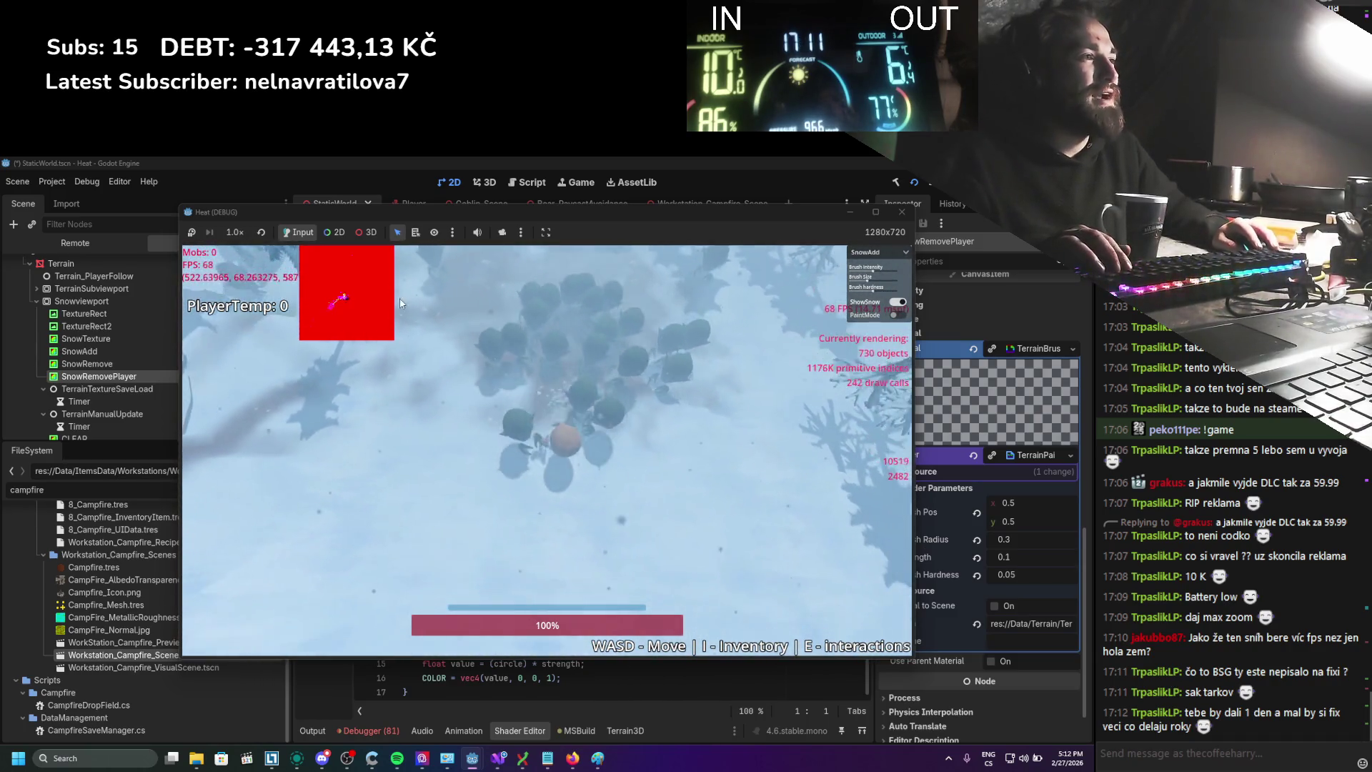
# Circle the player up through the trees and back down the map over the red trails
pyautogui.press('w')
pyautogui.press('a')
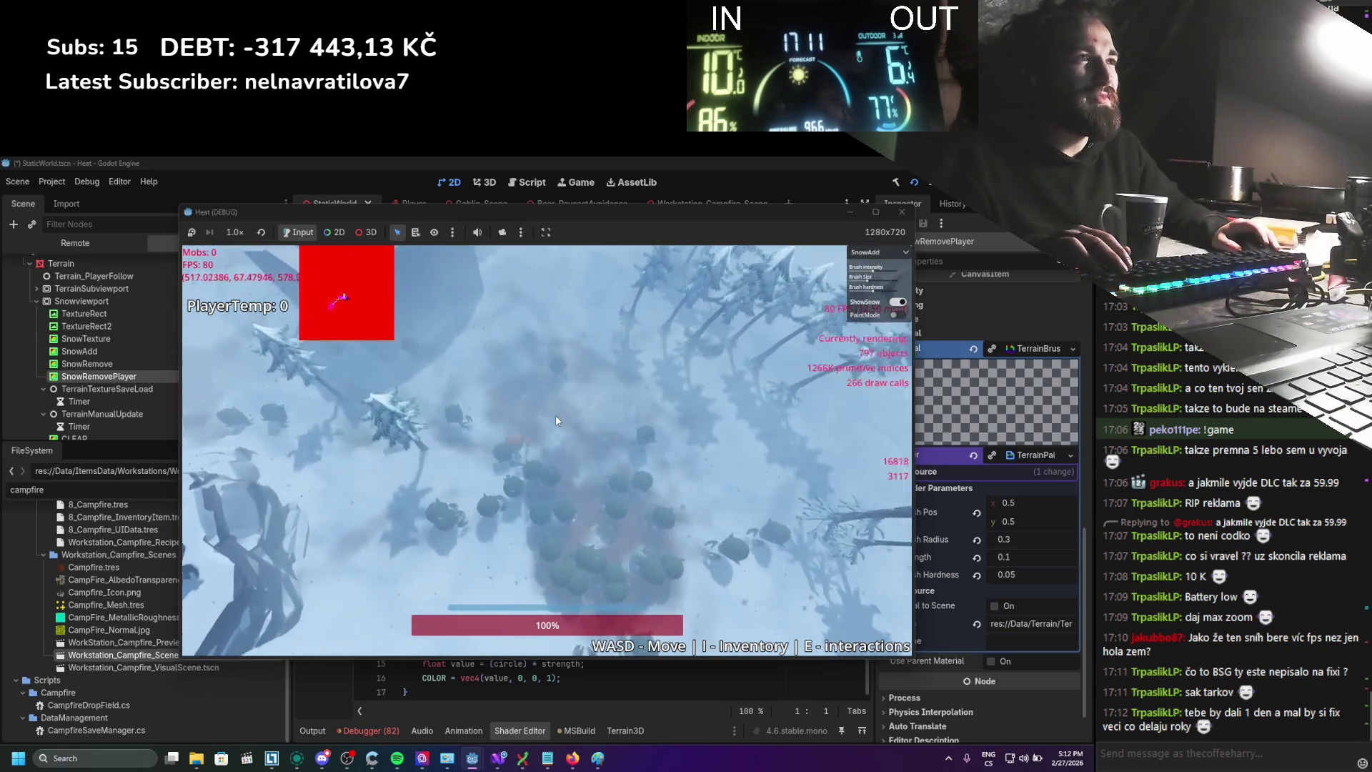
pyautogui.press('w')
pyautogui.press('d')
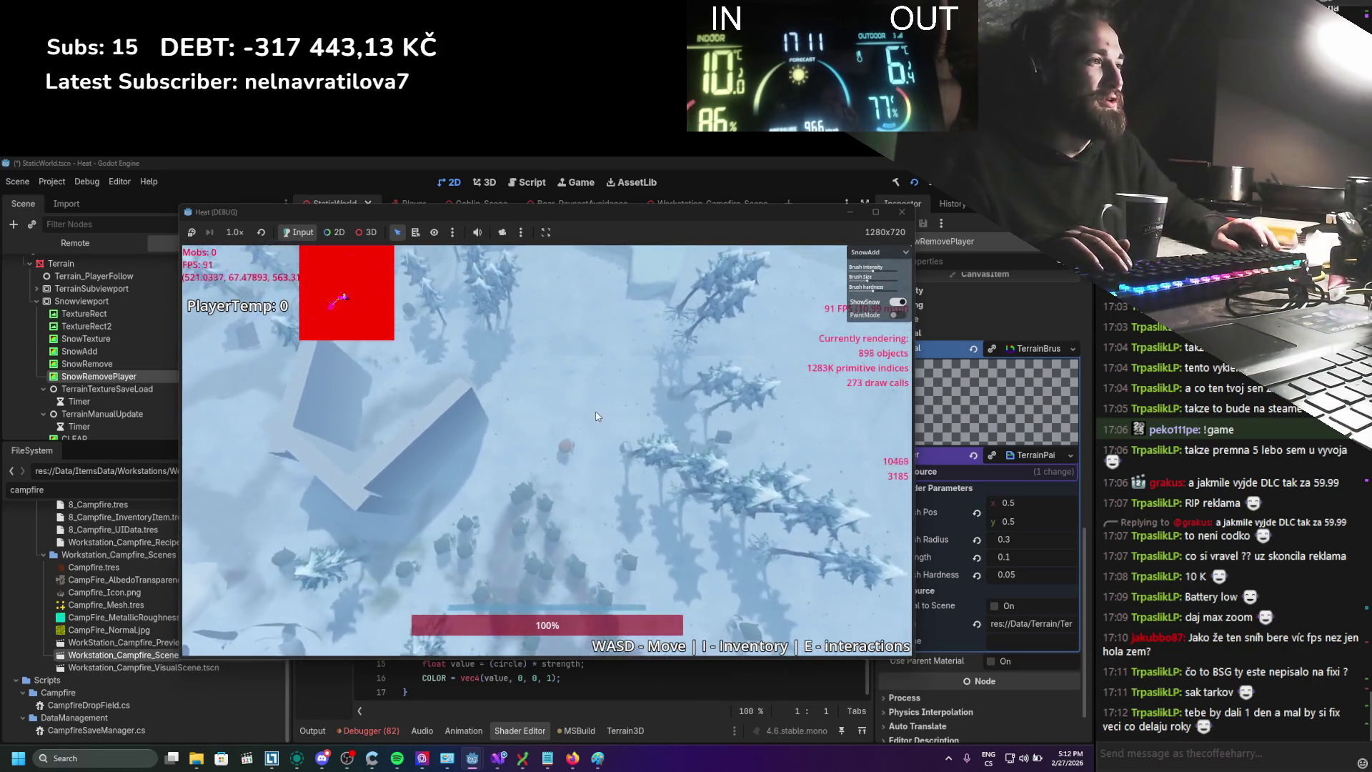
pyautogui.press('w')
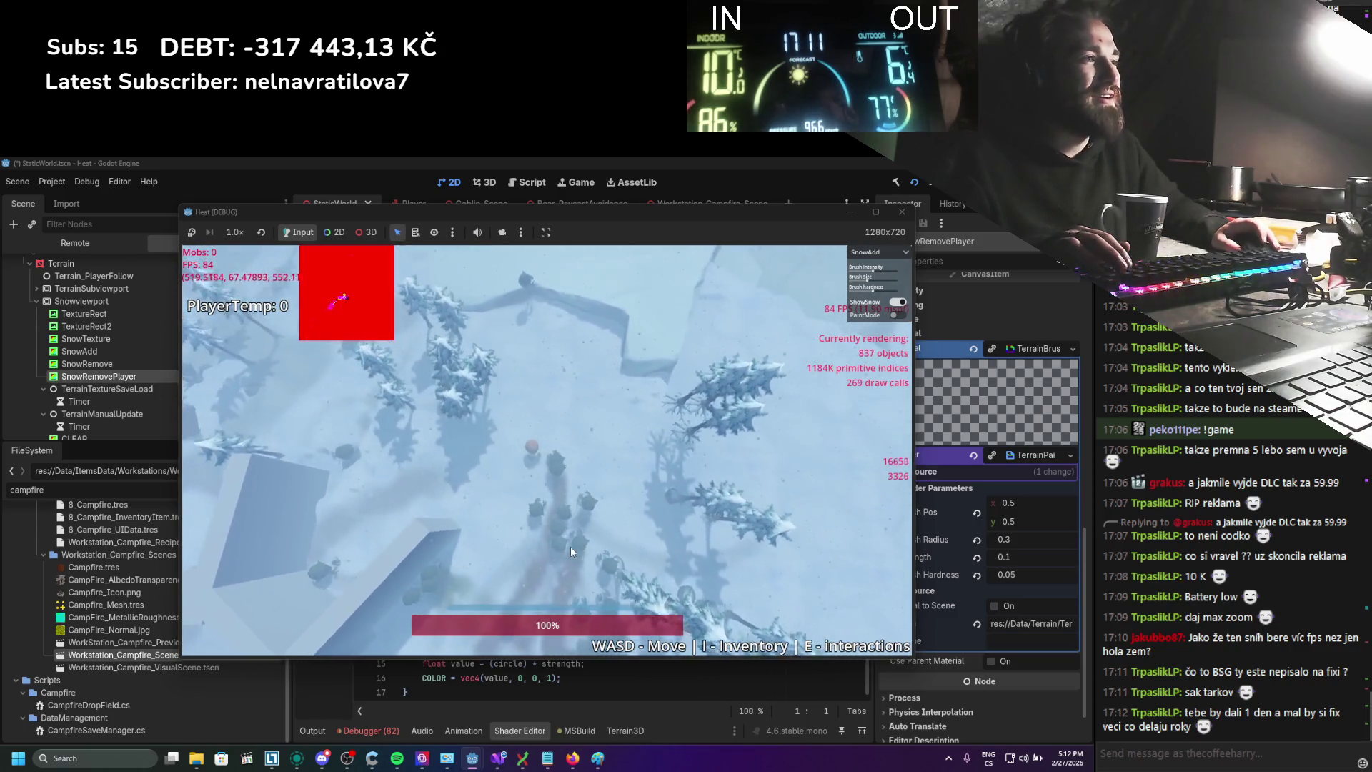
pyautogui.press('w')
pyautogui.press('d')
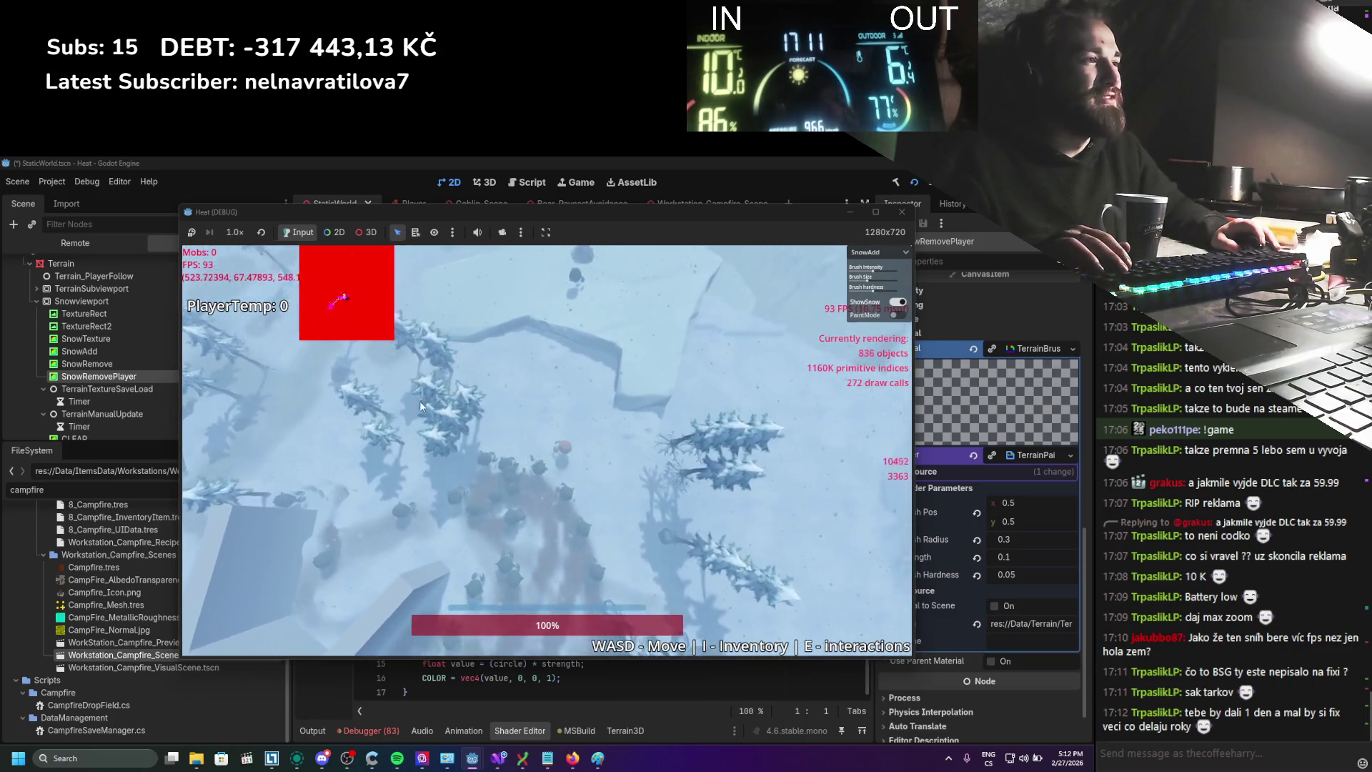
pyautogui.press('w')
pyautogui.press('s')
pyautogui.press('a')
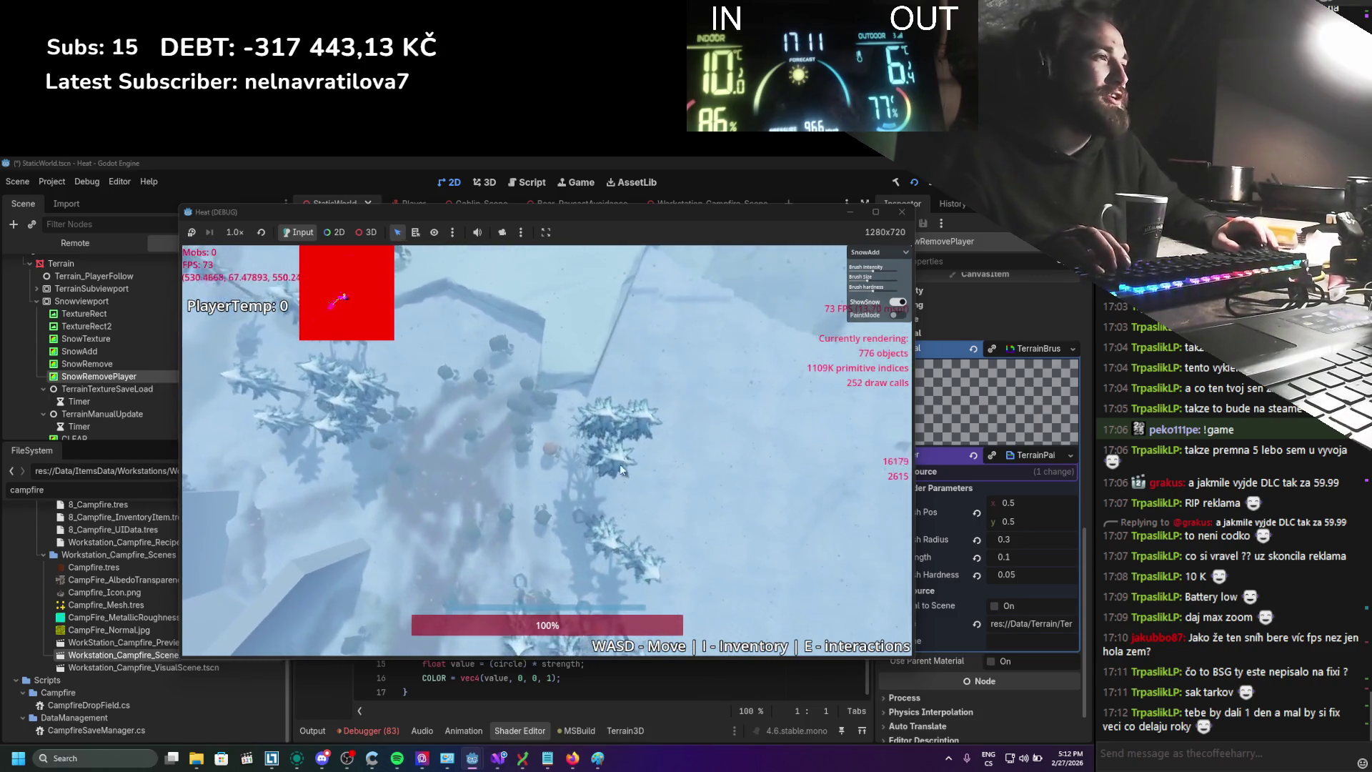
pyautogui.press('s')
pyautogui.press('d')
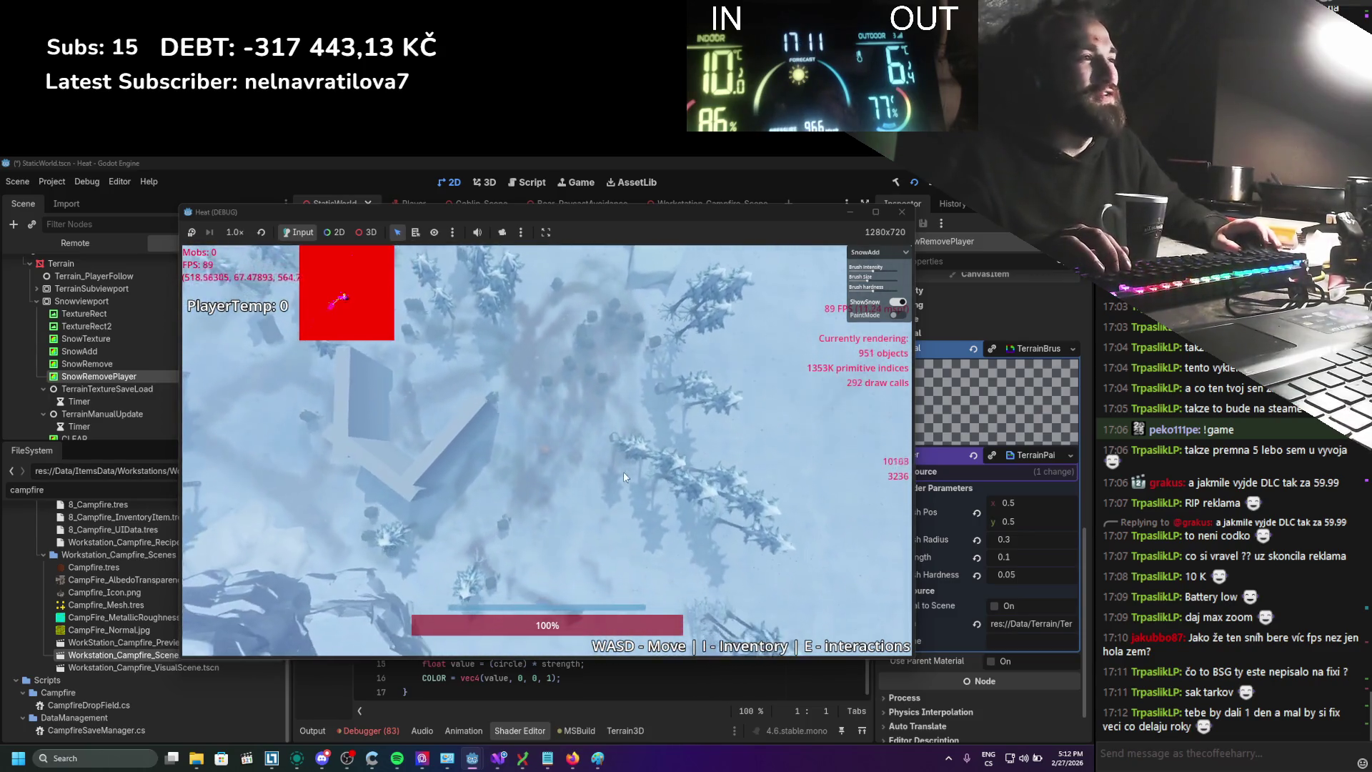
pyautogui.press('s')
pyautogui.press('d')
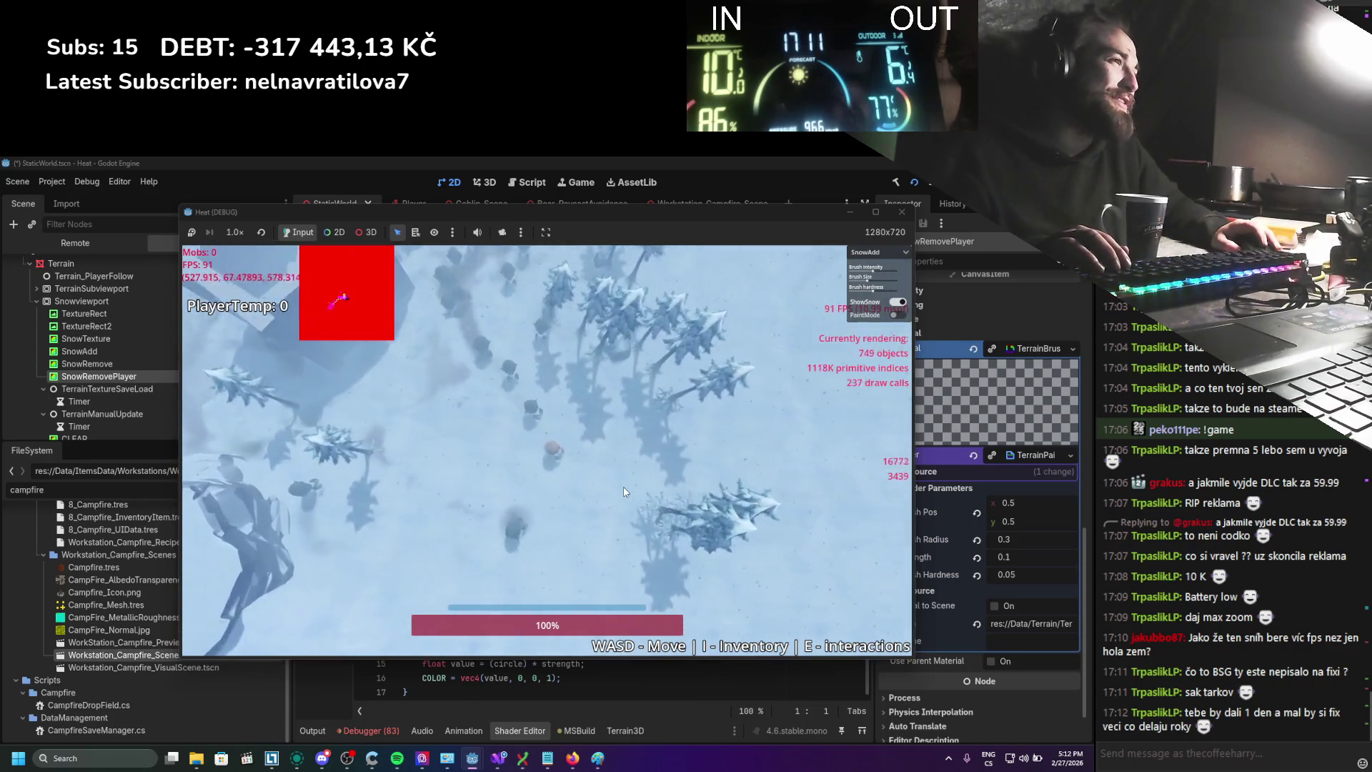
pyautogui.press('a')
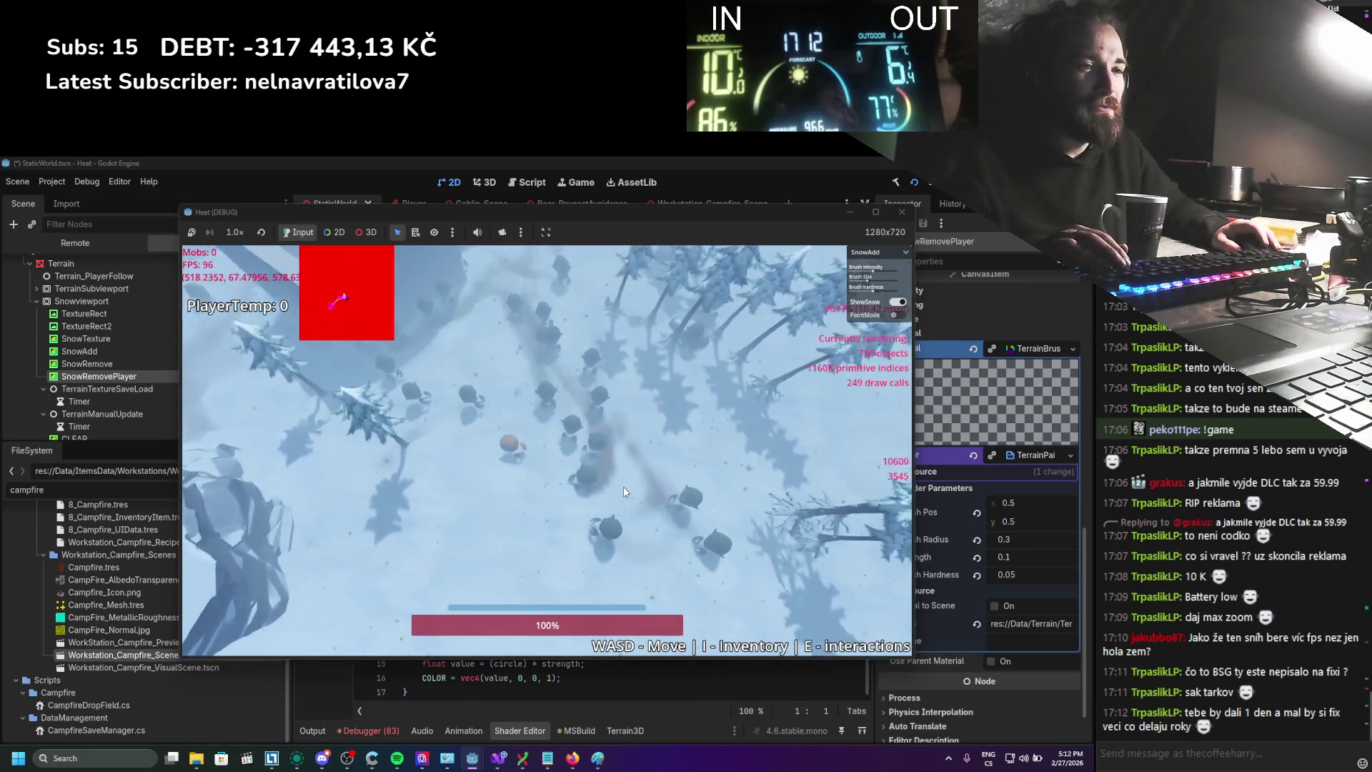
pyautogui.press('s')
pyautogui.press('d')
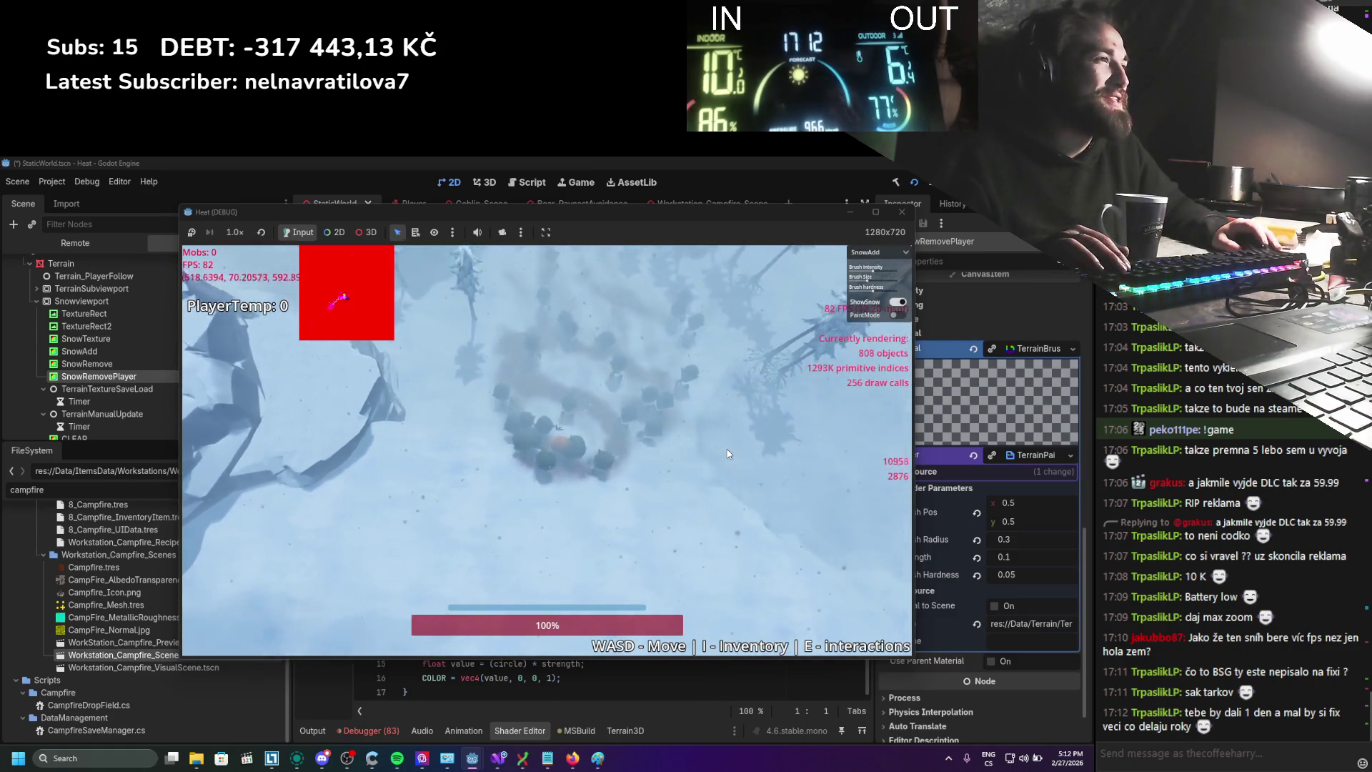
pyautogui.press('w')
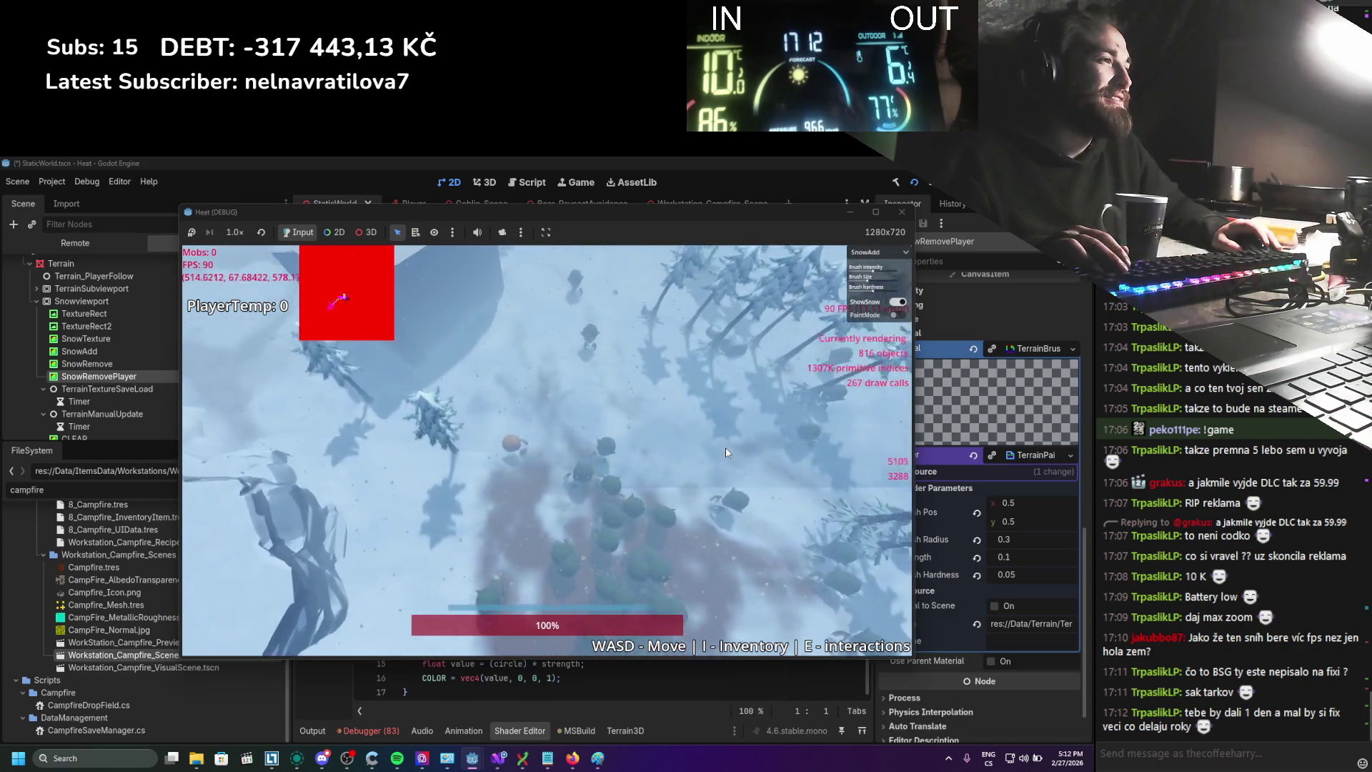
pyautogui.press('w')
pyautogui.press('d')
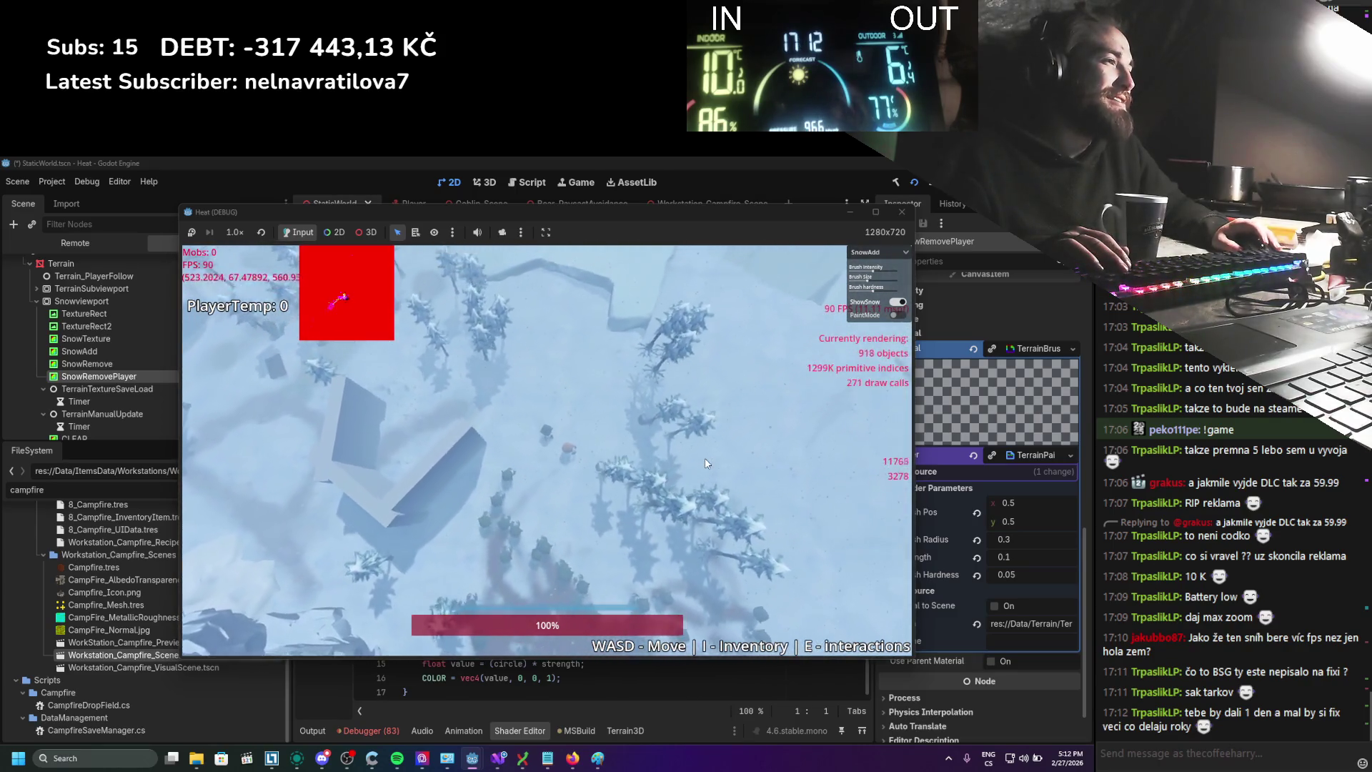
pyautogui.press('d')
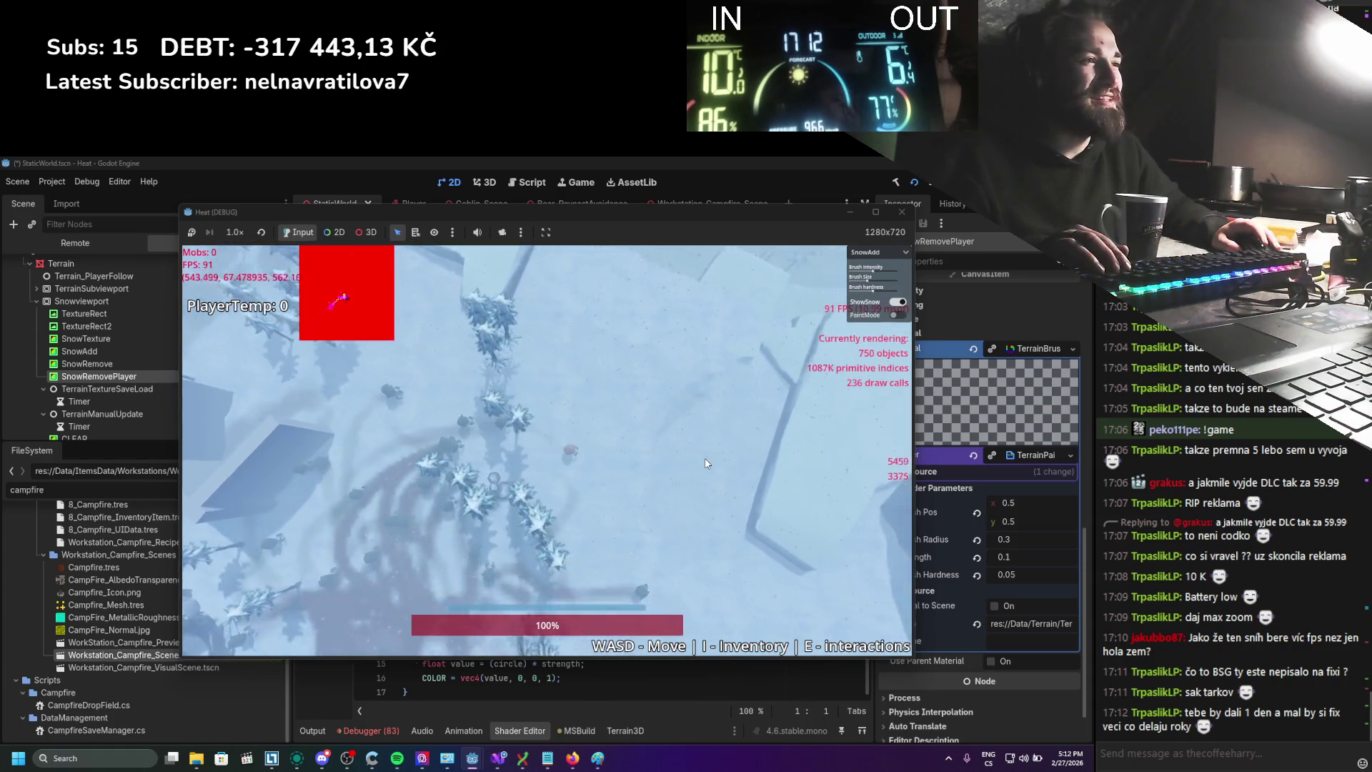
pyautogui.press('s')
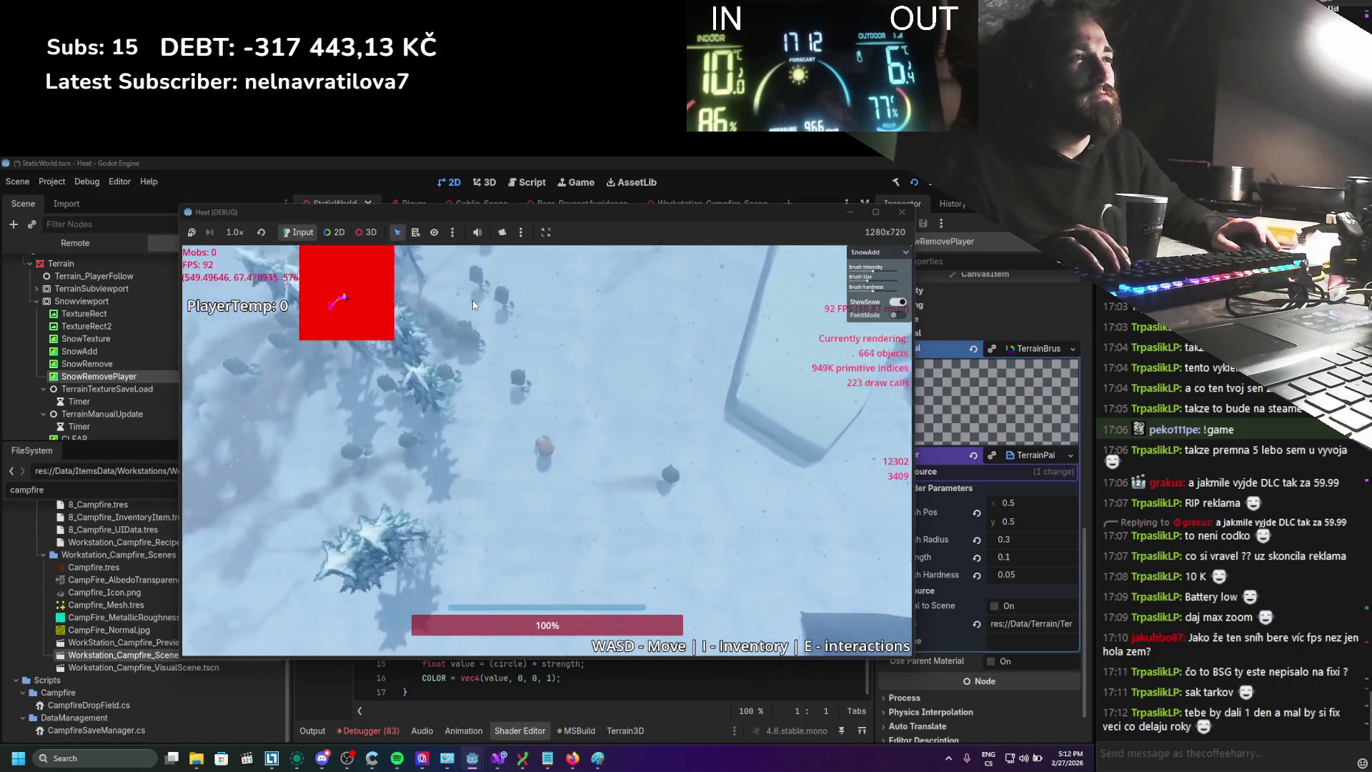
pyautogui.press('a')
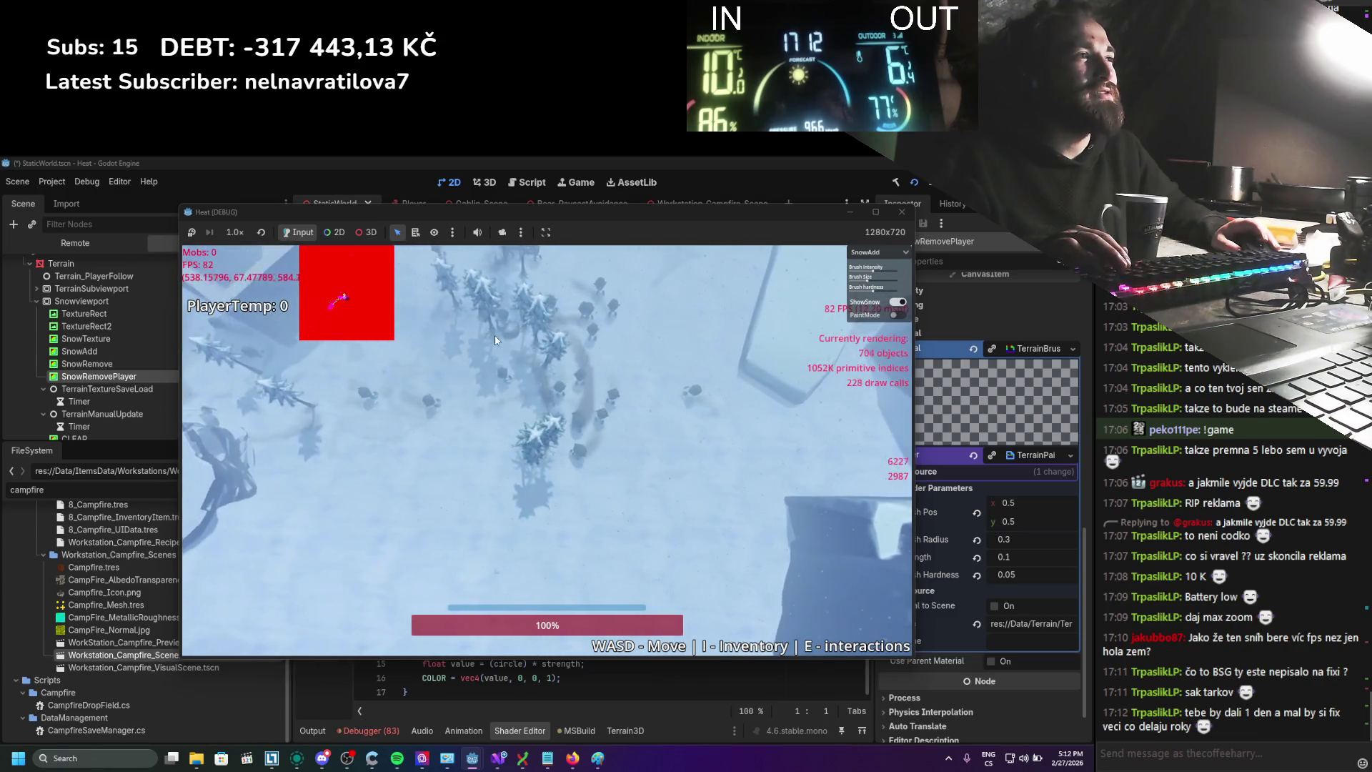
pyautogui.press('a')
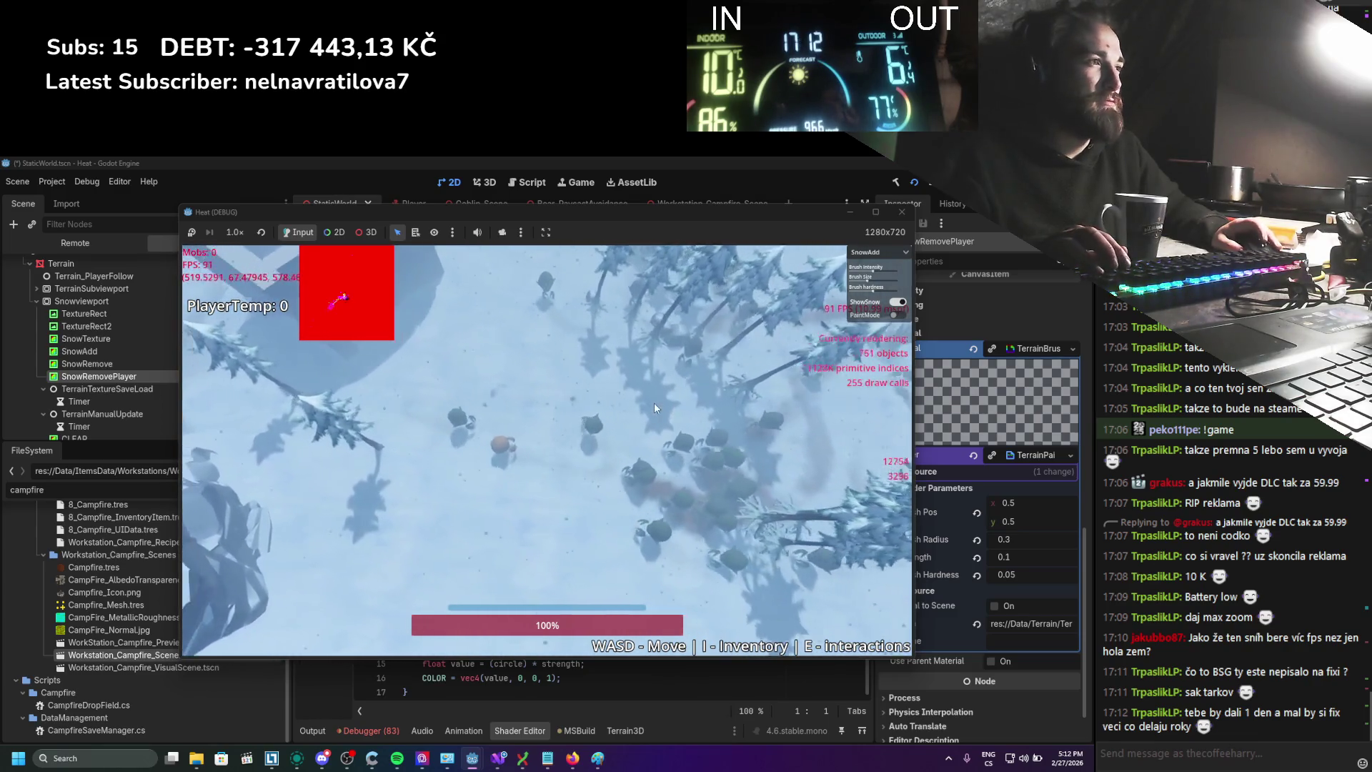
pyautogui.press('w')
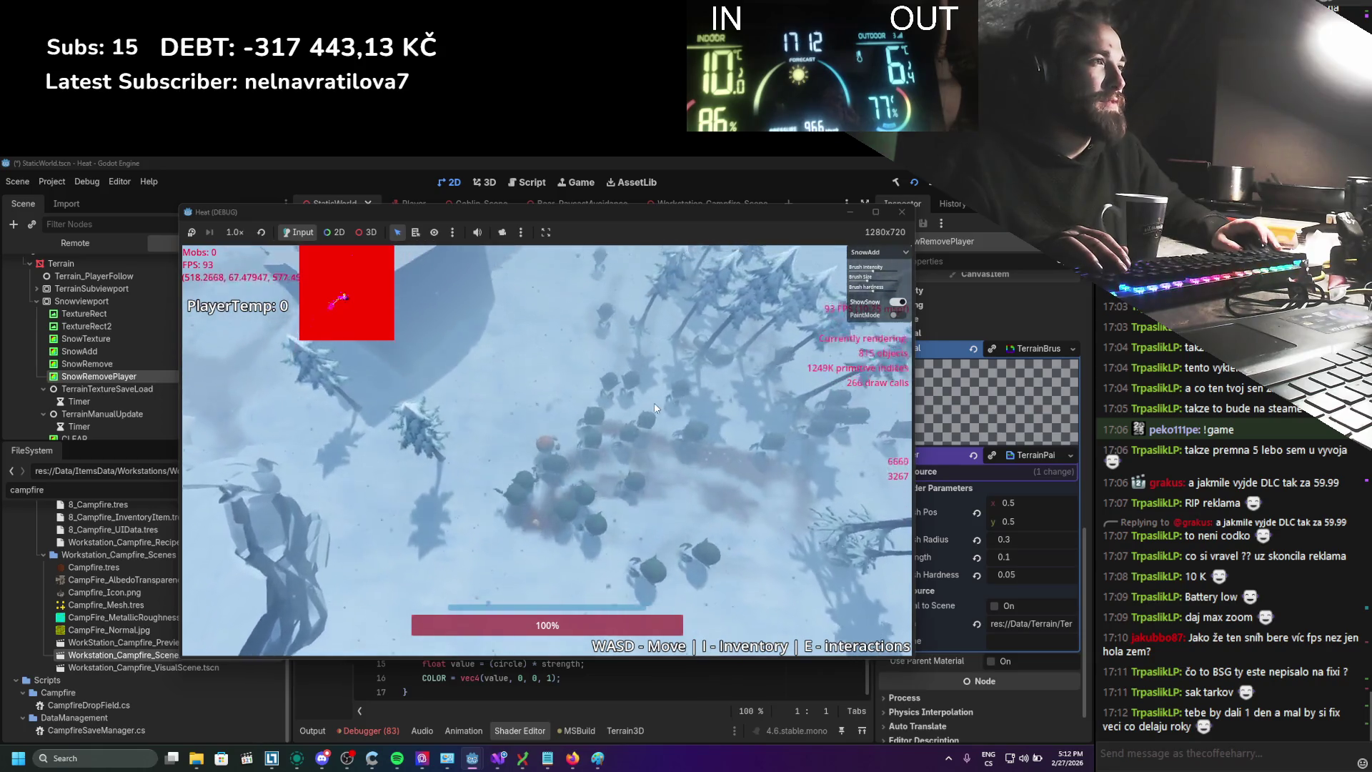
pyautogui.press('w')
pyautogui.press('d')
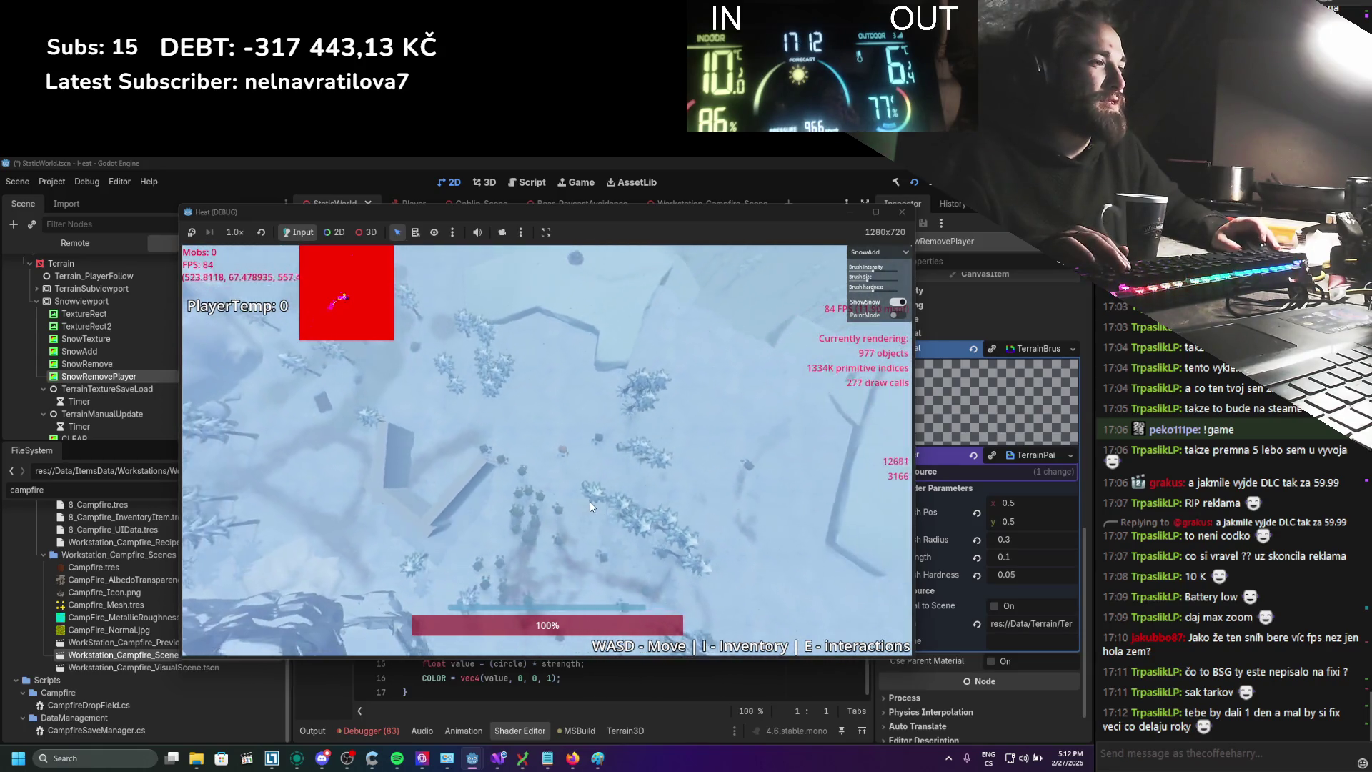
pyautogui.press('a')
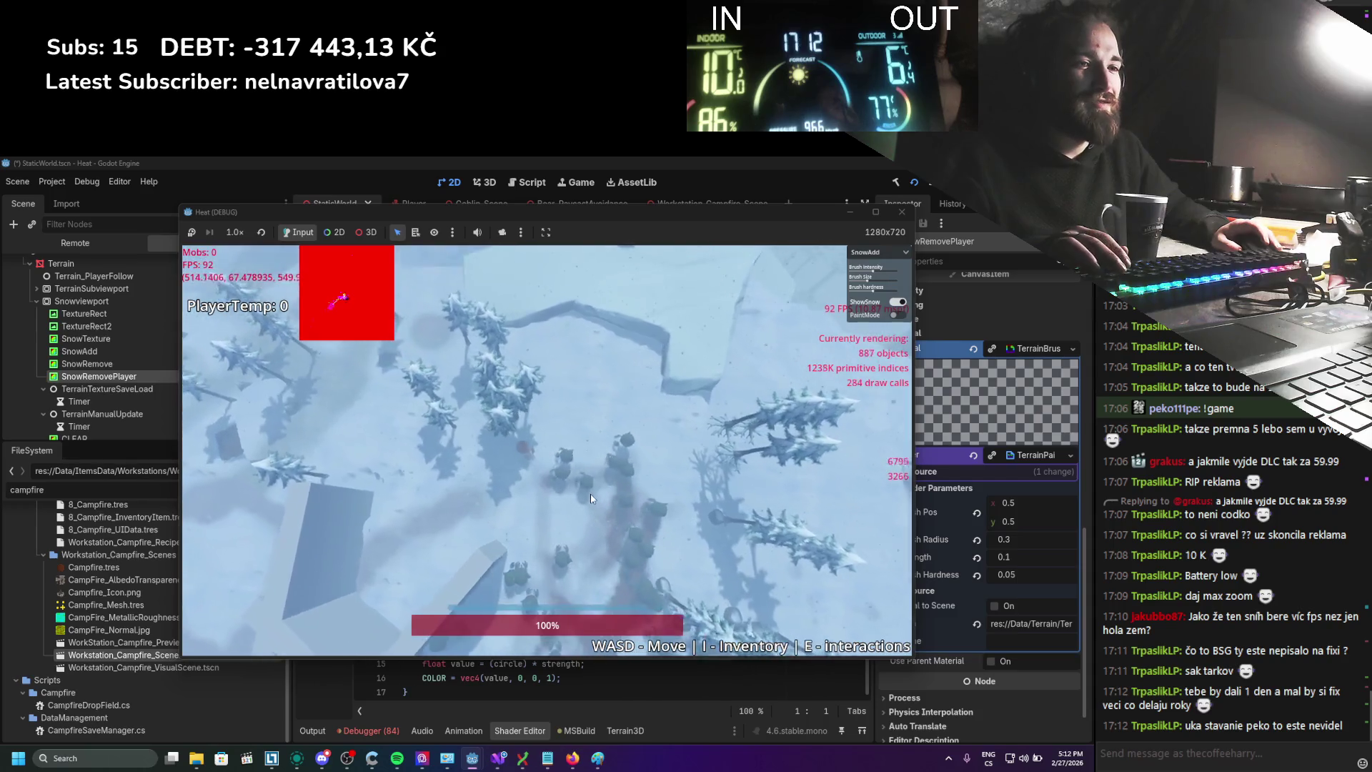
pyautogui.press('s')
pyautogui.press('d')
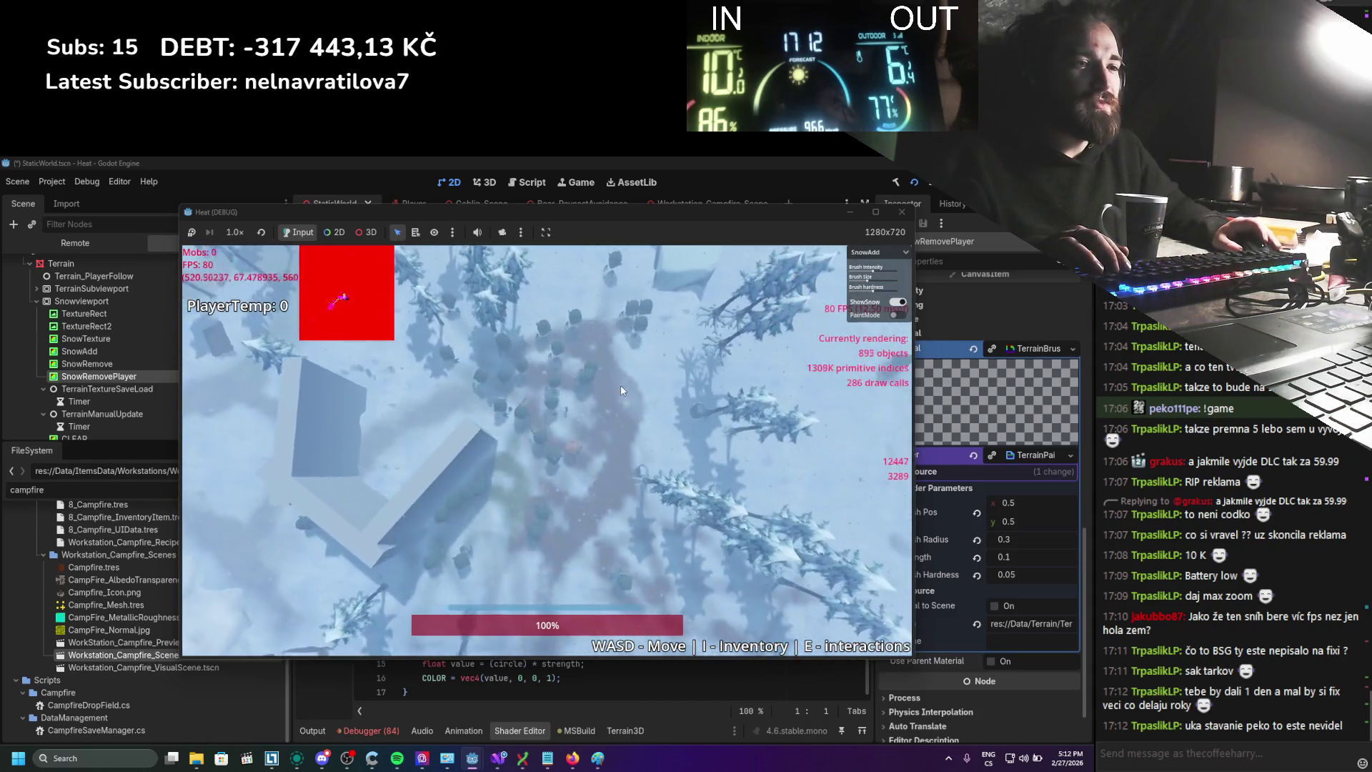
pyautogui.press('s')
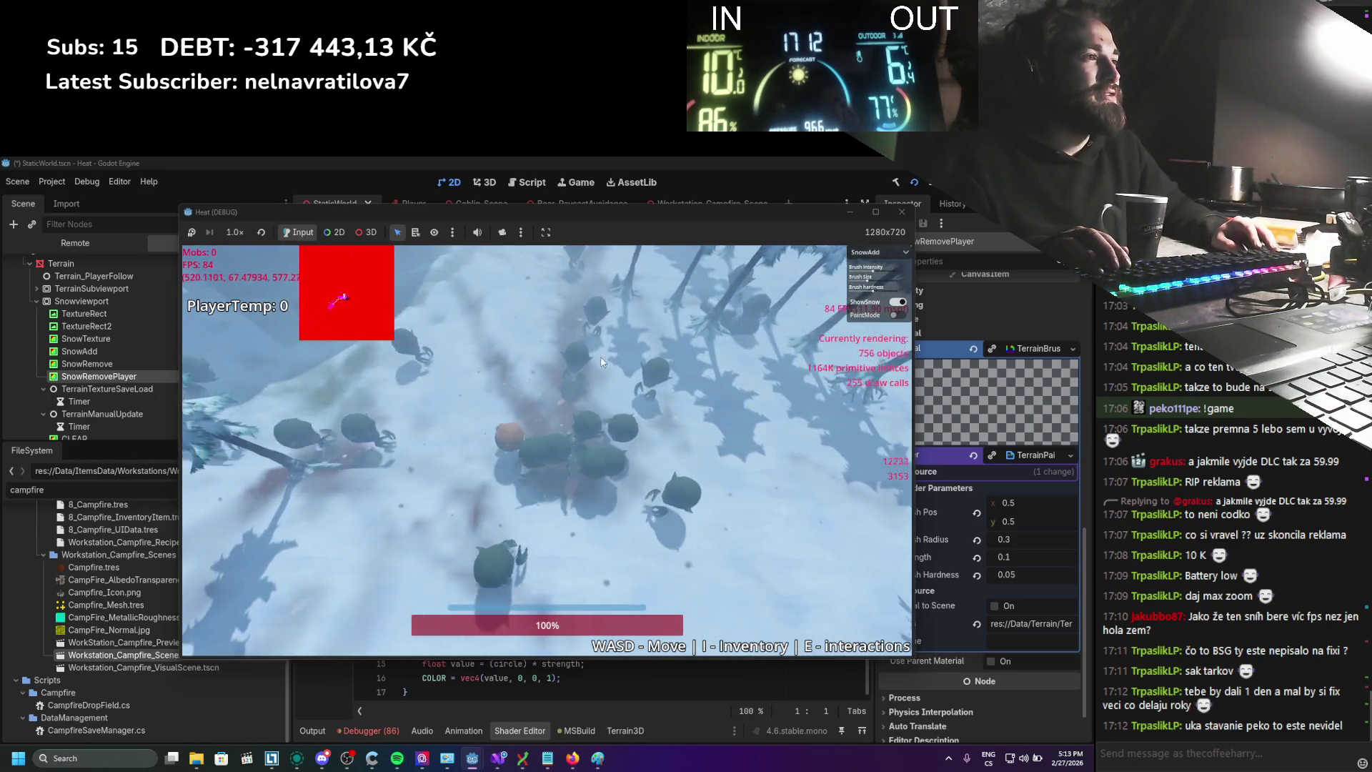
# In the inventory, attach the hammer head to the stick and equip the hammer in the hand slot
pyautogui.press('s')
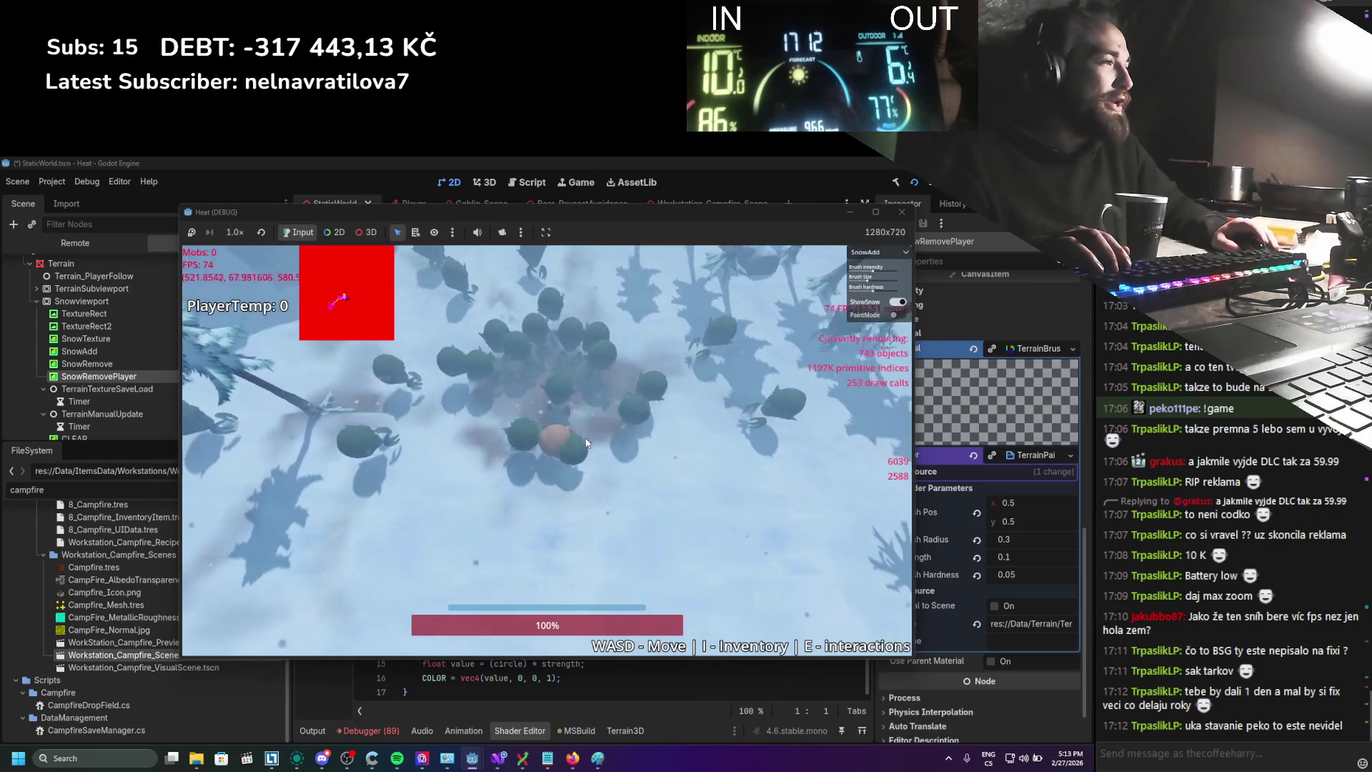
pyautogui.press('i')
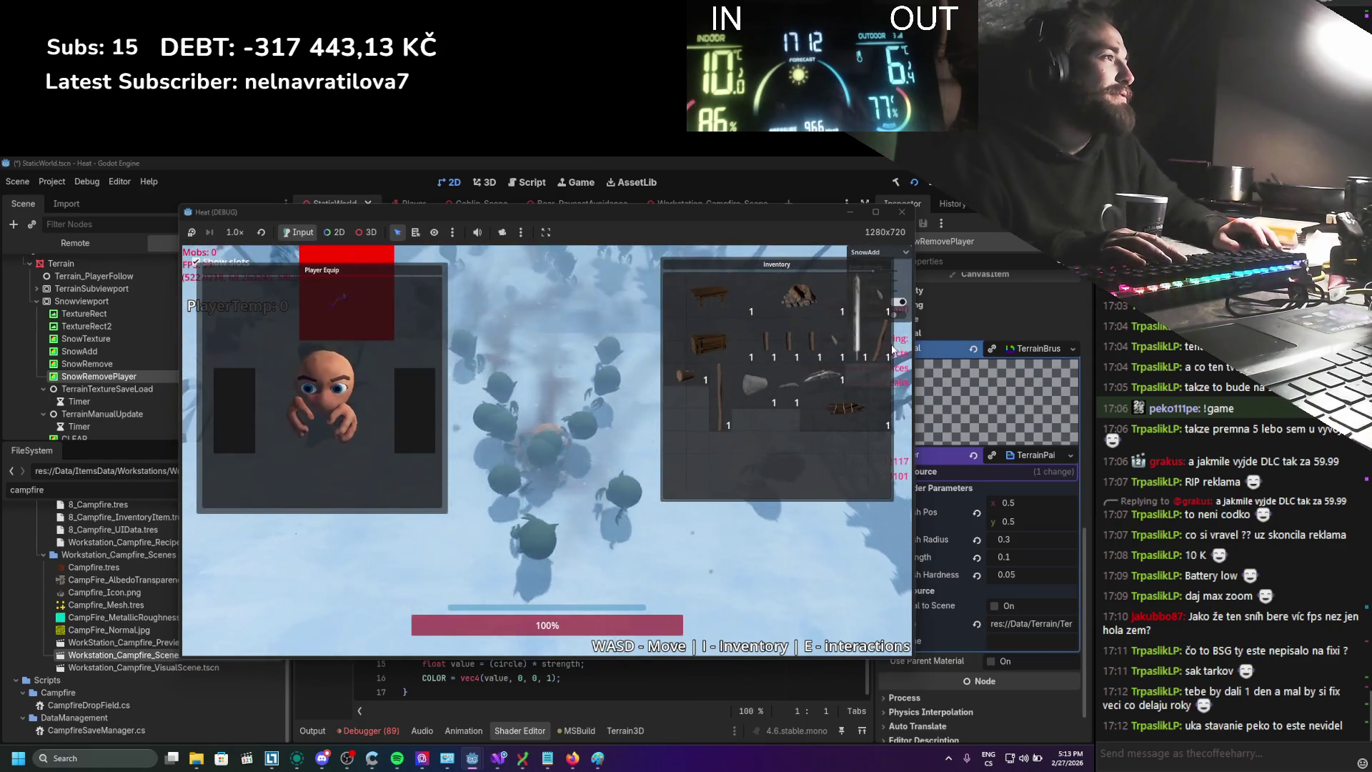
pyautogui.click(890, 350)
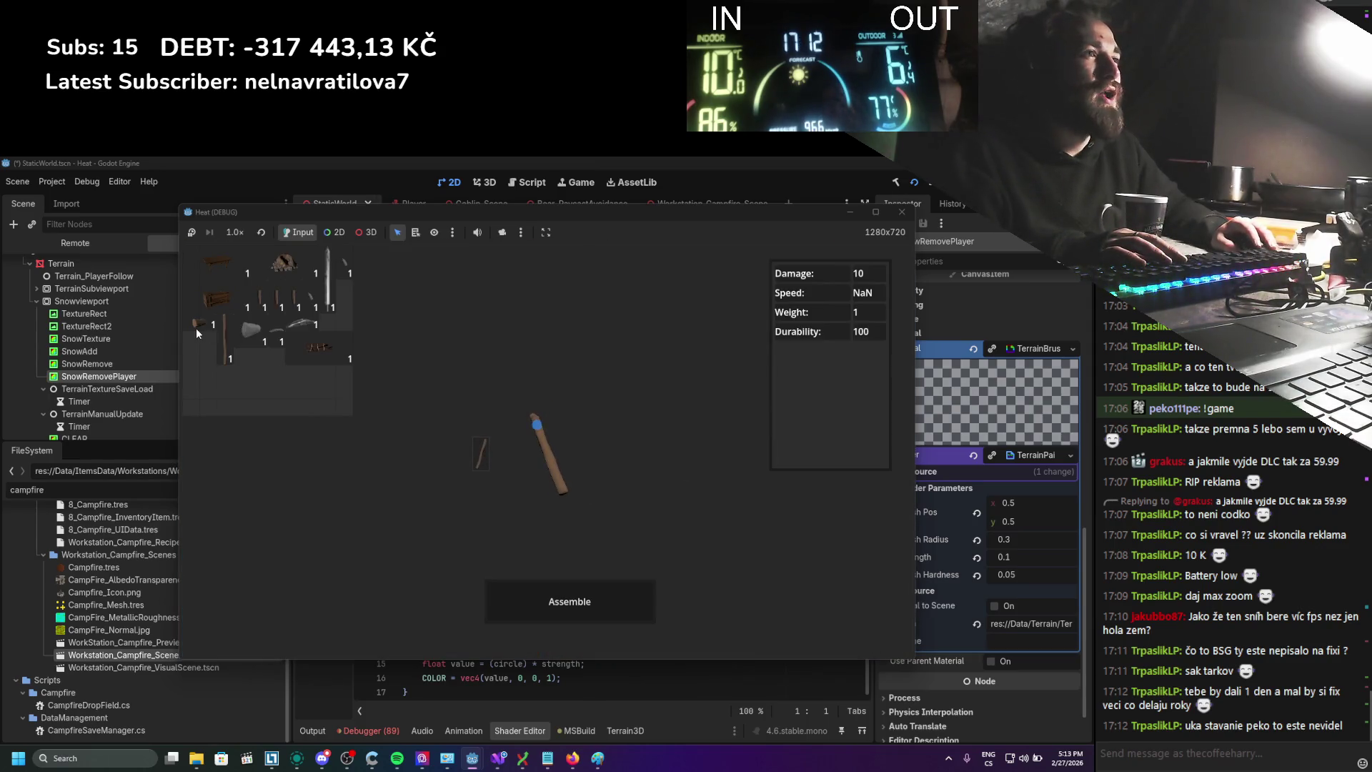
pyautogui.moveTo(532, 428); pyautogui.dragTo(534, 423)
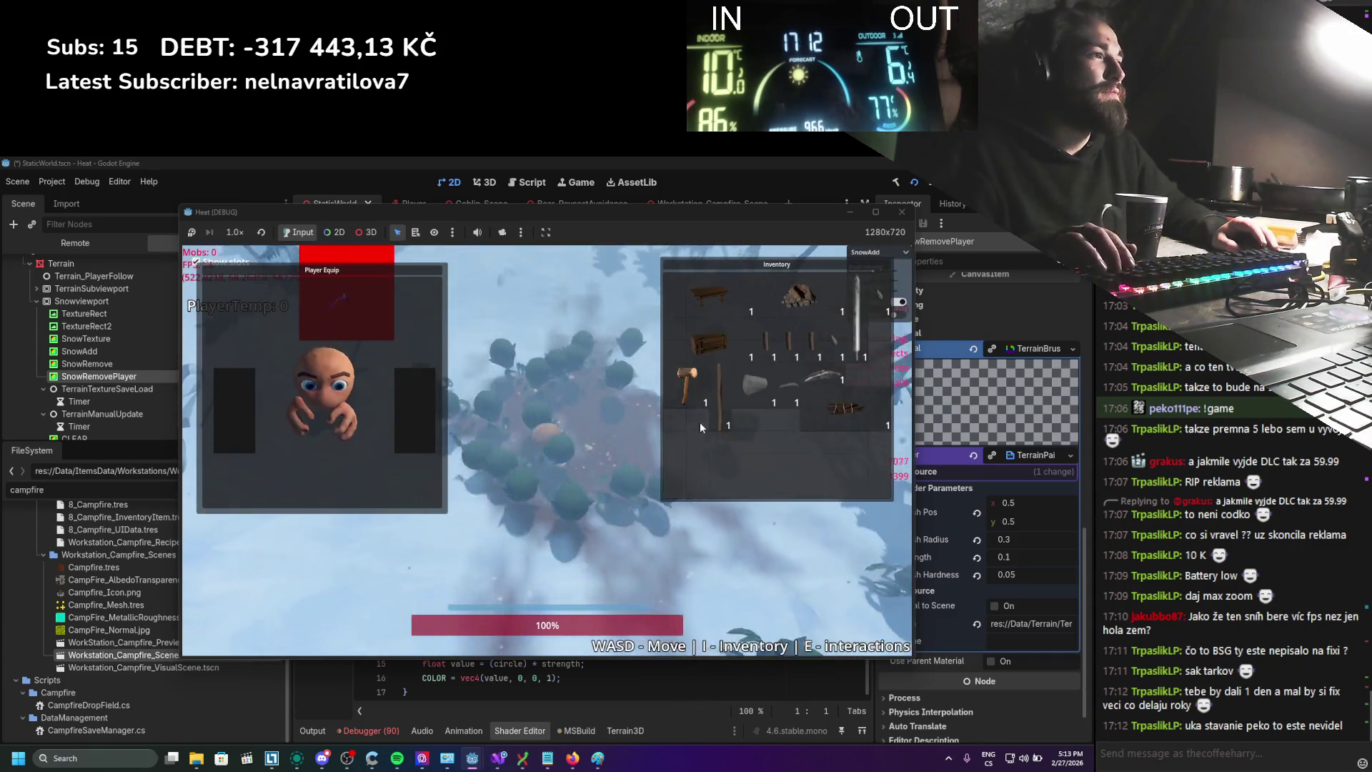
pyautogui.moveTo(704, 401); pyautogui.dragTo(342, 426)
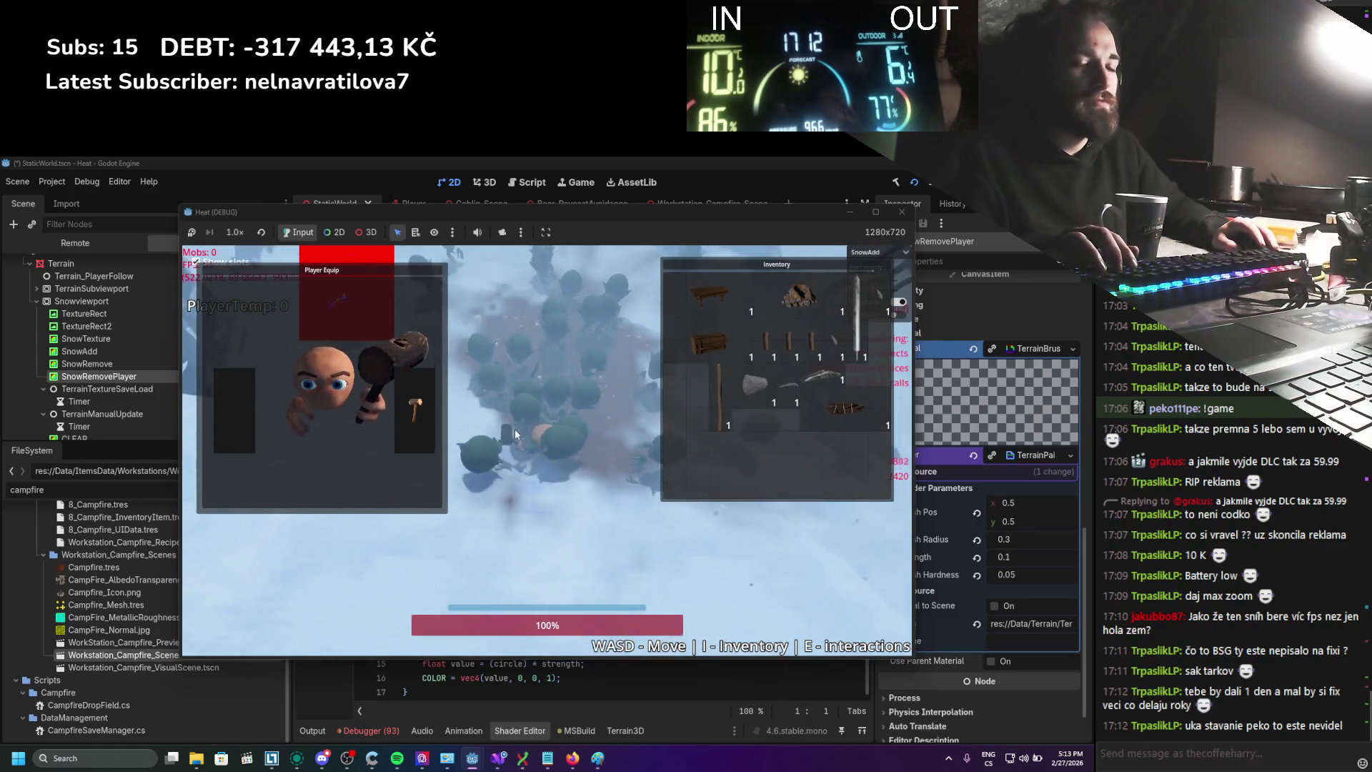
# Close the inventory and choose FloorFrame from the build menu
pyautogui.press('i')
pyautogui.press('d')
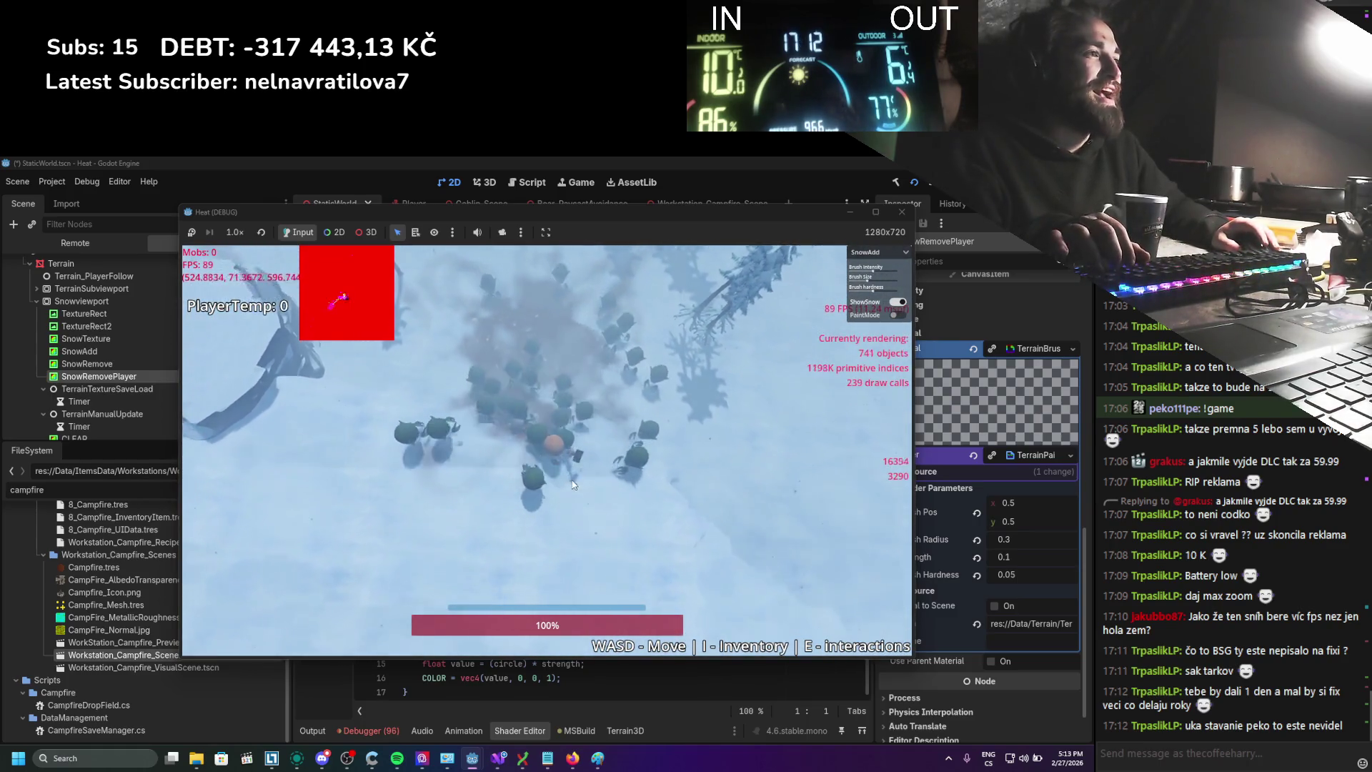
pyautogui.press('b')
pyautogui.click(221, 295)
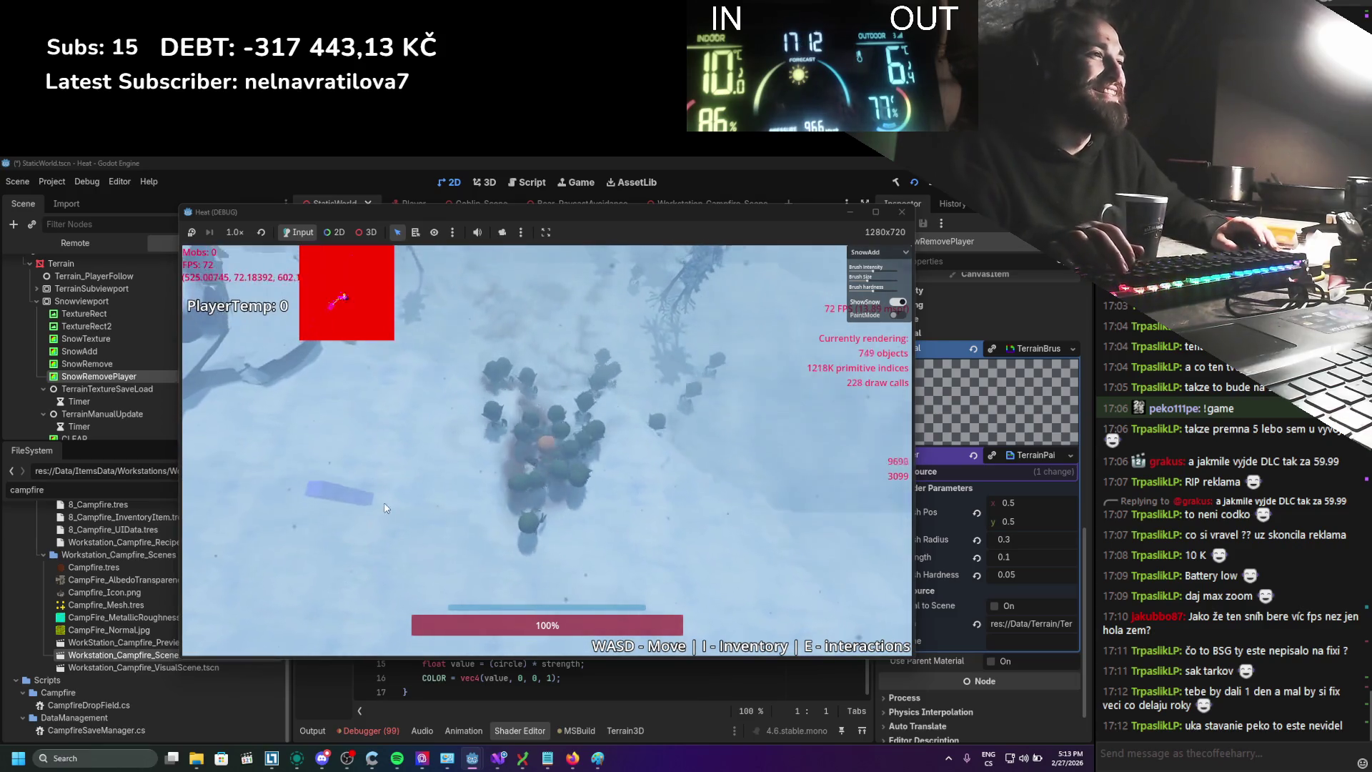
# Walk down to the fence and place the pentagon floor frame beside it
pyautogui.press('s')
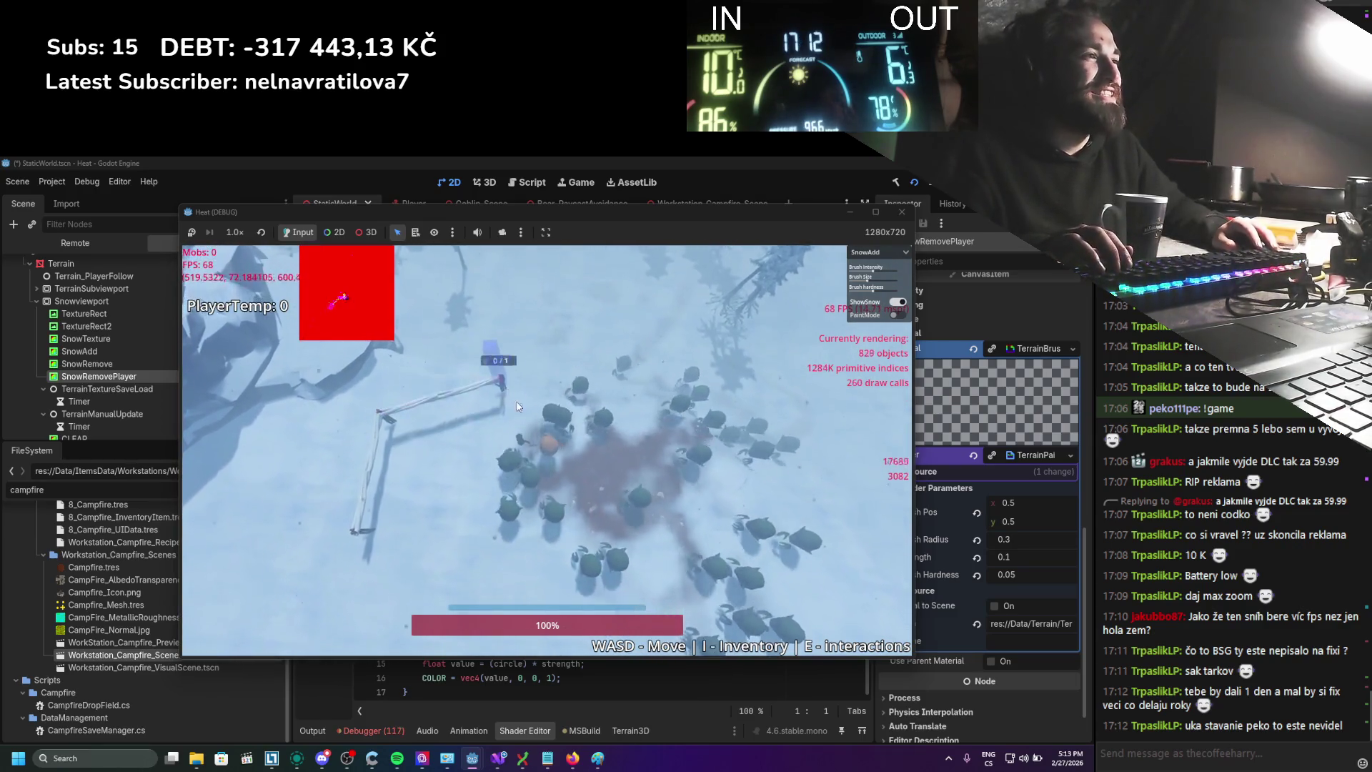
pyautogui.press('s')
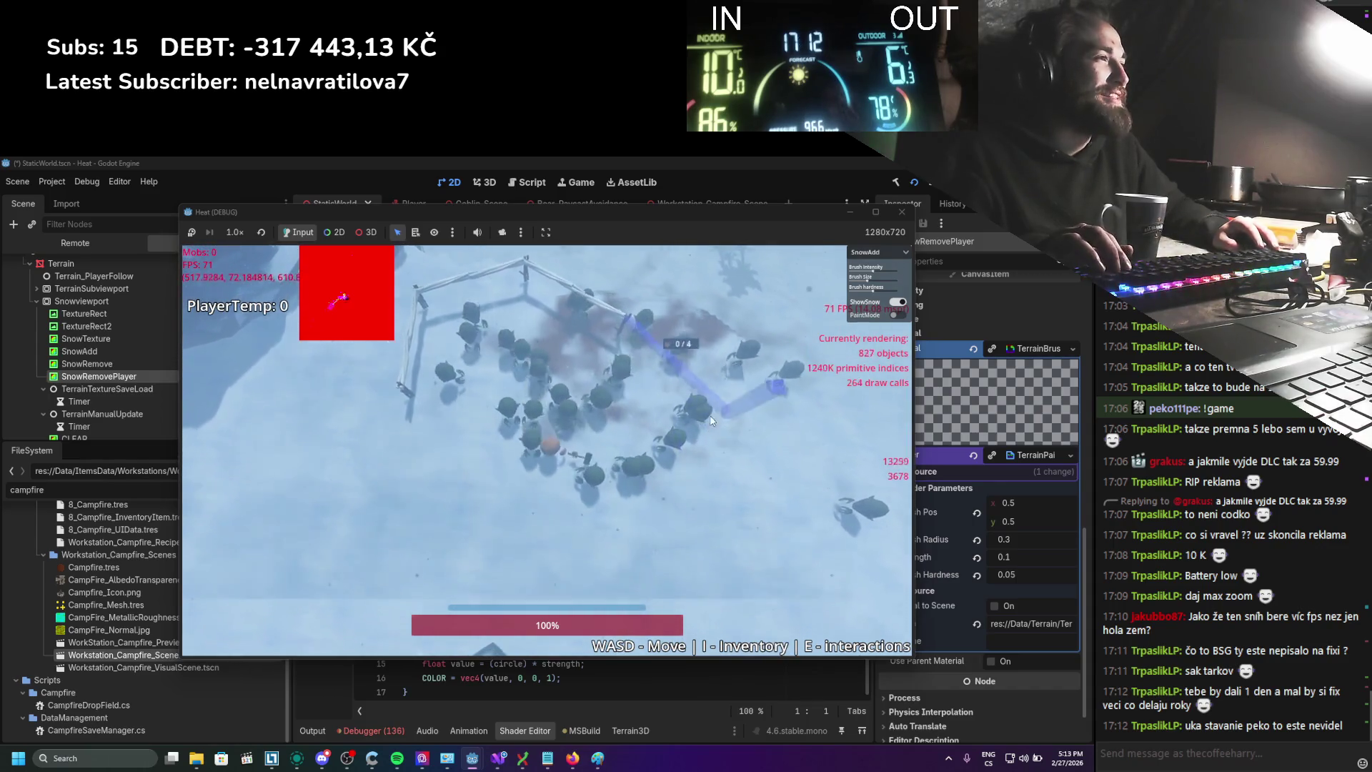
pyautogui.press('a')
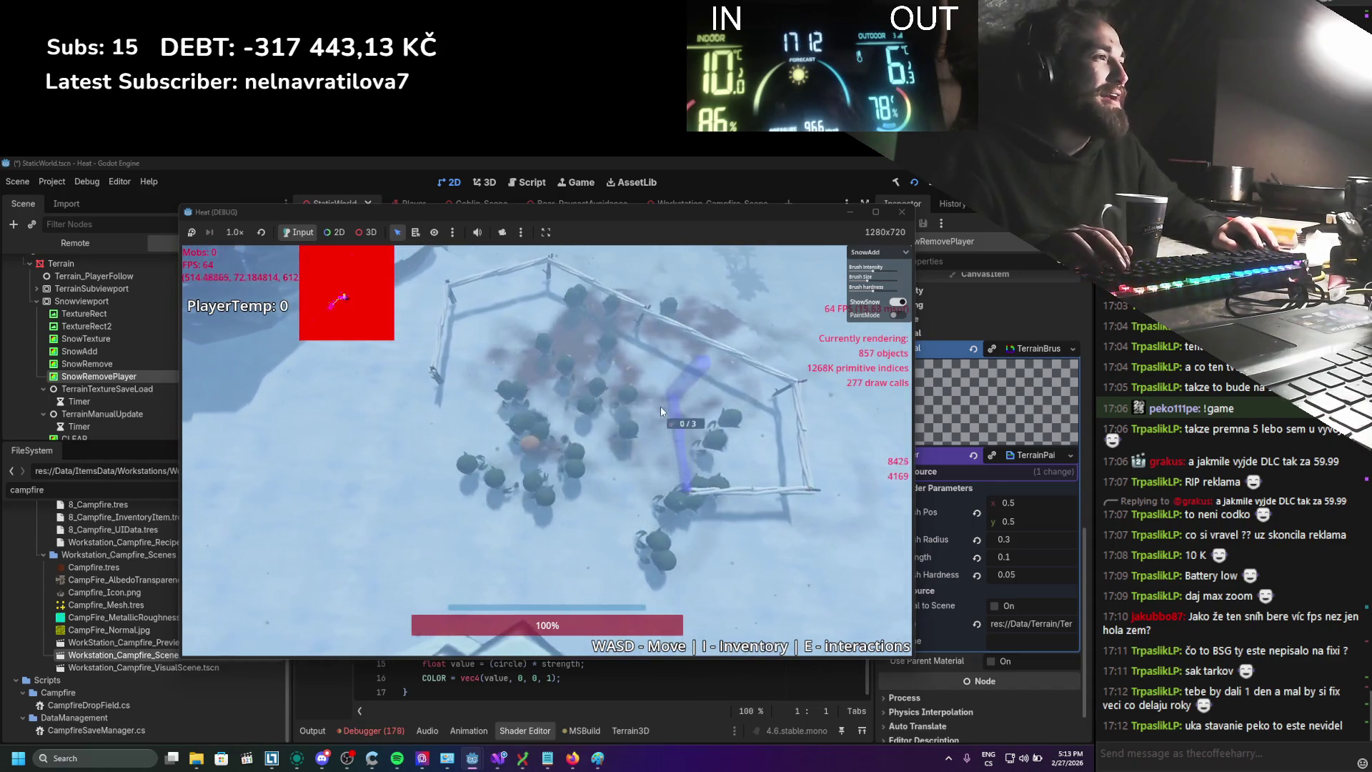
pyautogui.click(662, 409)
pyautogui.press('a')
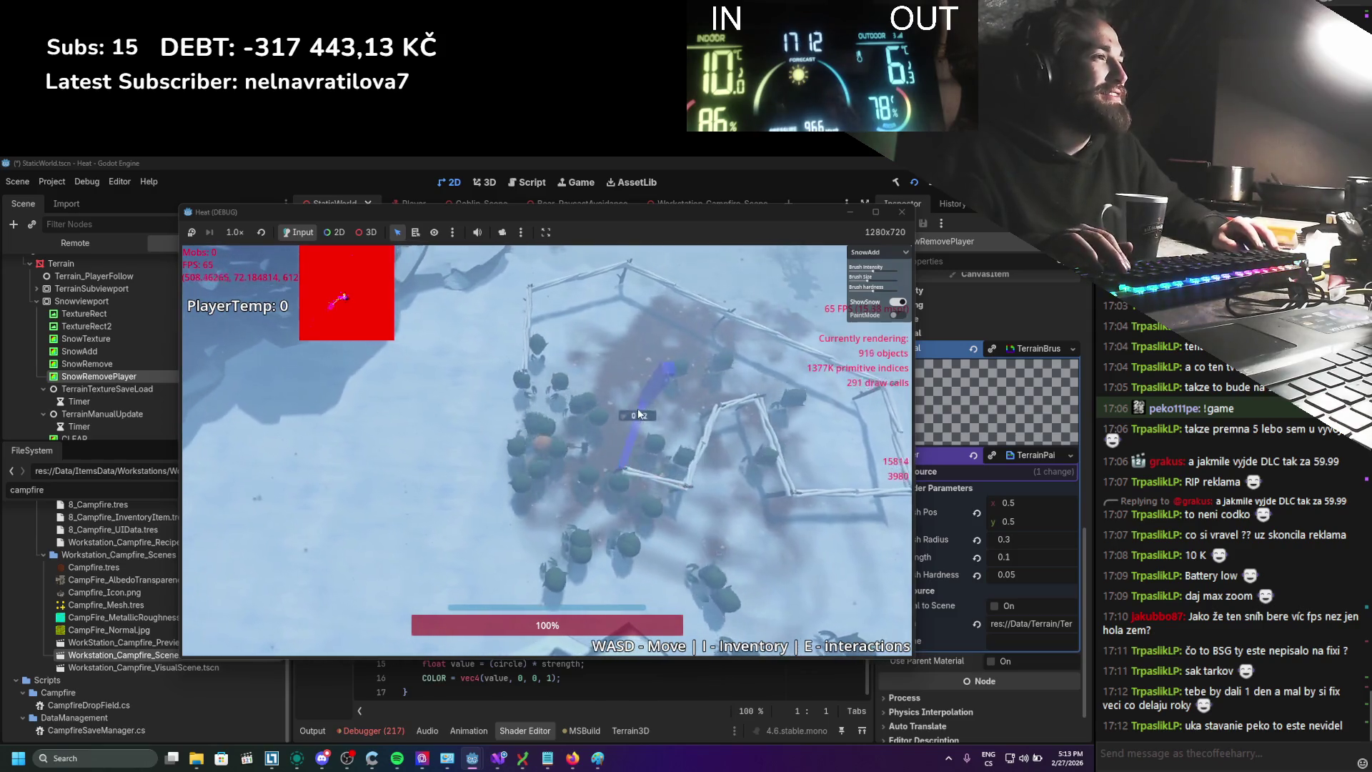
pyautogui.press('s')
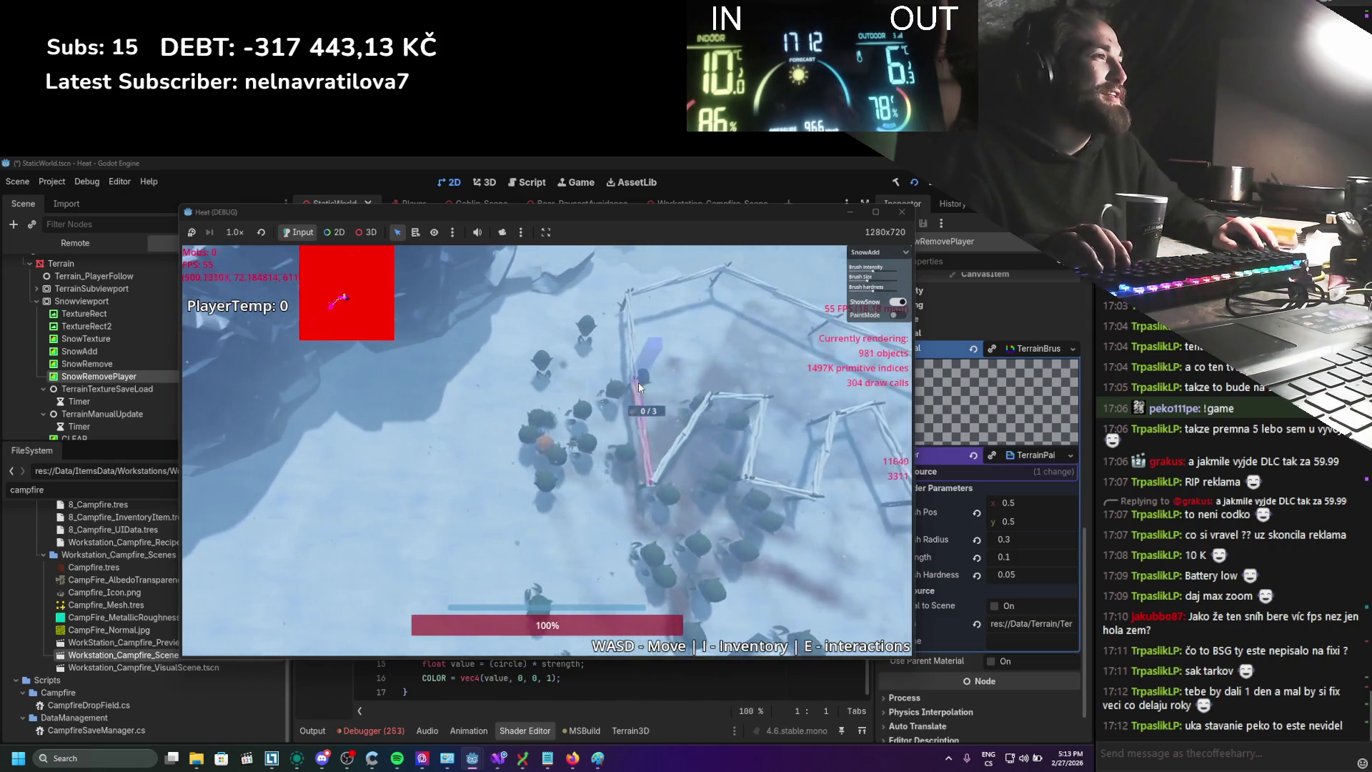
pyautogui.press('Escape')
# Walk right, pick a building piece, and head toward the roof structure
pyautogui.press('d')
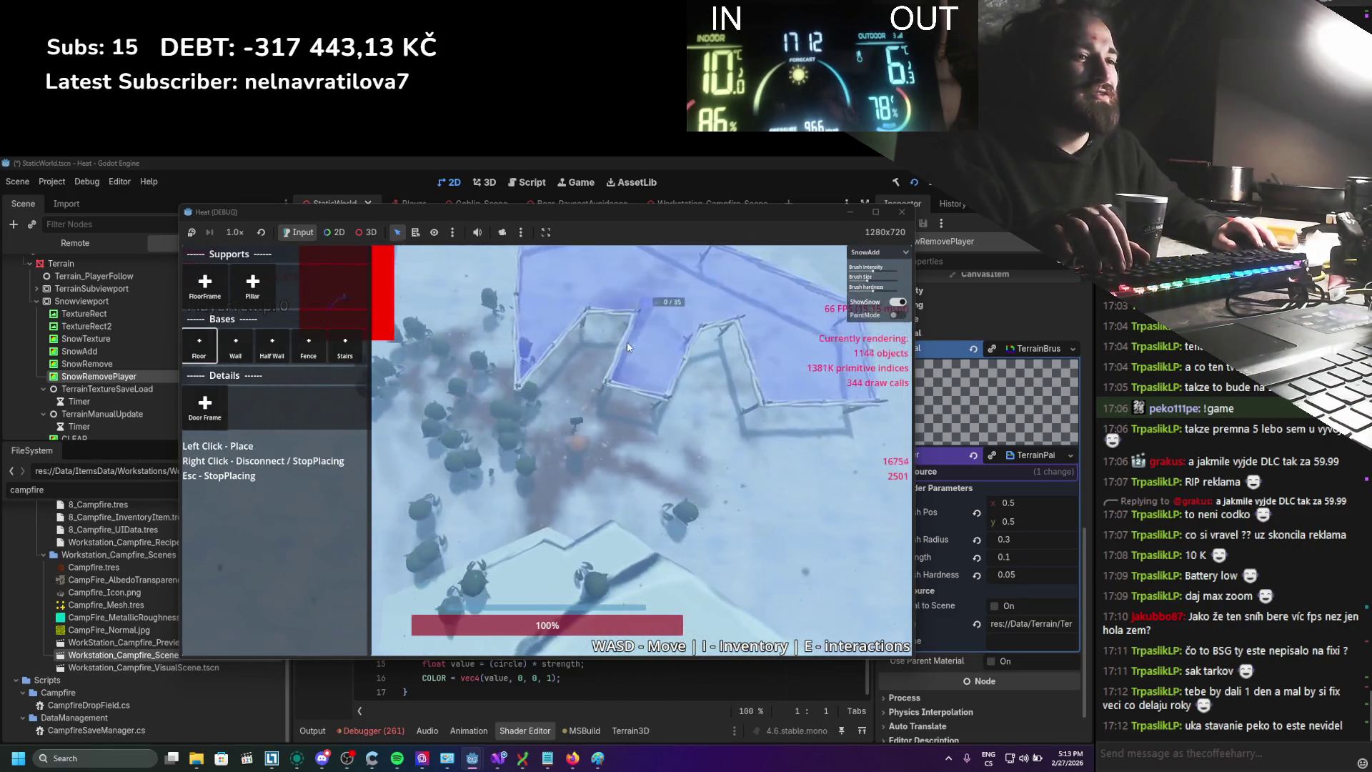
pyautogui.press('Escape')
pyautogui.press('d')
pyautogui.press('b')
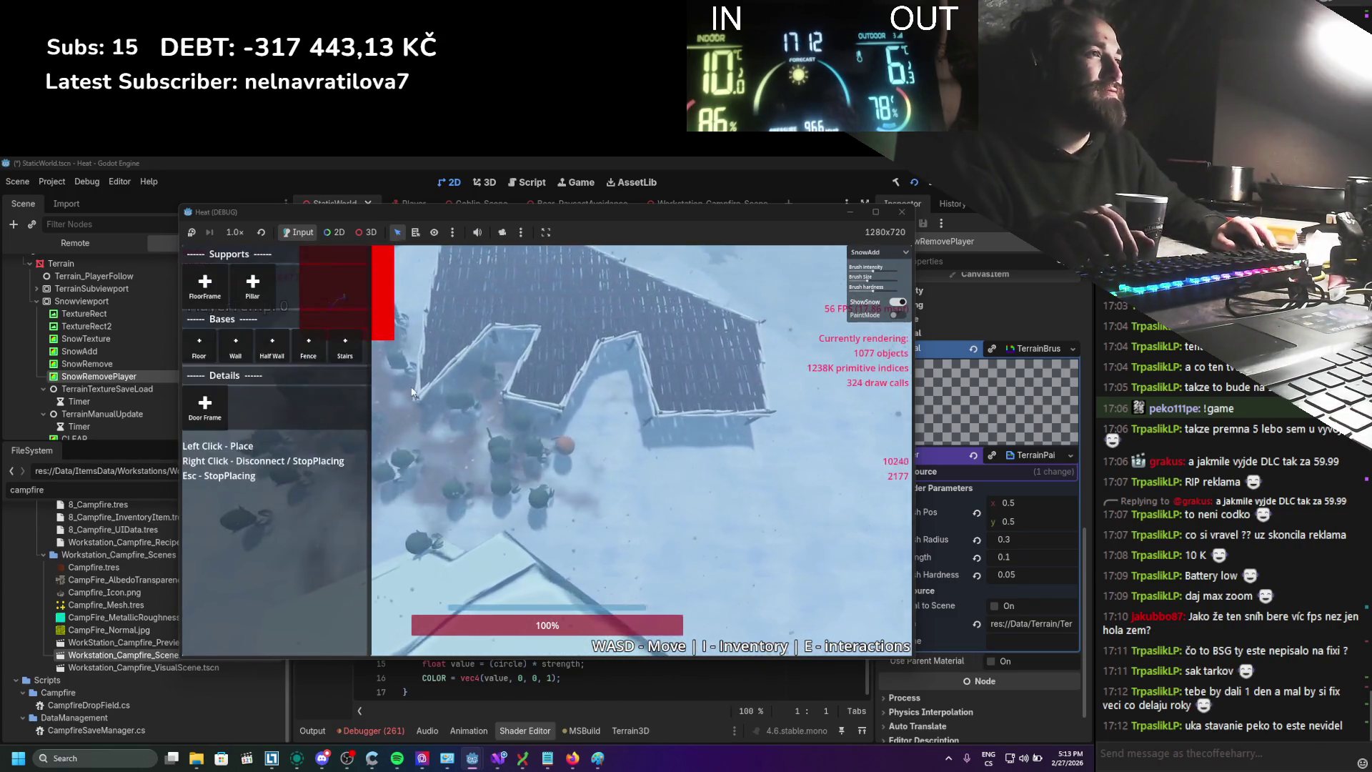
pyautogui.click(351, 362)
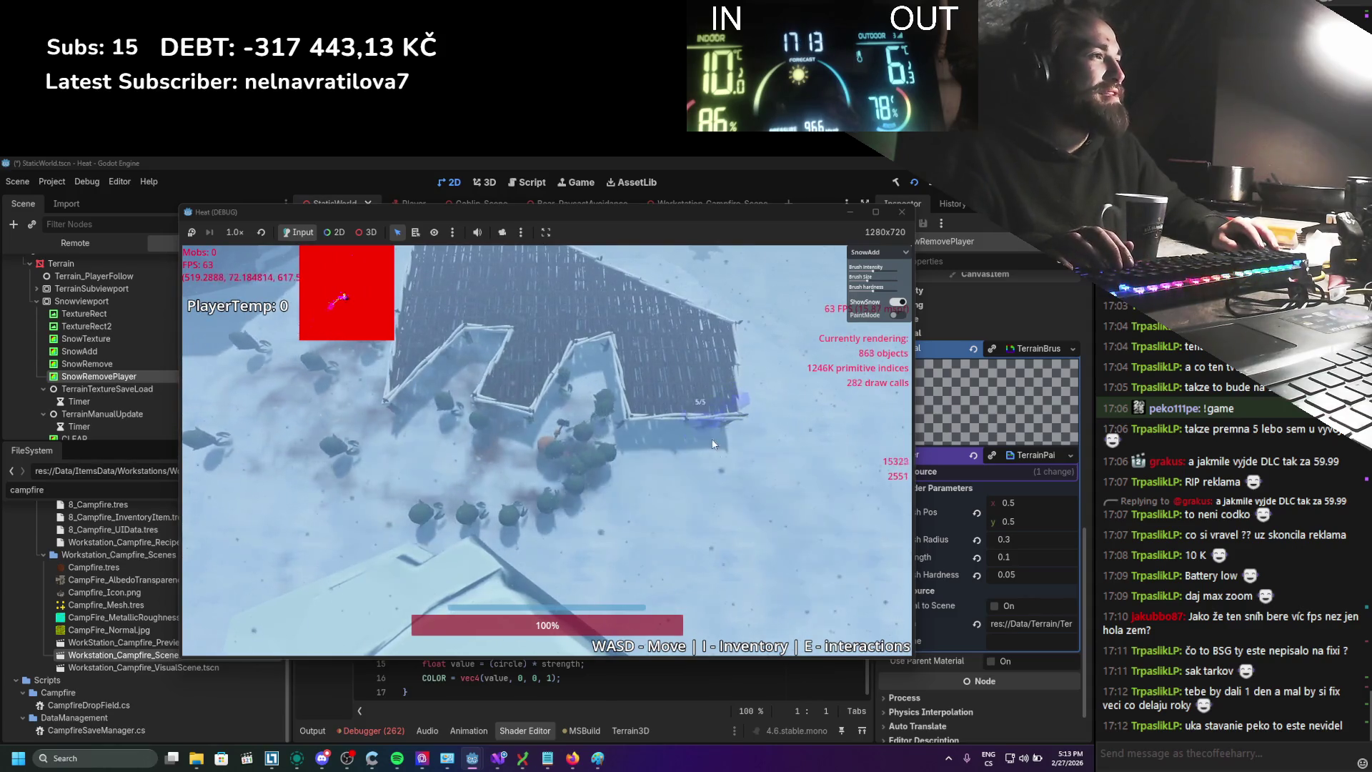
pyautogui.press('d')
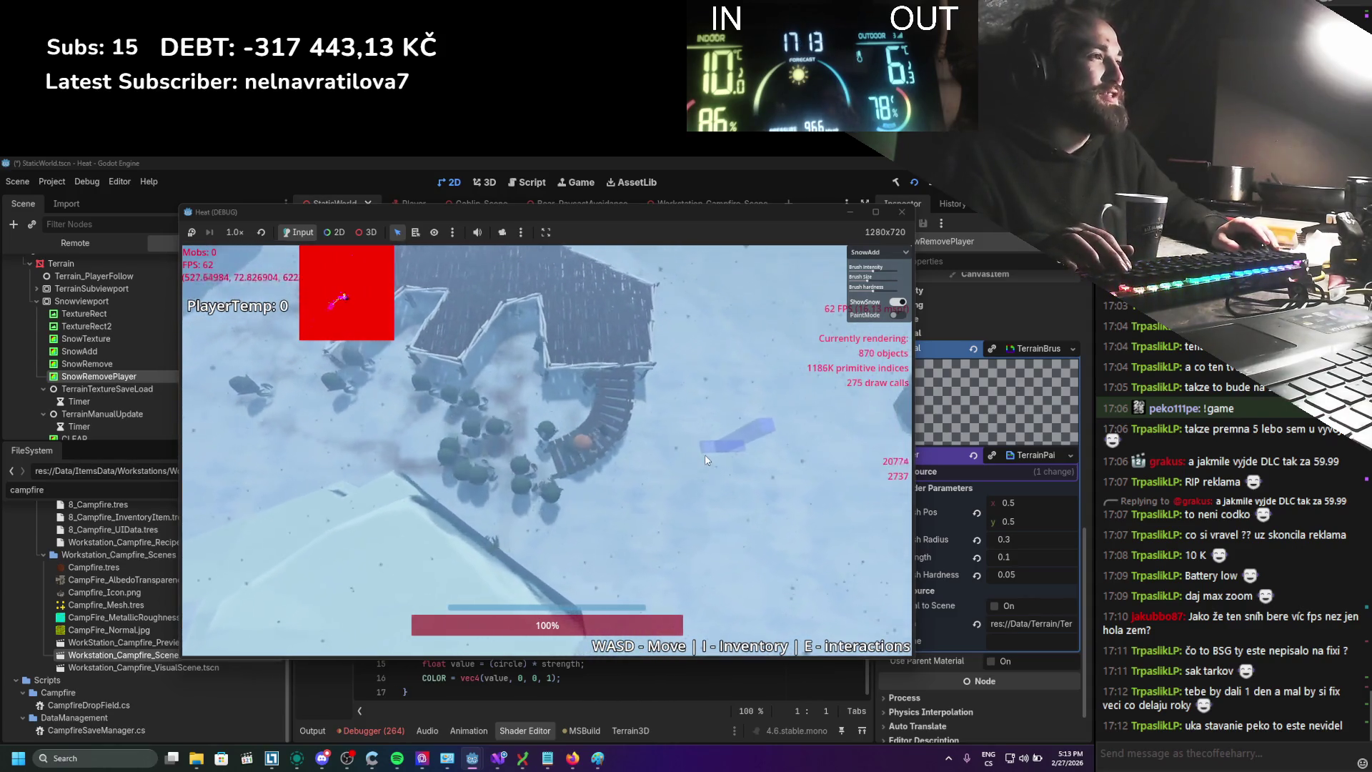
pyautogui.press('w')
pyautogui.press('w')
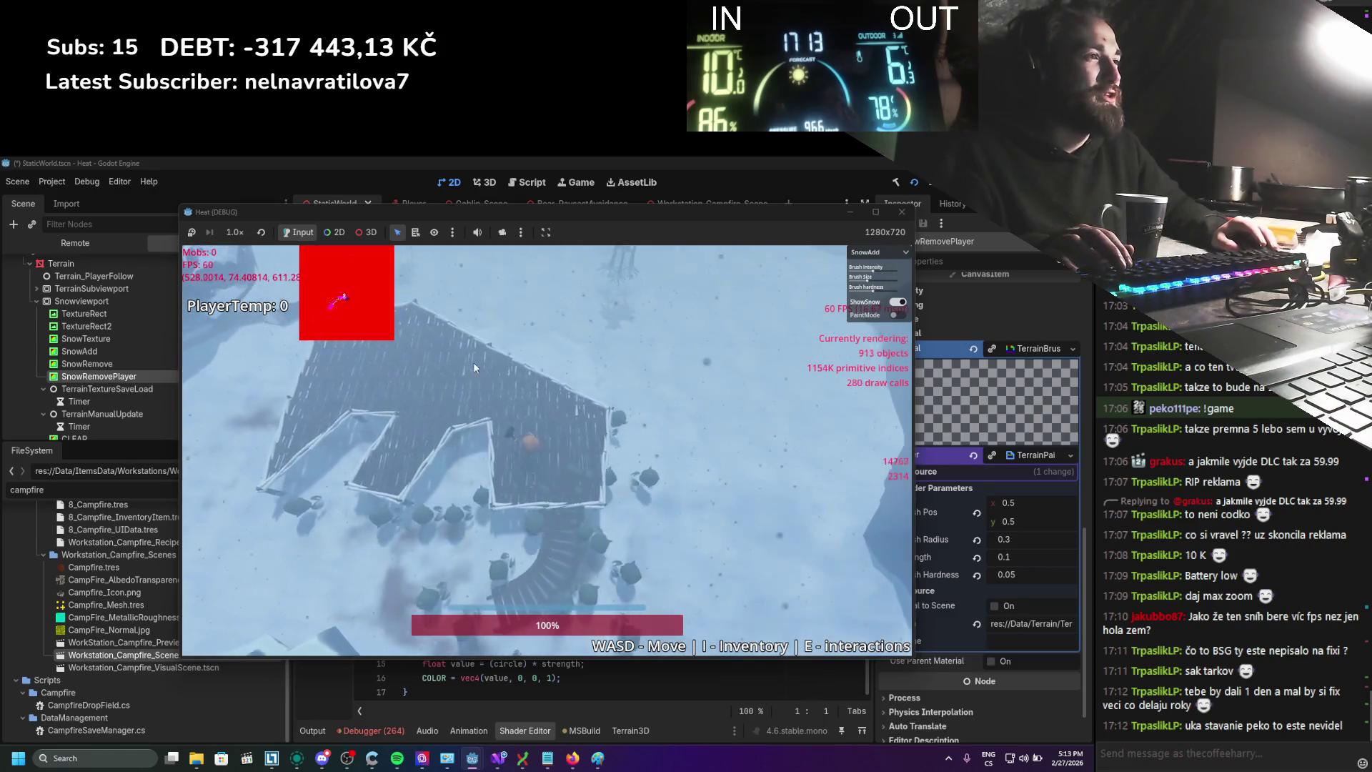
pyautogui.press('w')
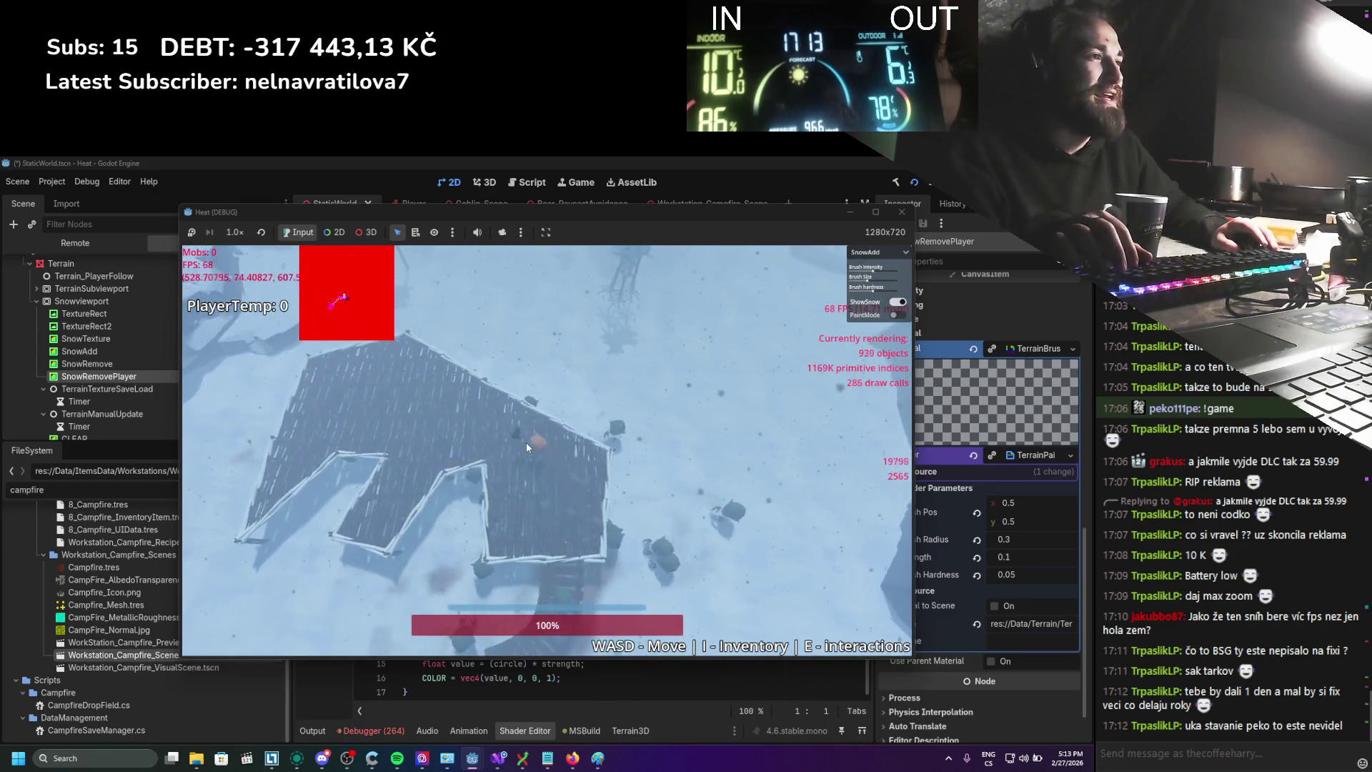
# Place a wall piece along the roof edge, then stop placing pieces
pyautogui.press('b')
pyautogui.click(249, 360)
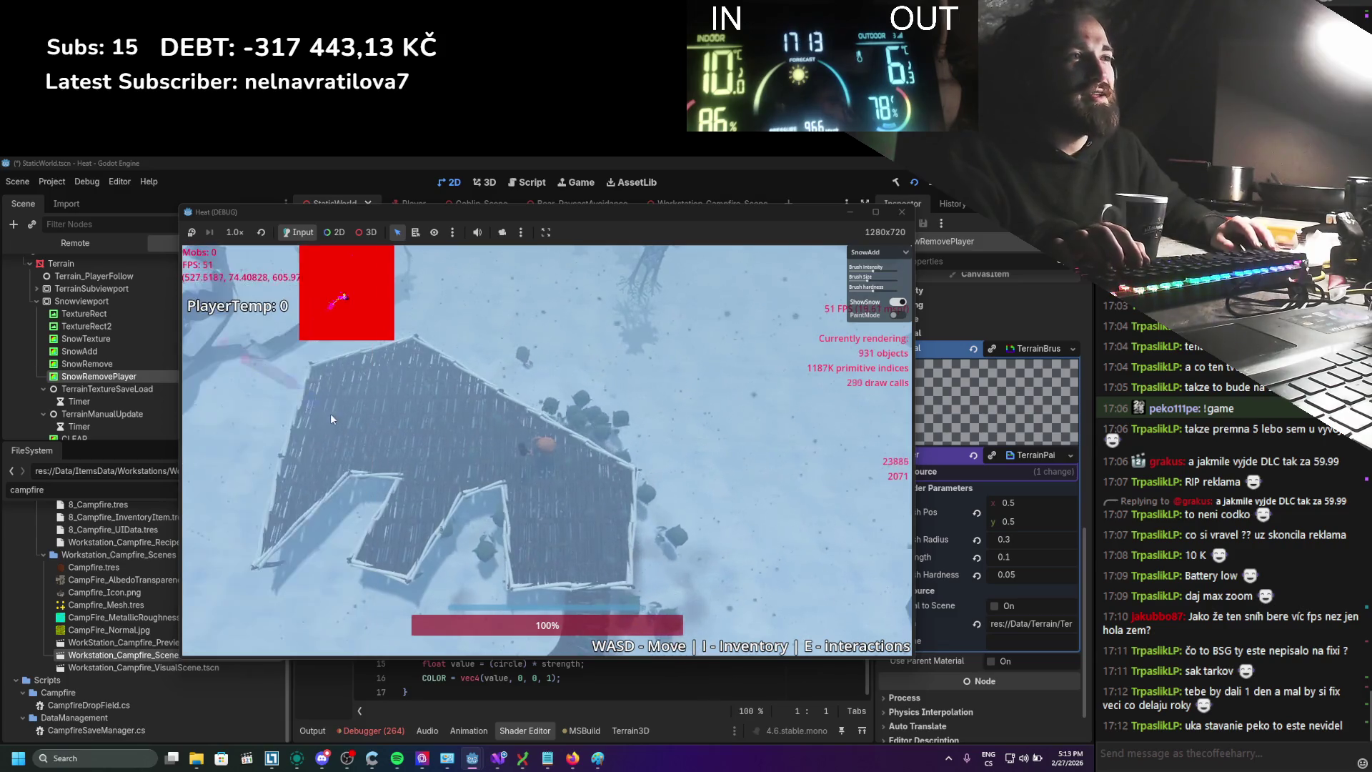
pyautogui.click(547, 388)
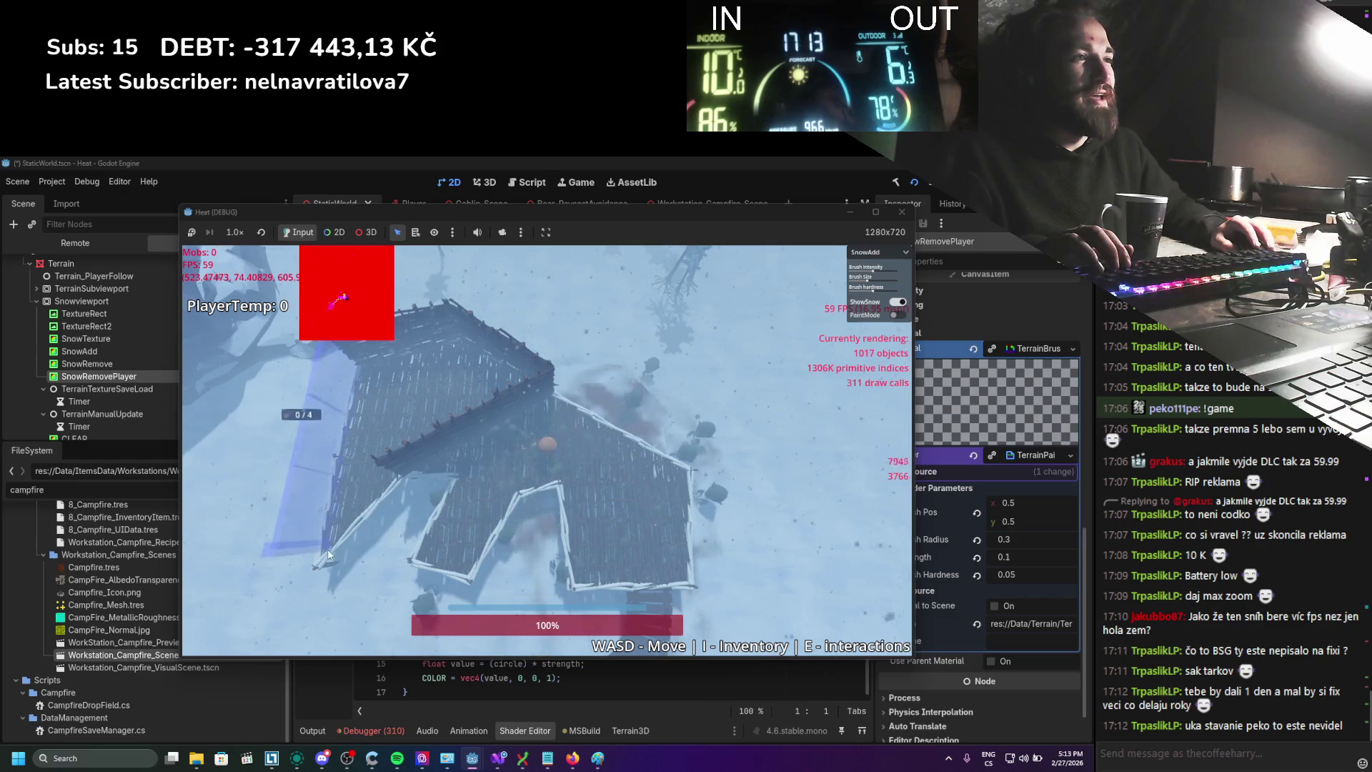
pyautogui.rightClick(405, 475)
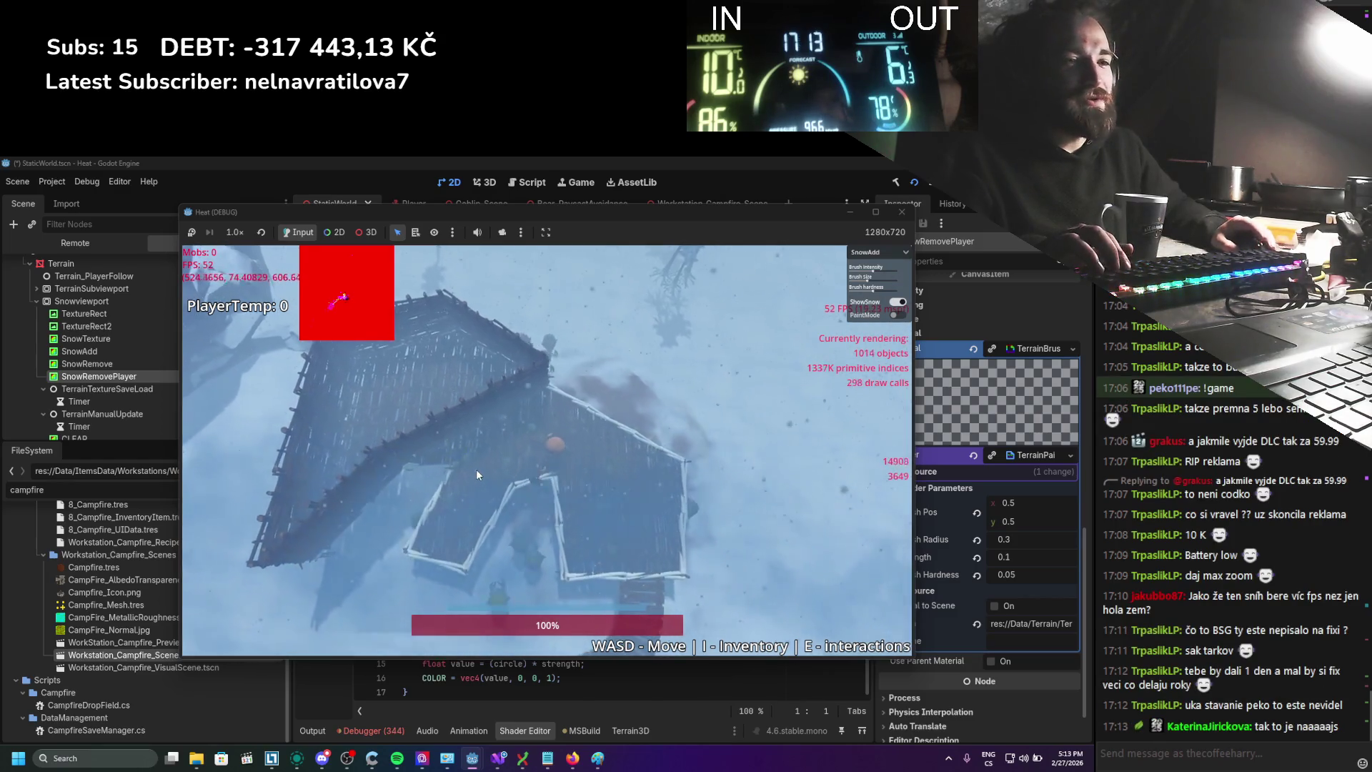
# Try the door frame, support and Floor pieces, cancelling each stray placement
pyautogui.press('i')
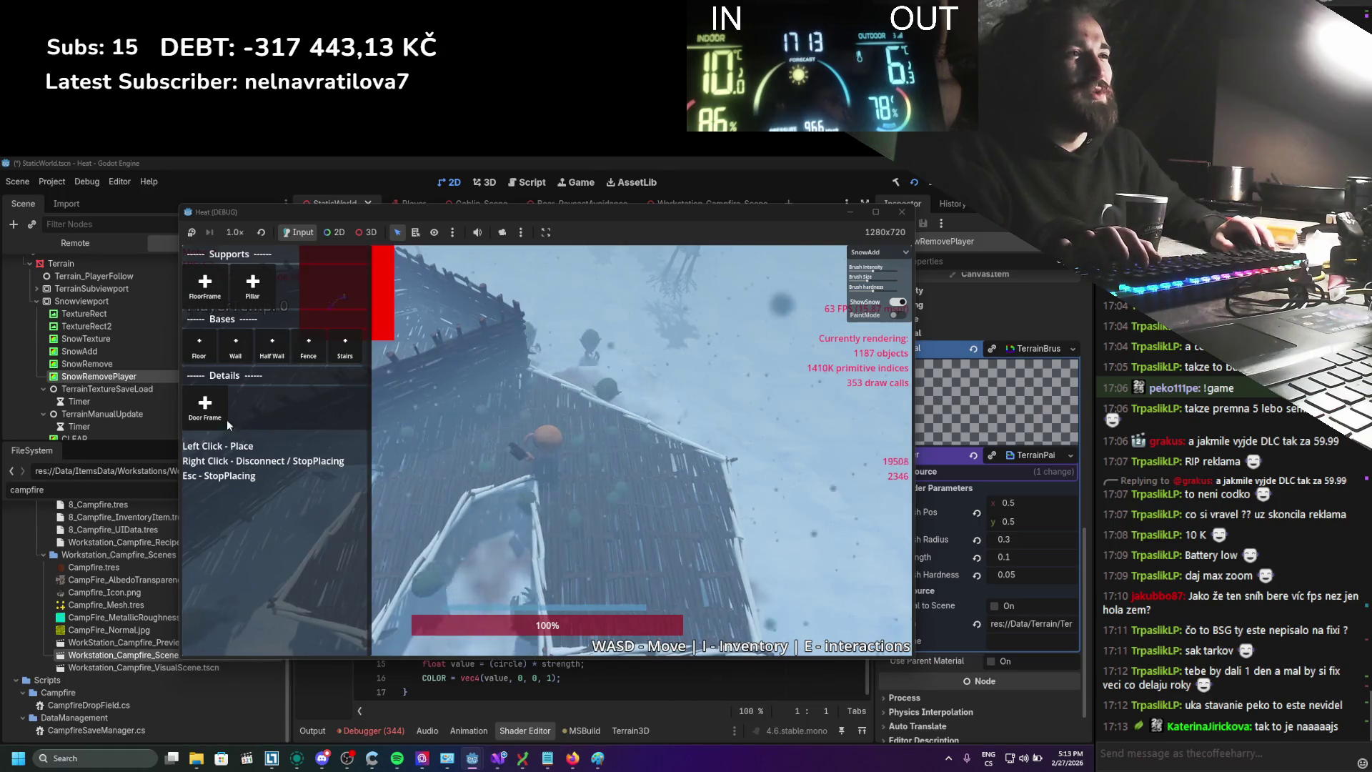
pyautogui.click(230, 414)
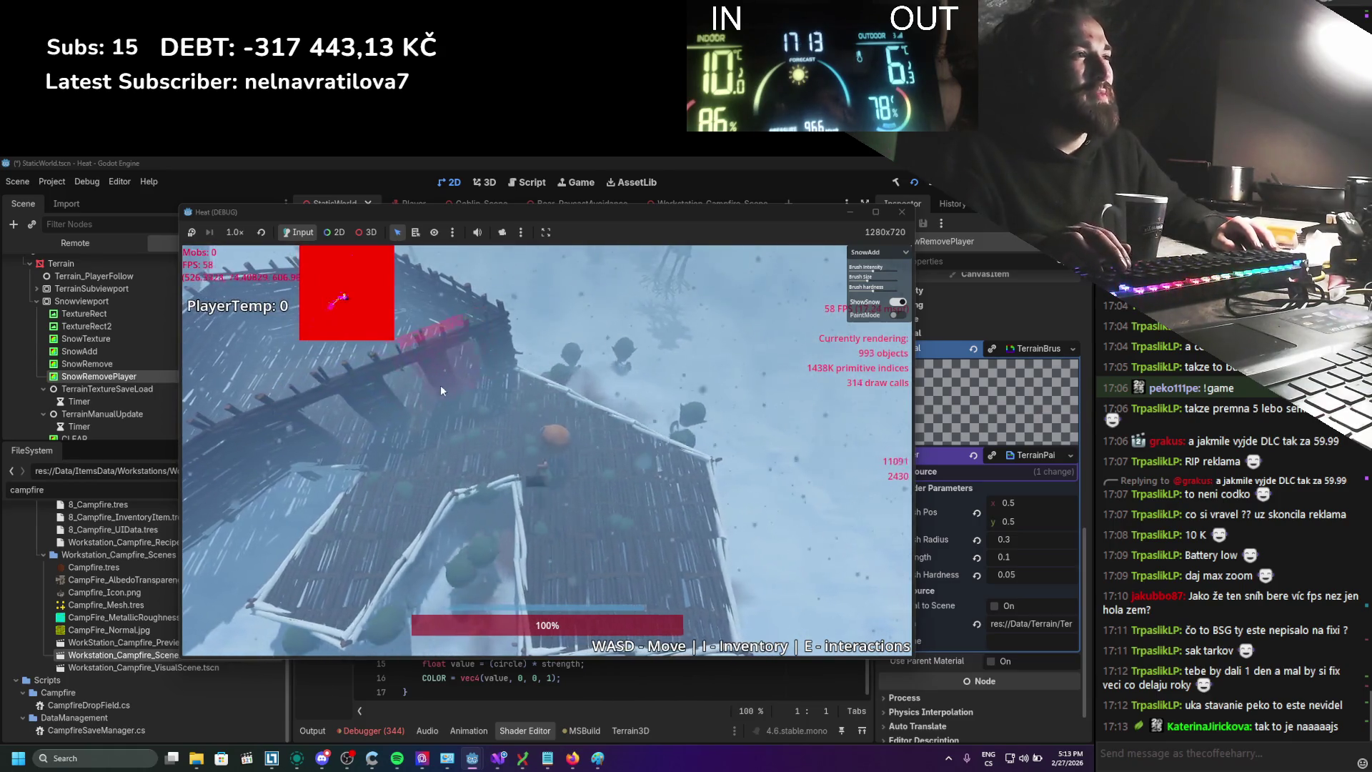
pyautogui.press('w')
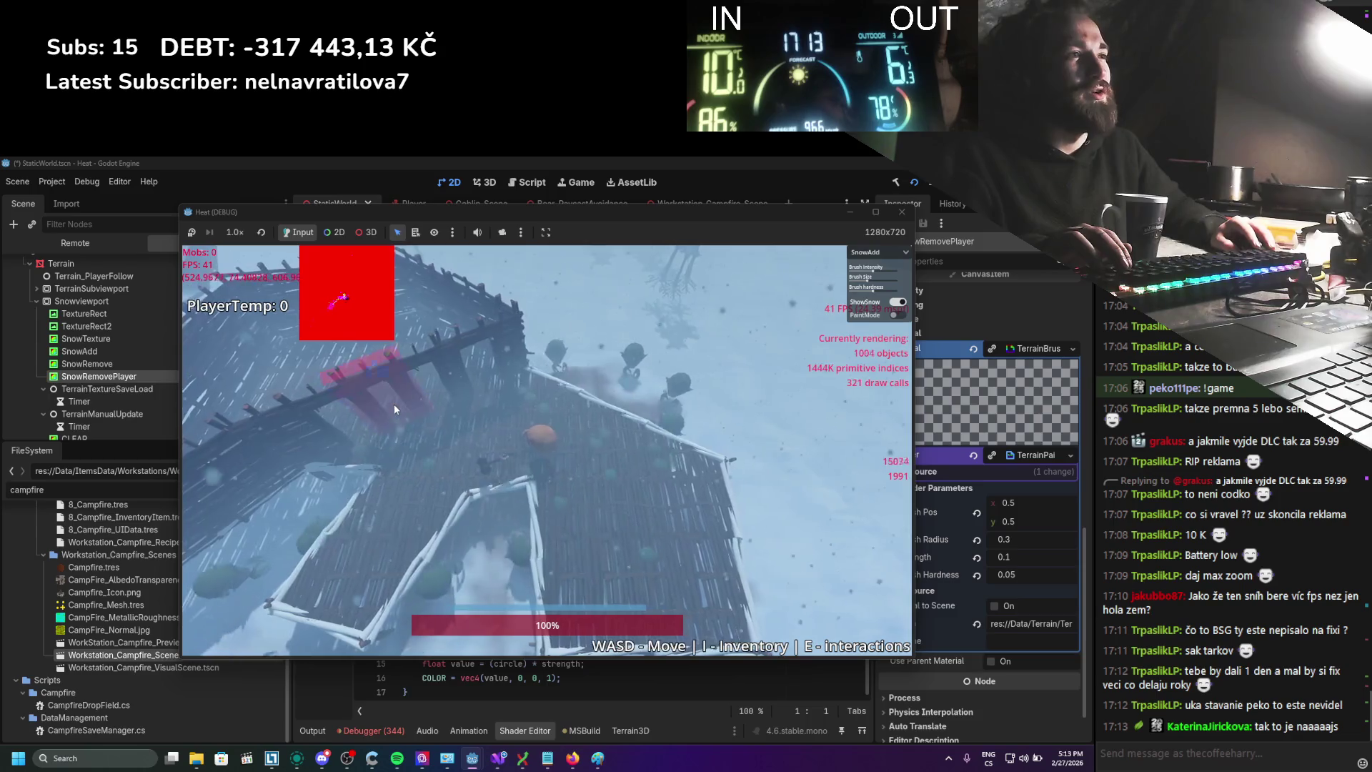
pyautogui.press('a')
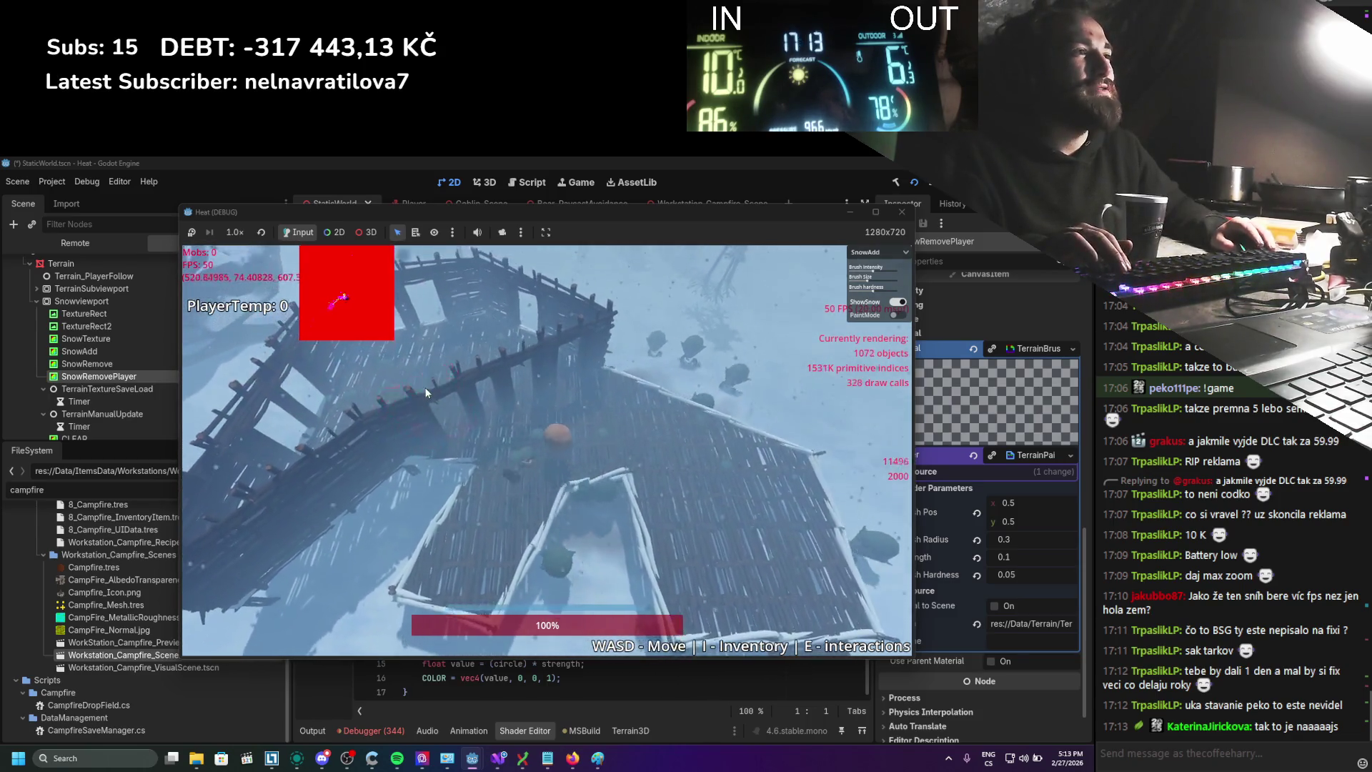
pyautogui.press('Escape')
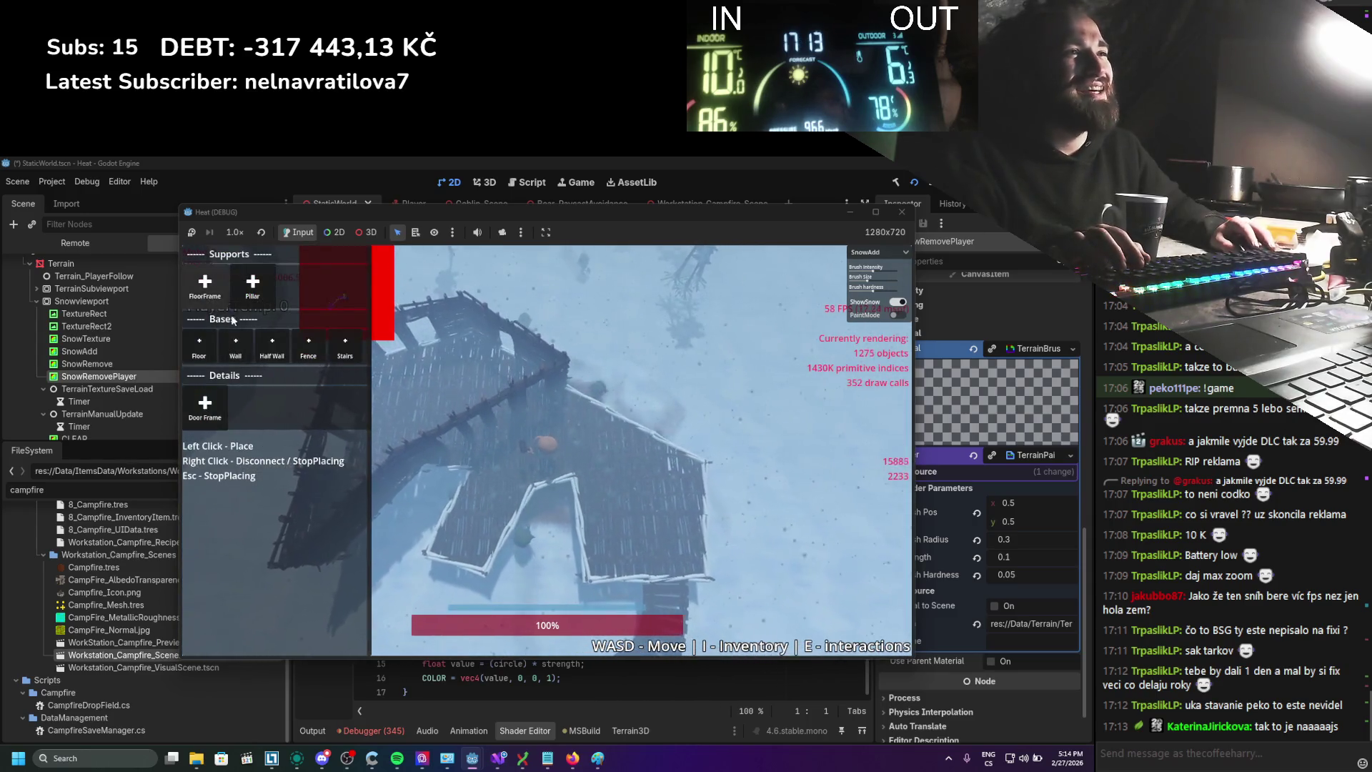
pyautogui.click(236, 347)
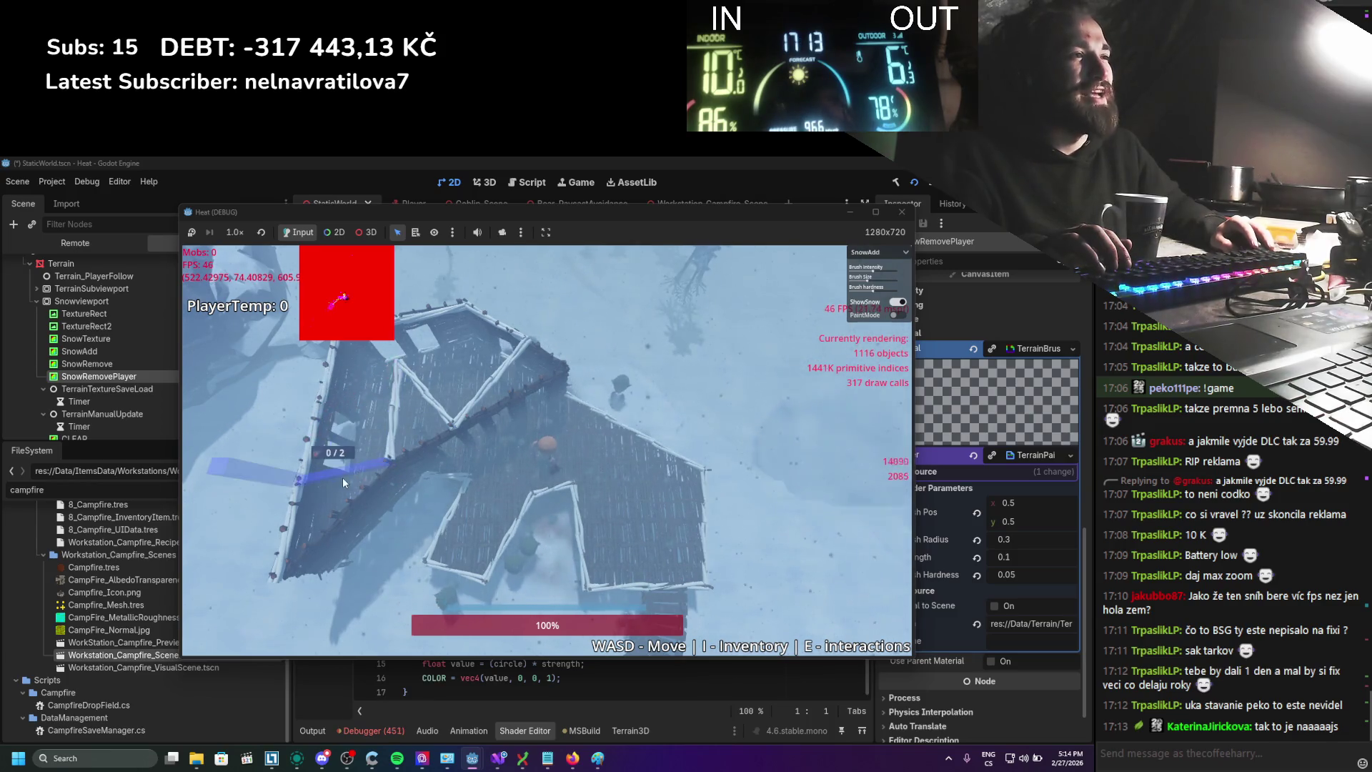
pyautogui.rightClick(328, 499)
pyautogui.click(213, 350)
pyautogui.rightClick(515, 443)
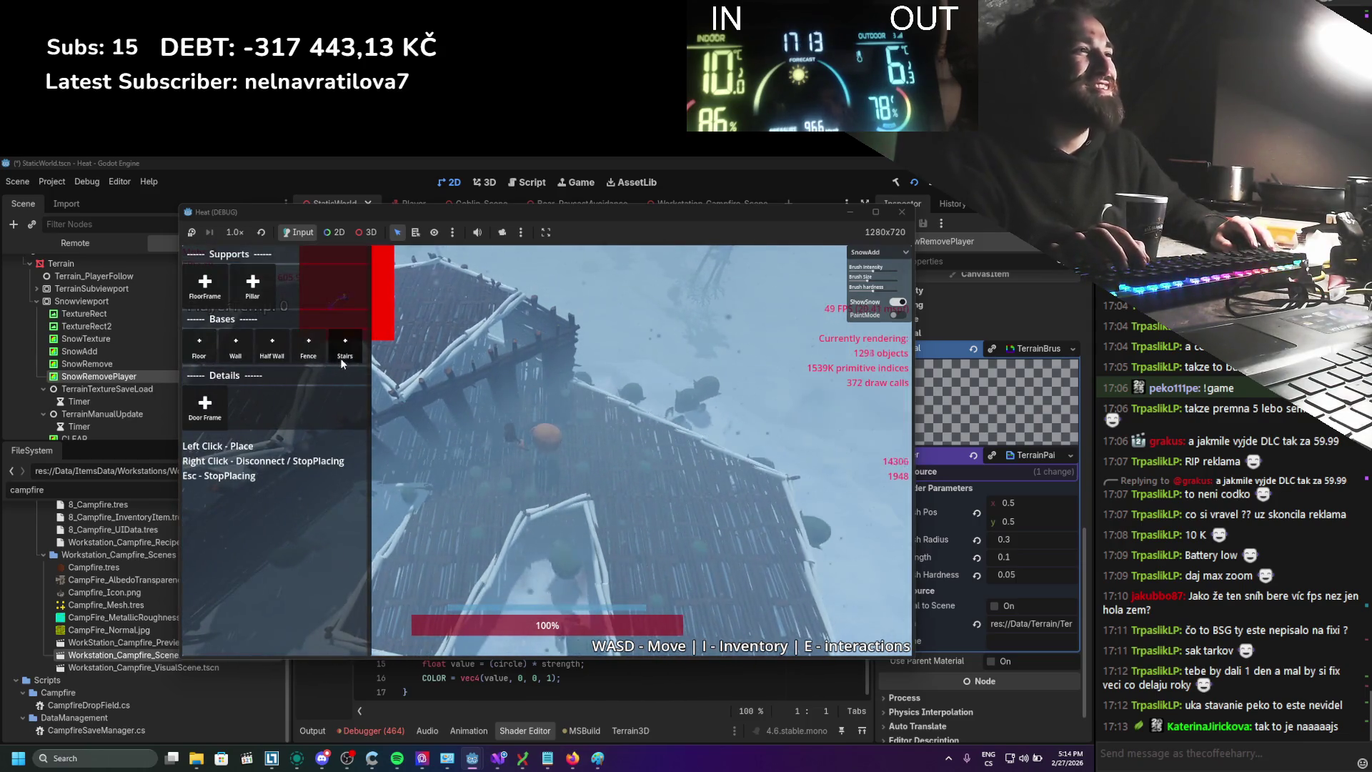
# Place the spiral Stairs up to the pentagon platform and climb onto it
pyautogui.click(340, 358)
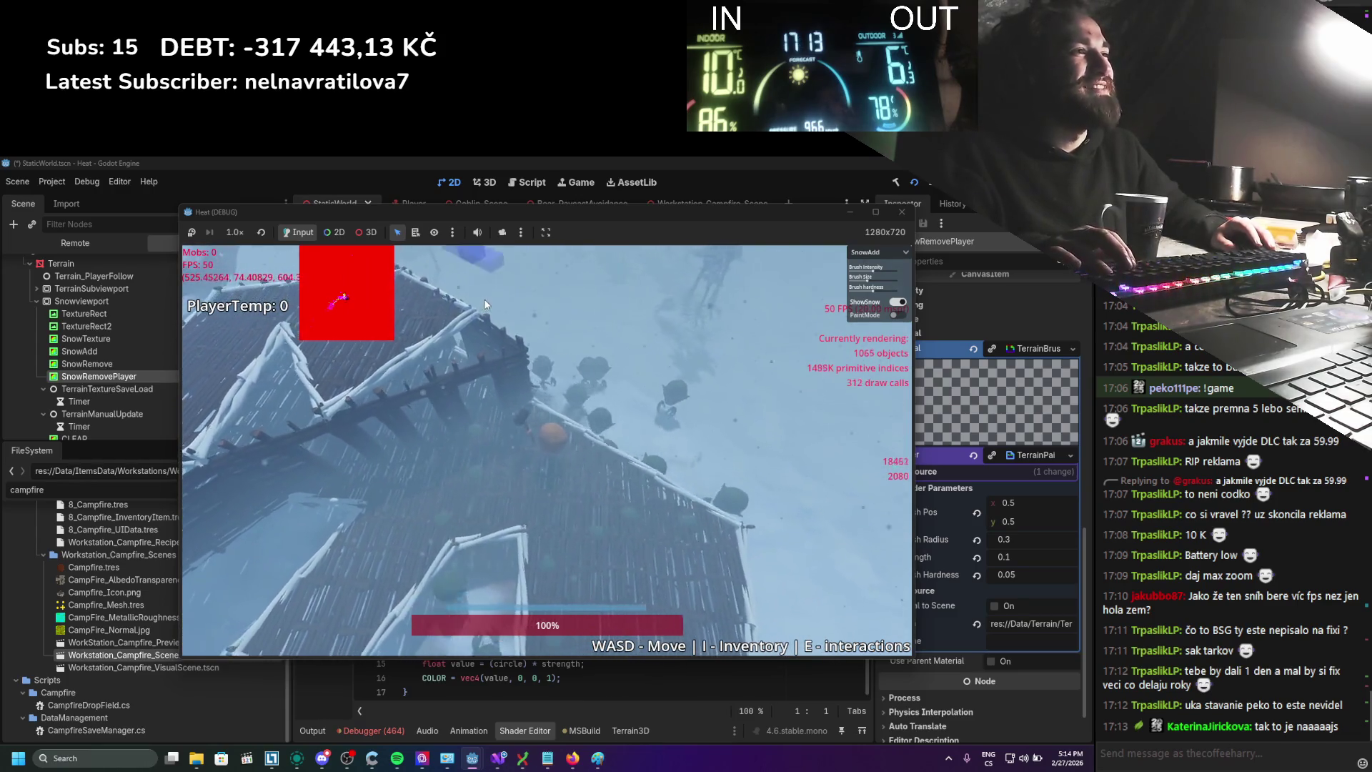
pyautogui.scroll(-3, 584, 315)
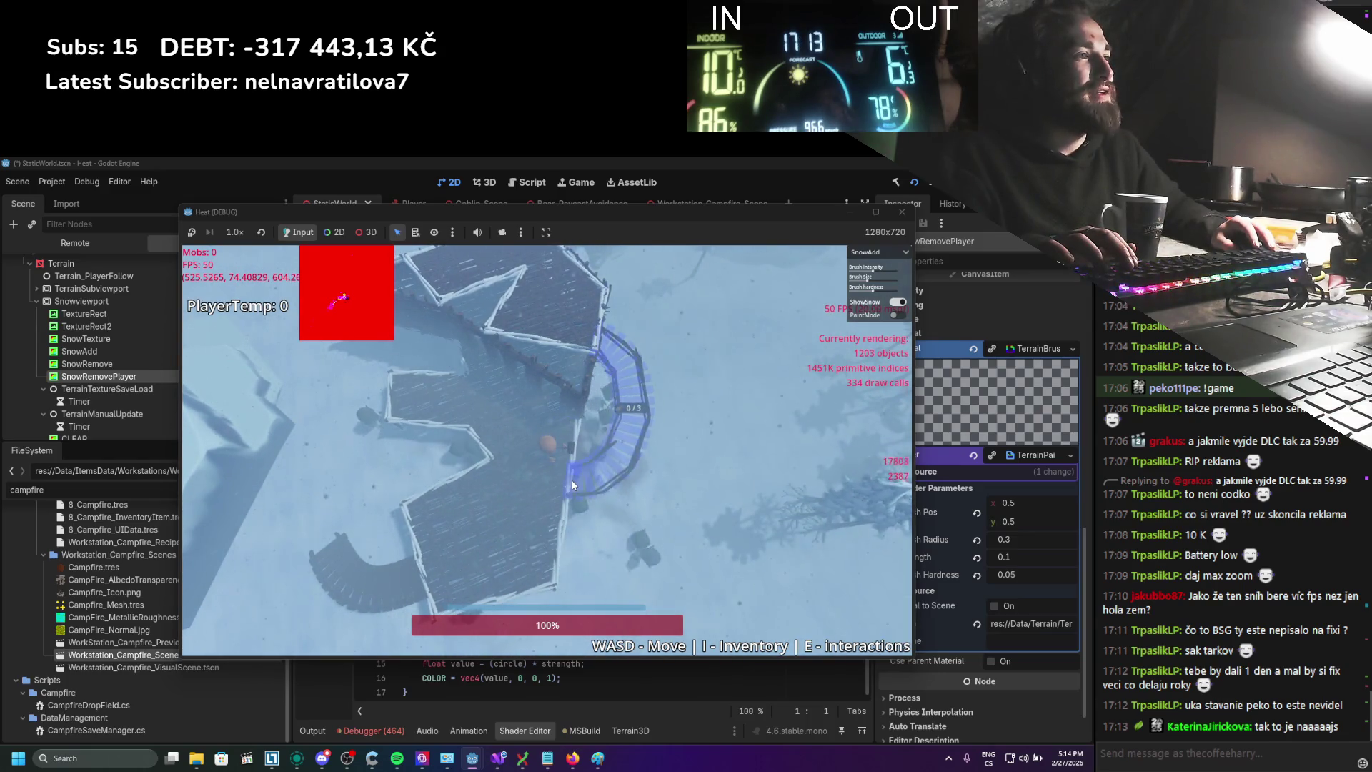
pyautogui.scroll(3, 657, 429)
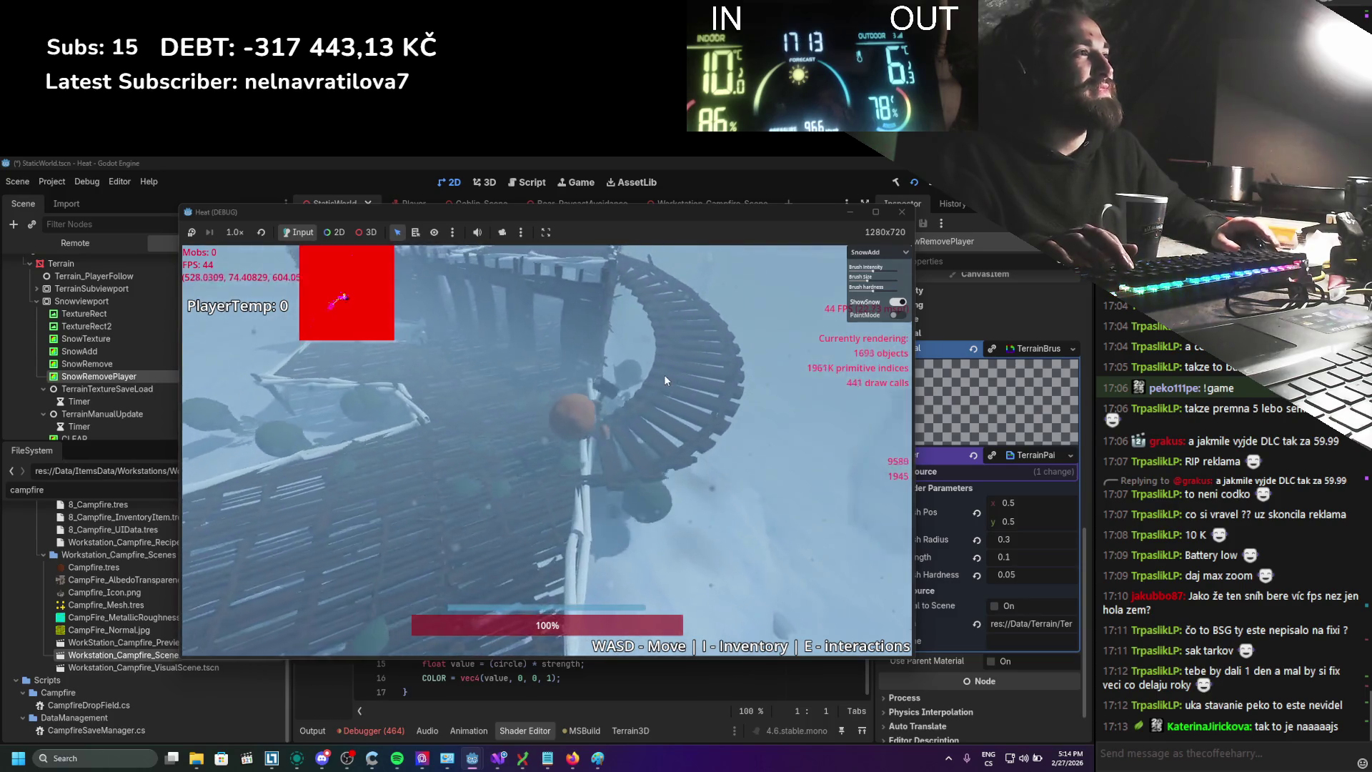
pyautogui.press('w')
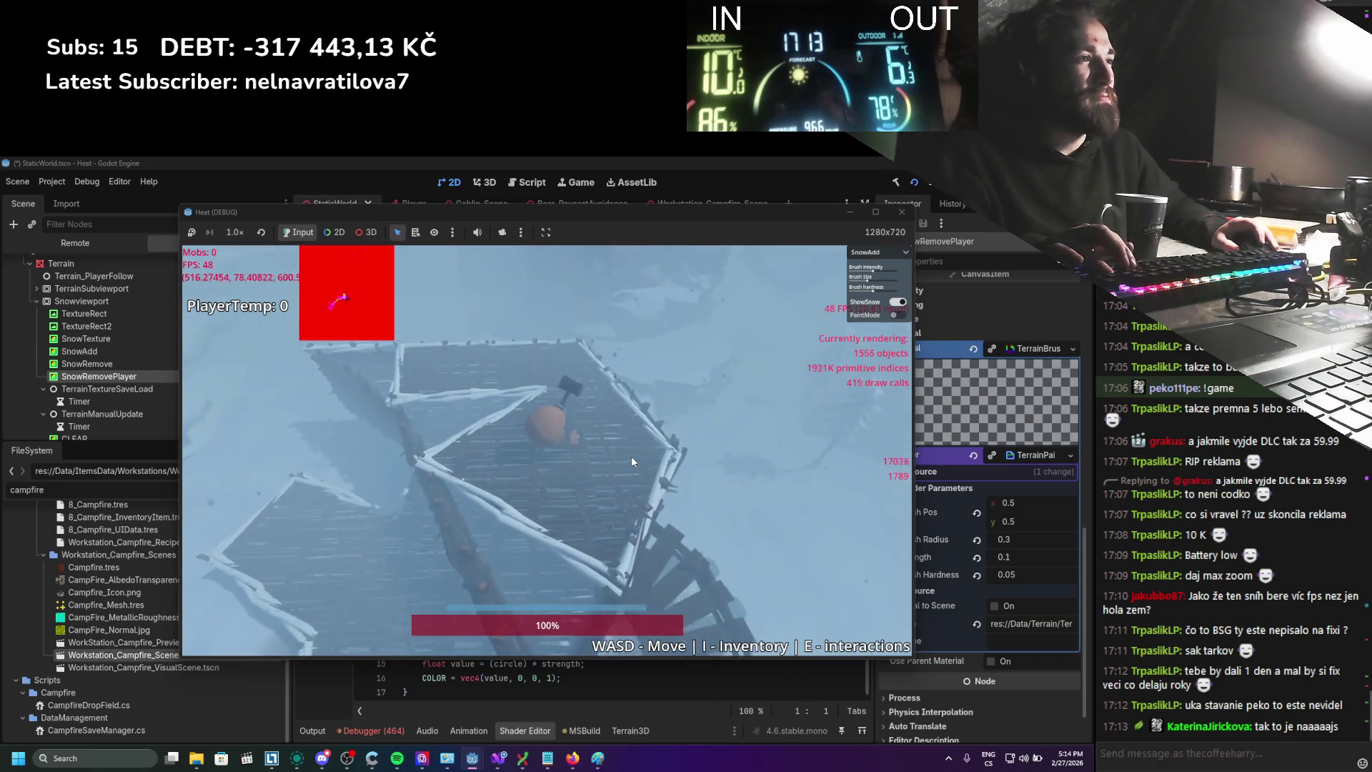
# Walk the player around the top of the pentagon platform
pyautogui.press('w')
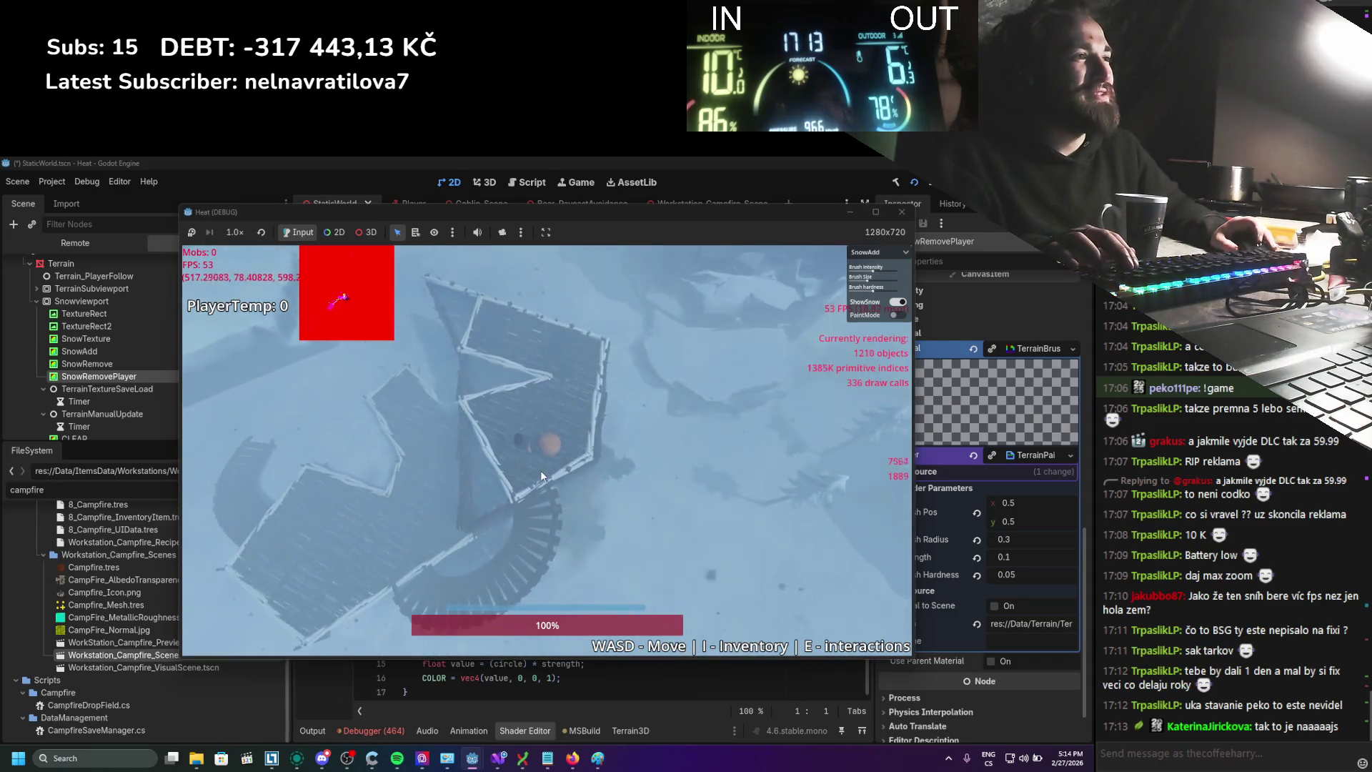
pyautogui.press('w')
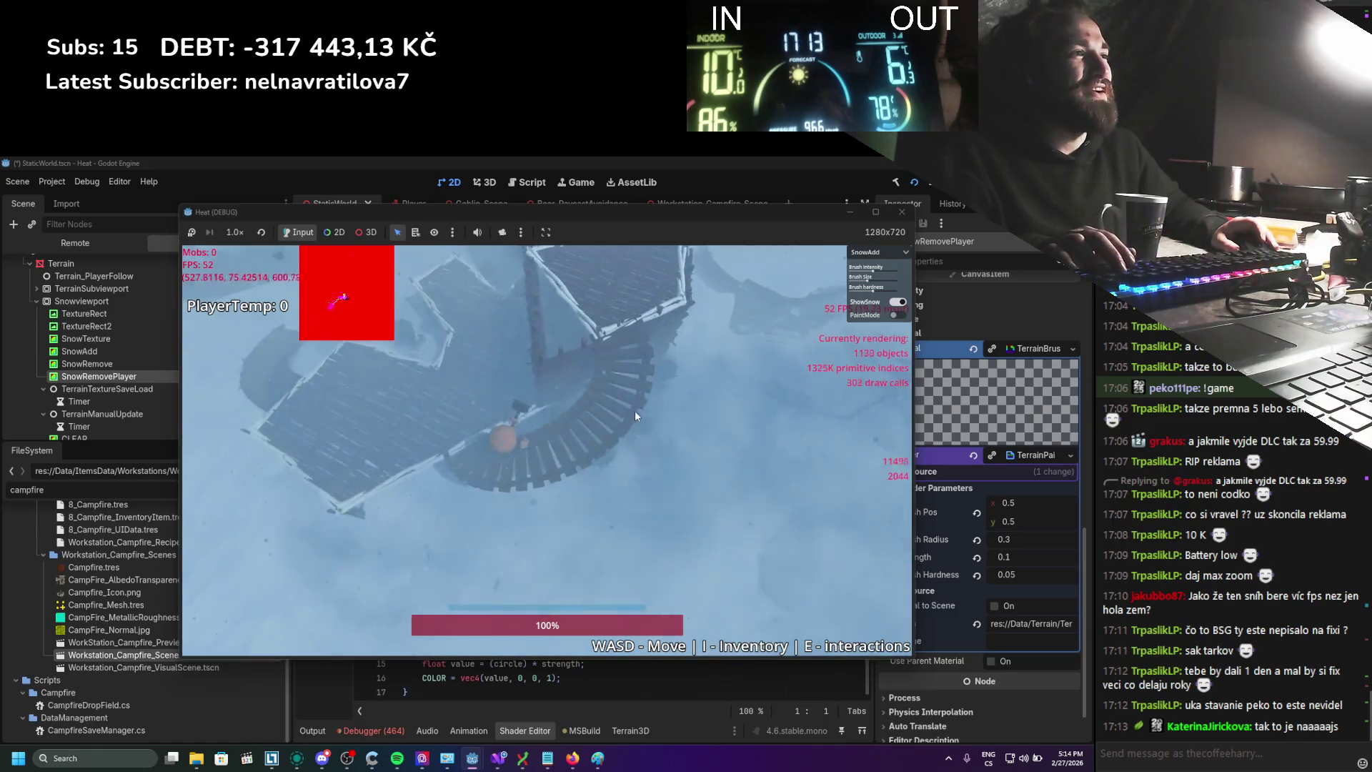
pyautogui.press('w')
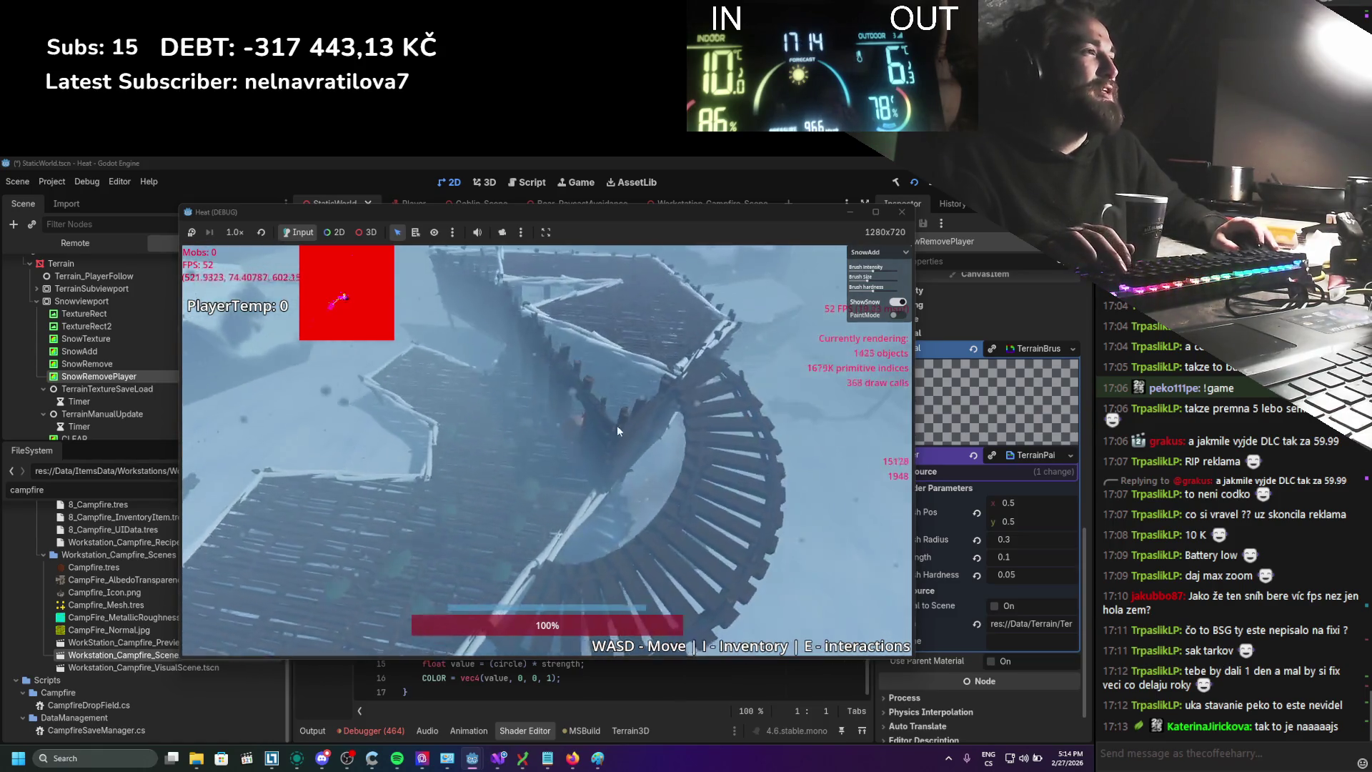
pyautogui.press('w')
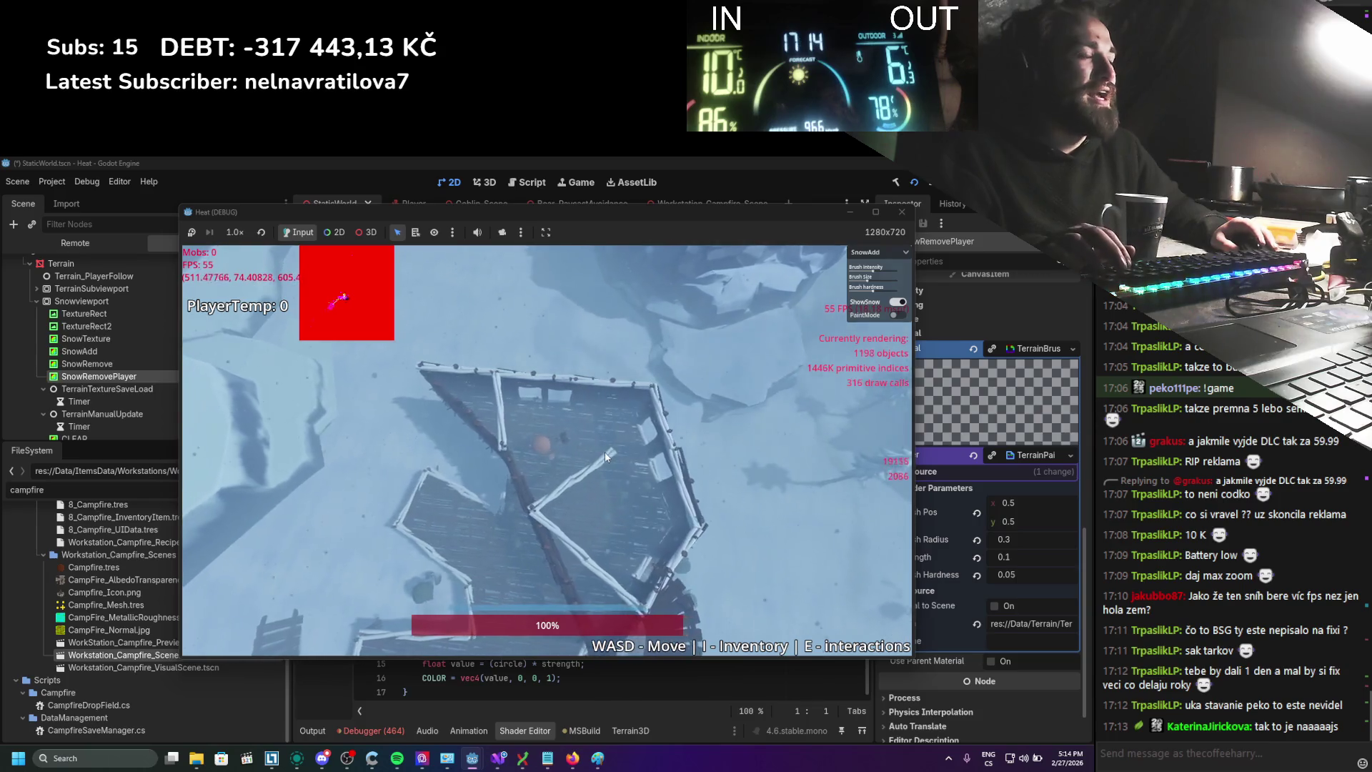
pyautogui.press('w')
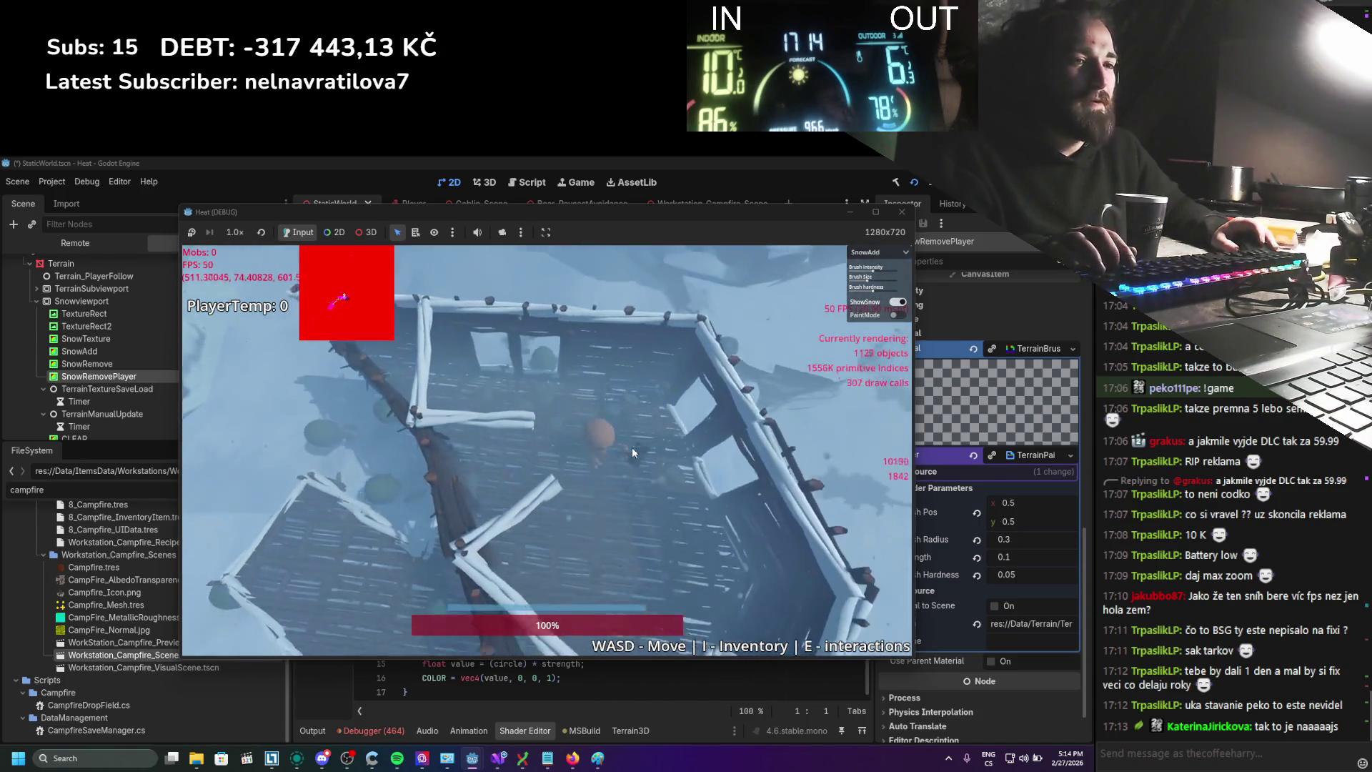
pyautogui.press('w')
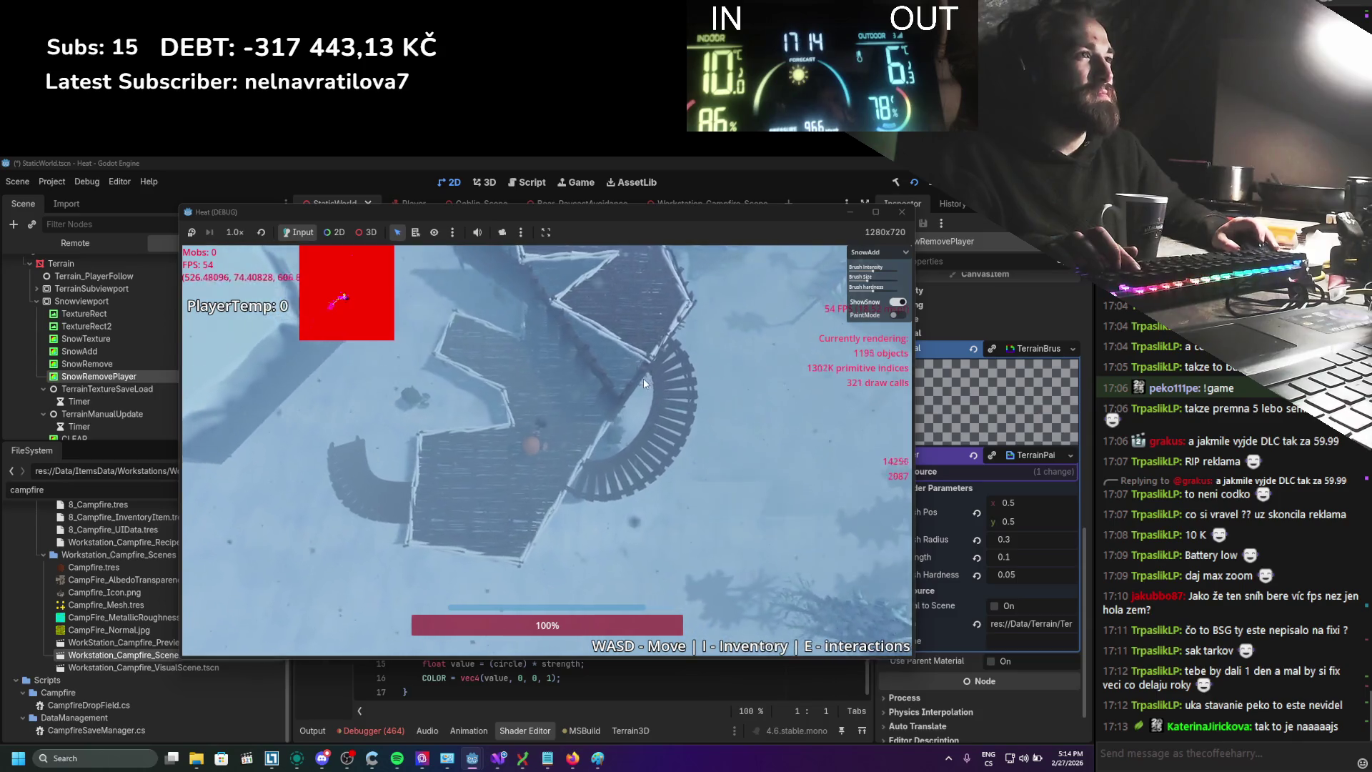
pyautogui.scroll(-5, 644, 384)
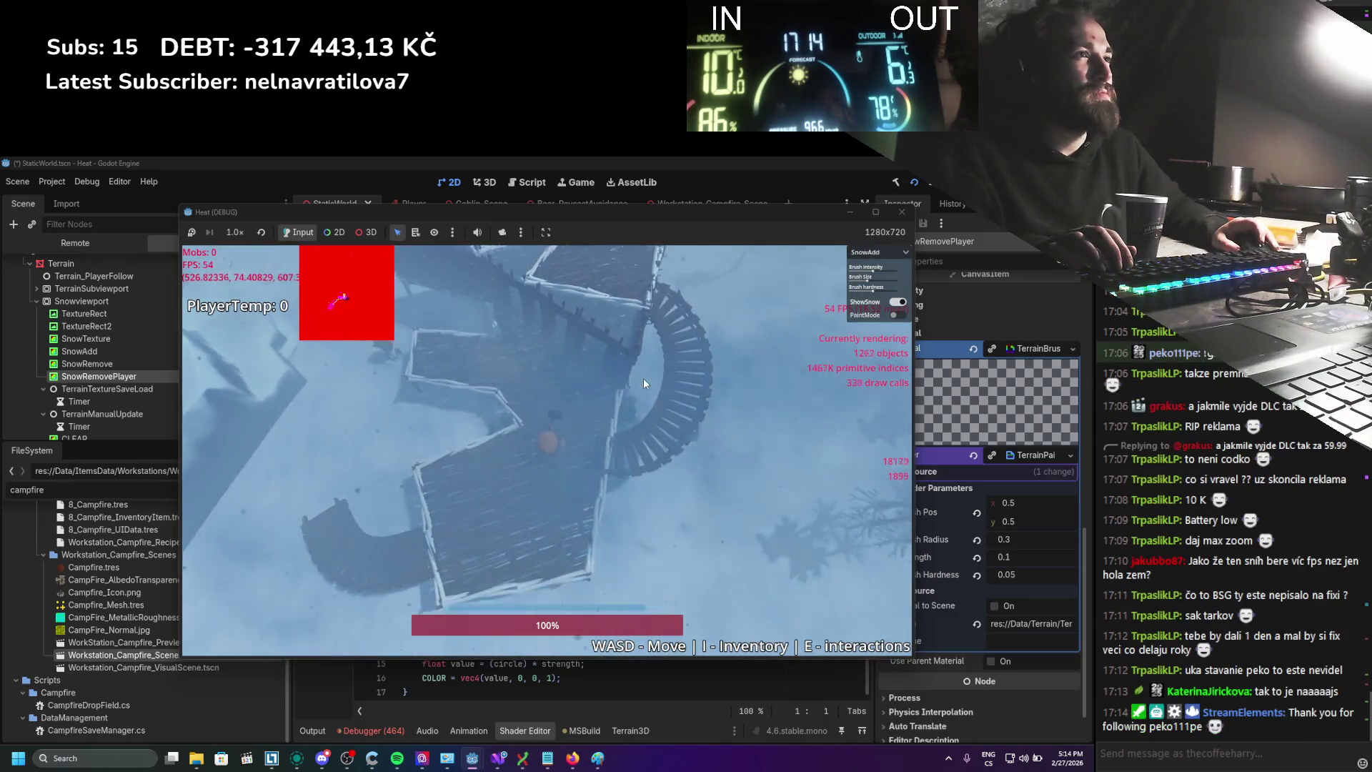
pyautogui.press('w')
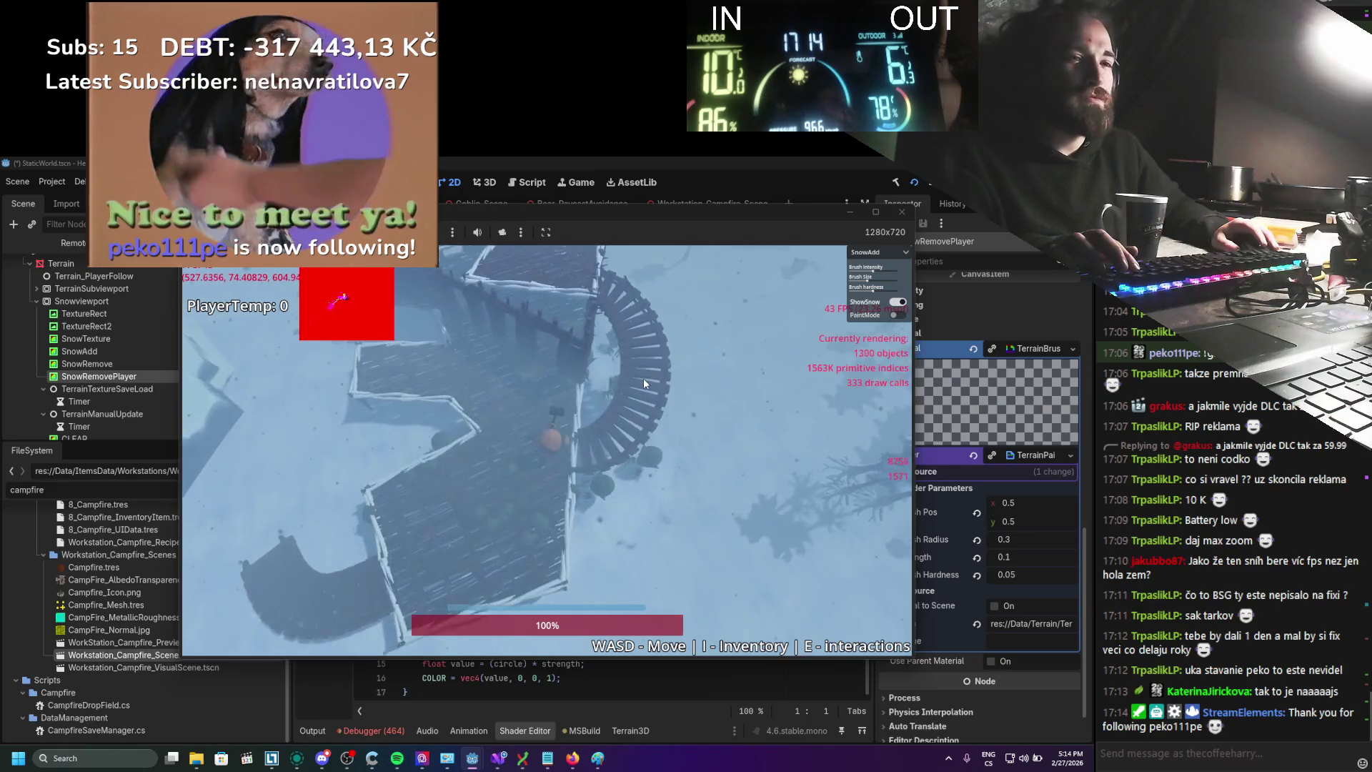
# Walk down off the platform and across the snow toward the forest
pyautogui.press('s')
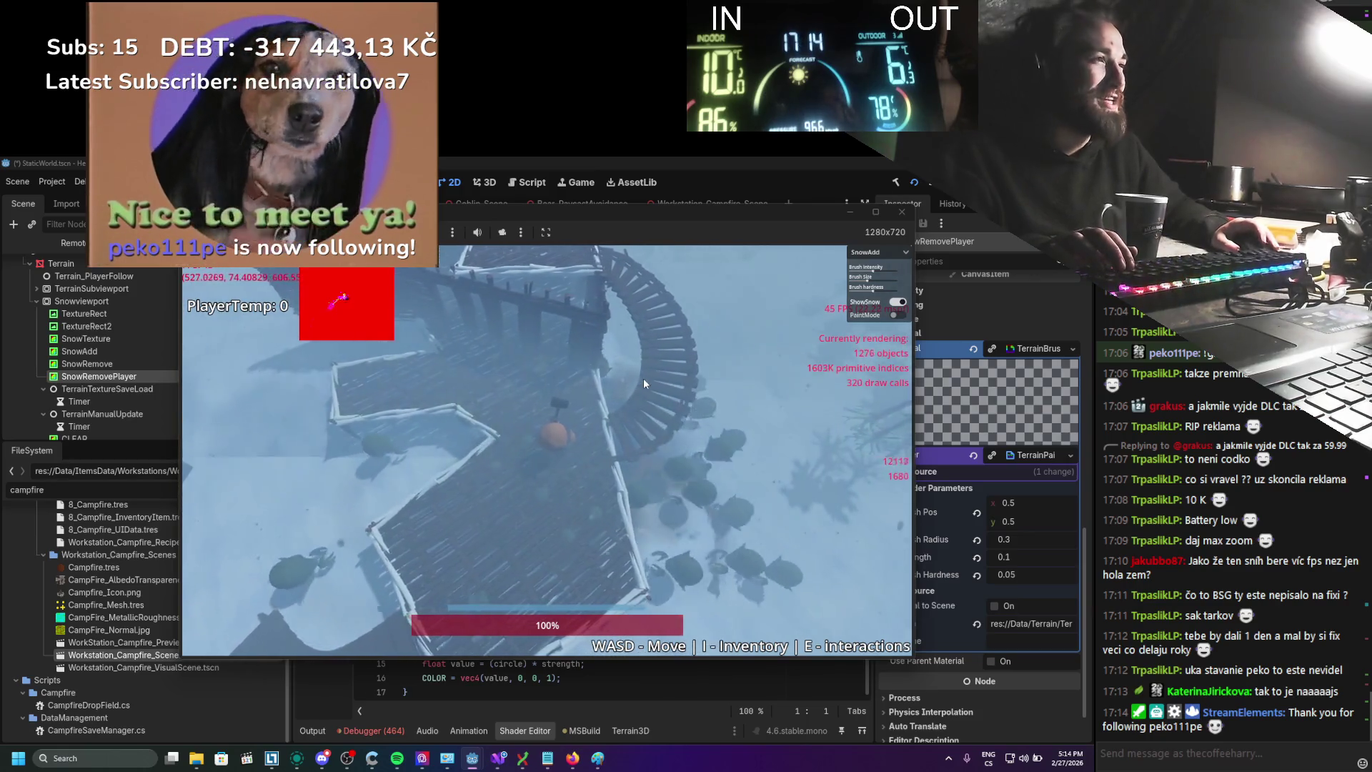
pyautogui.press('a')
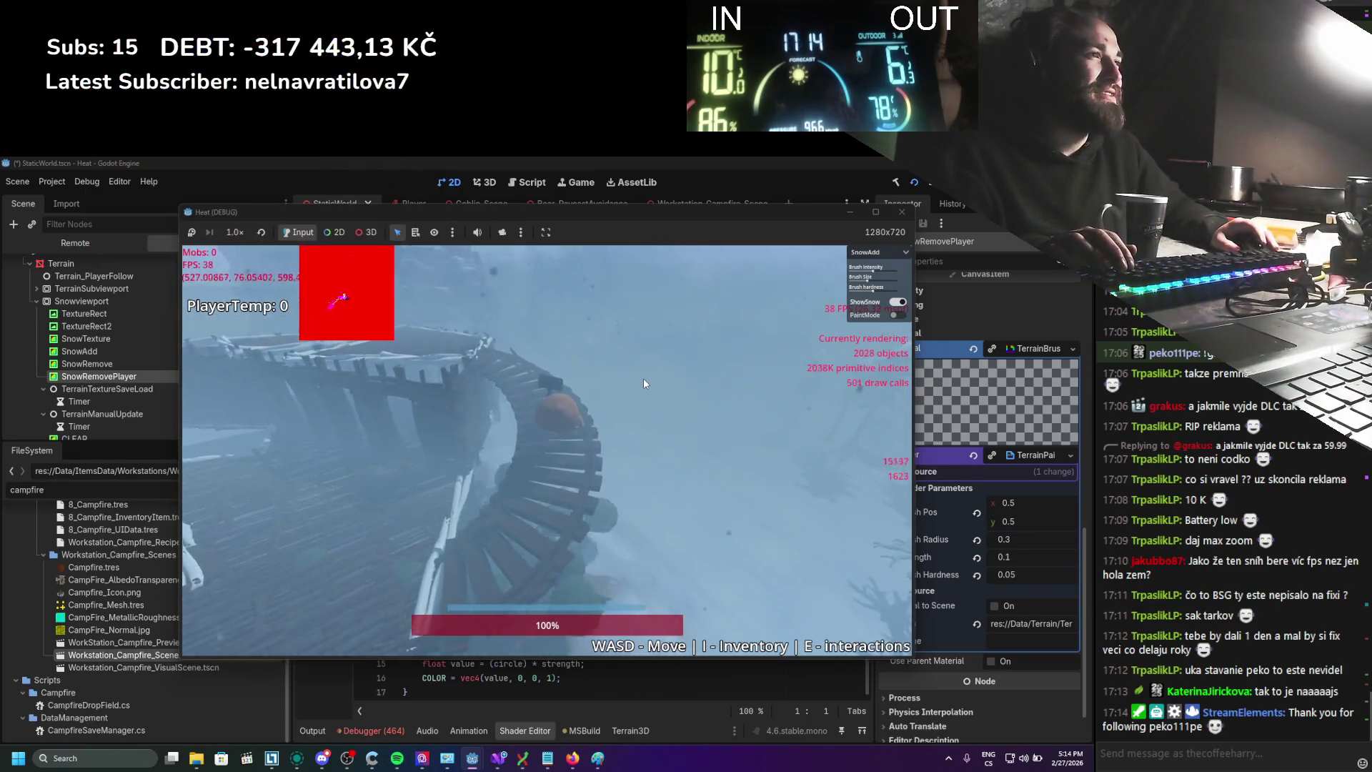
pyautogui.press('a')
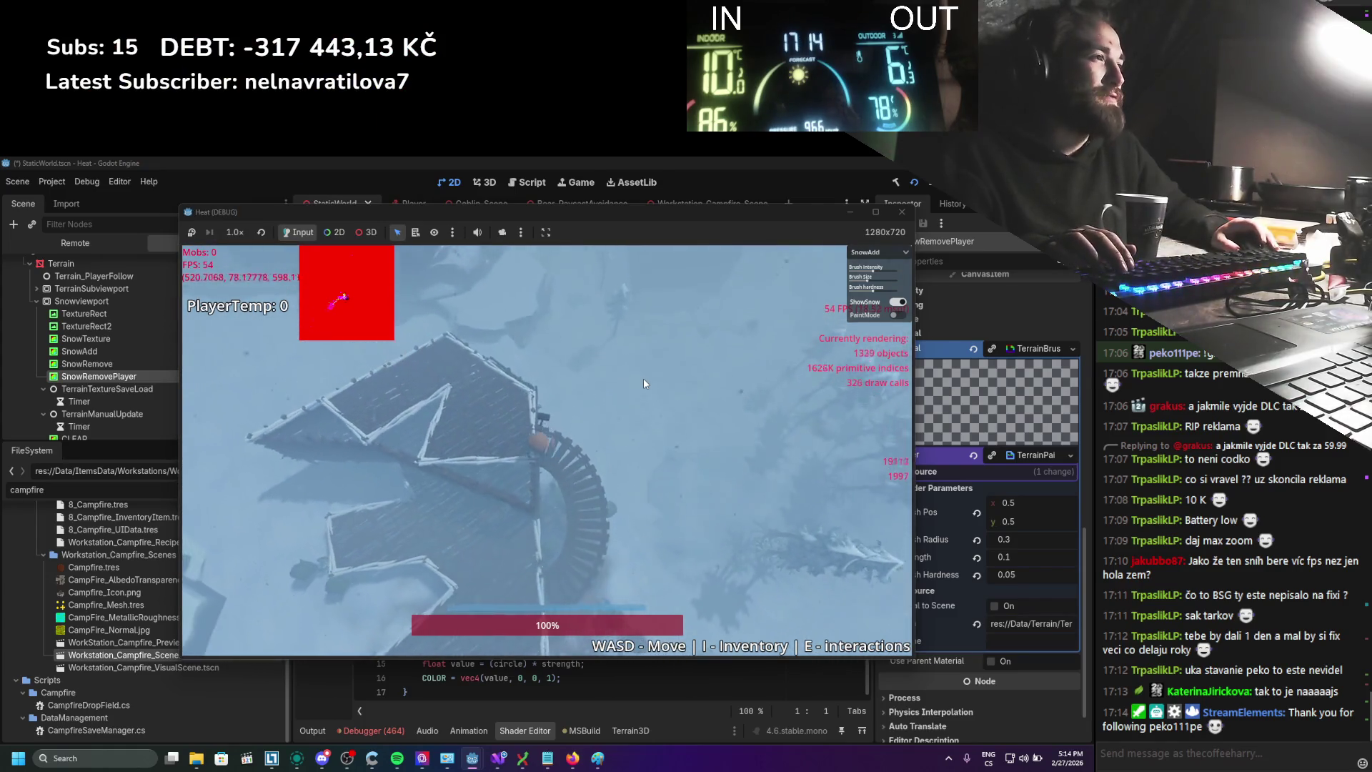
pyautogui.press('d')
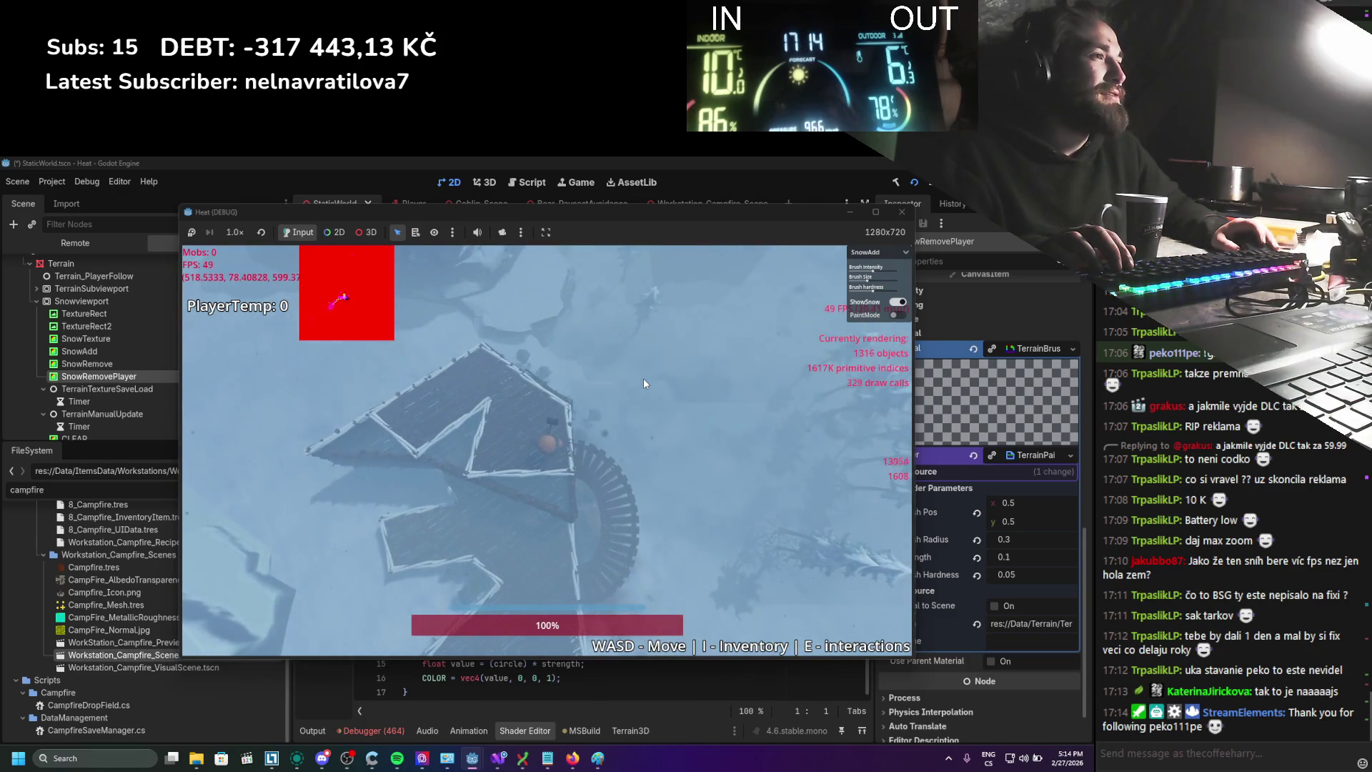
pyautogui.press('a')
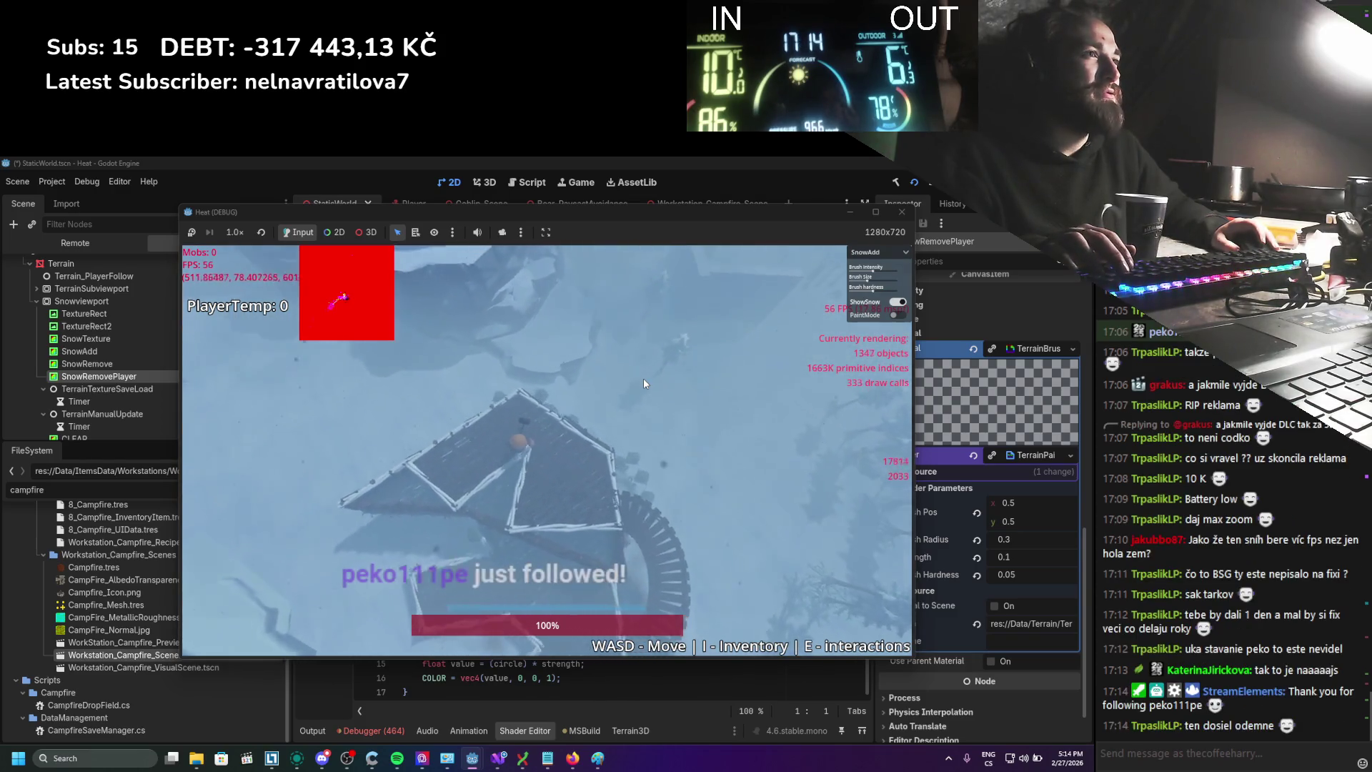
pyautogui.press('w')
pyautogui.press('d')
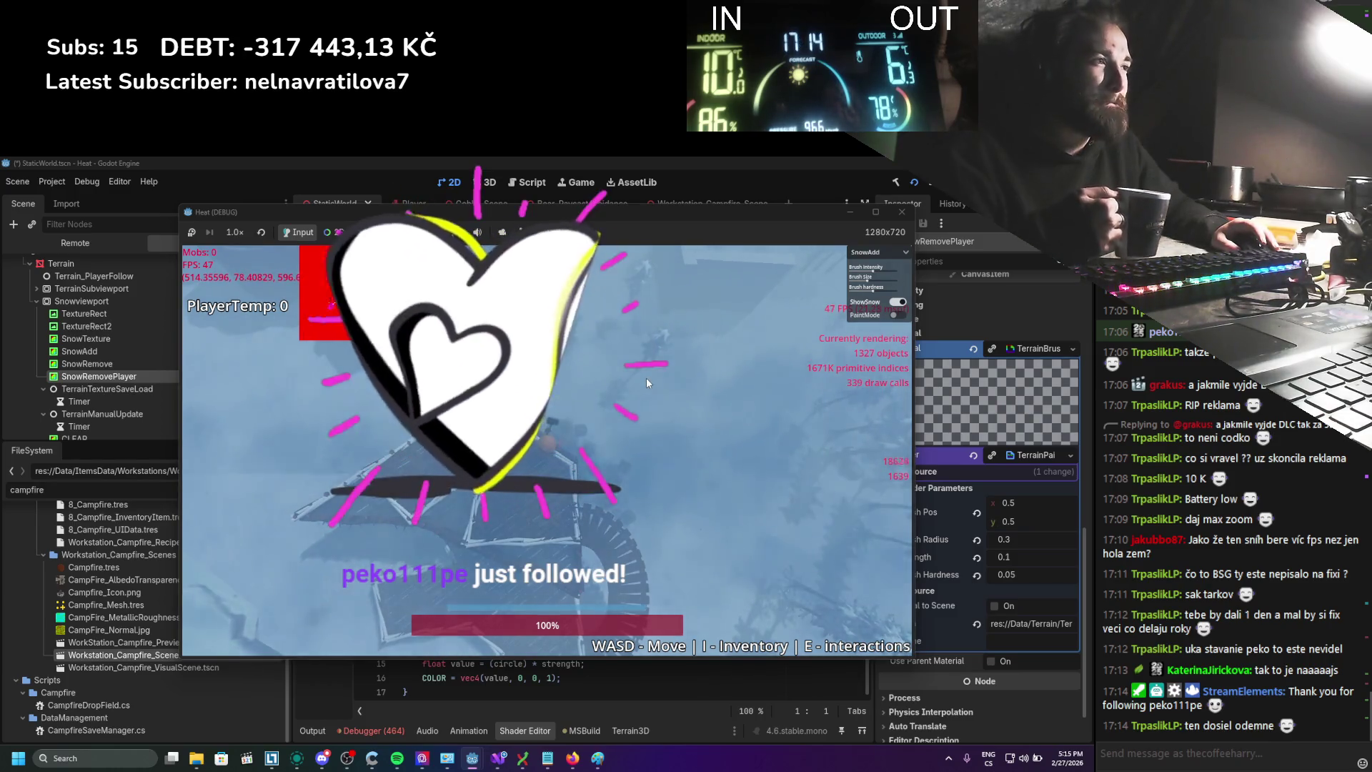
# Run through the trees past the goblin herd's red trails, then stop the game
pyautogui.press('w')
pyautogui.press('d')
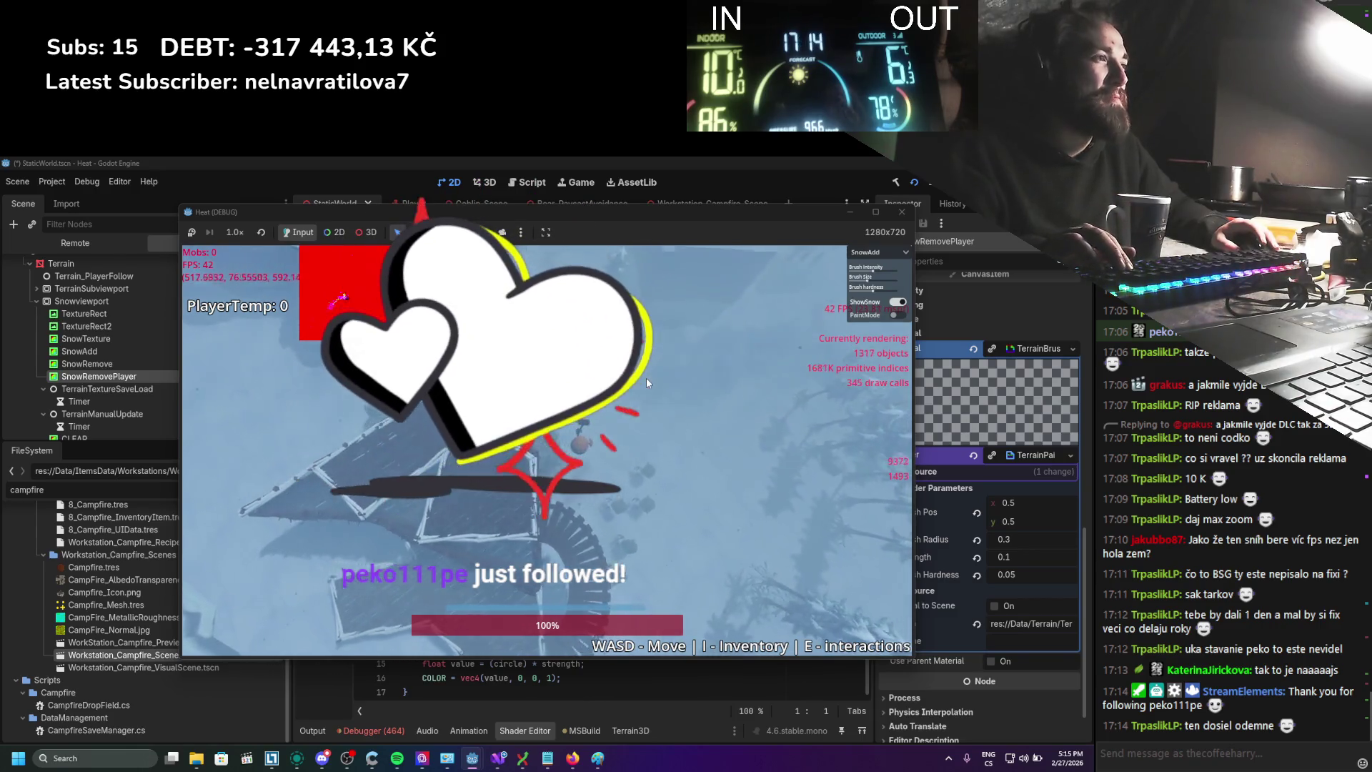
pyautogui.press('w')
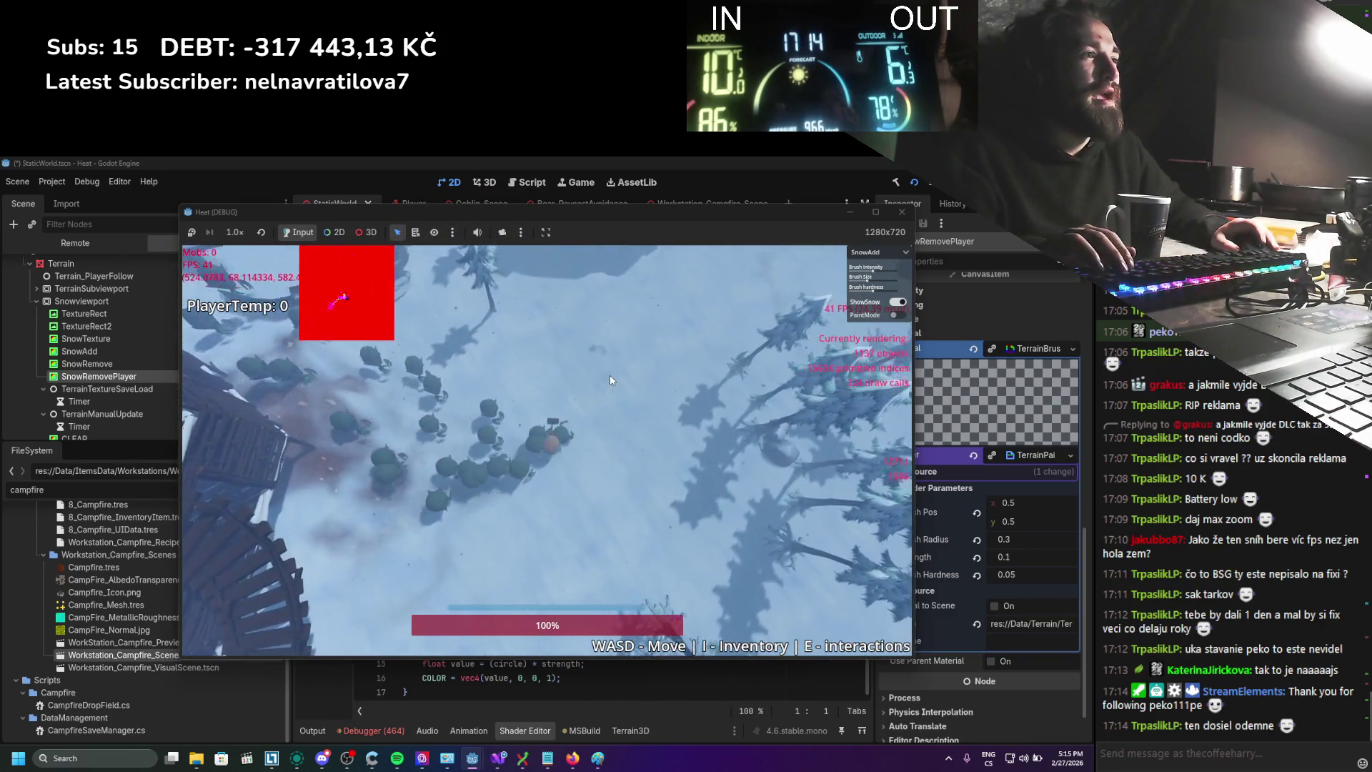
pyautogui.press('w')
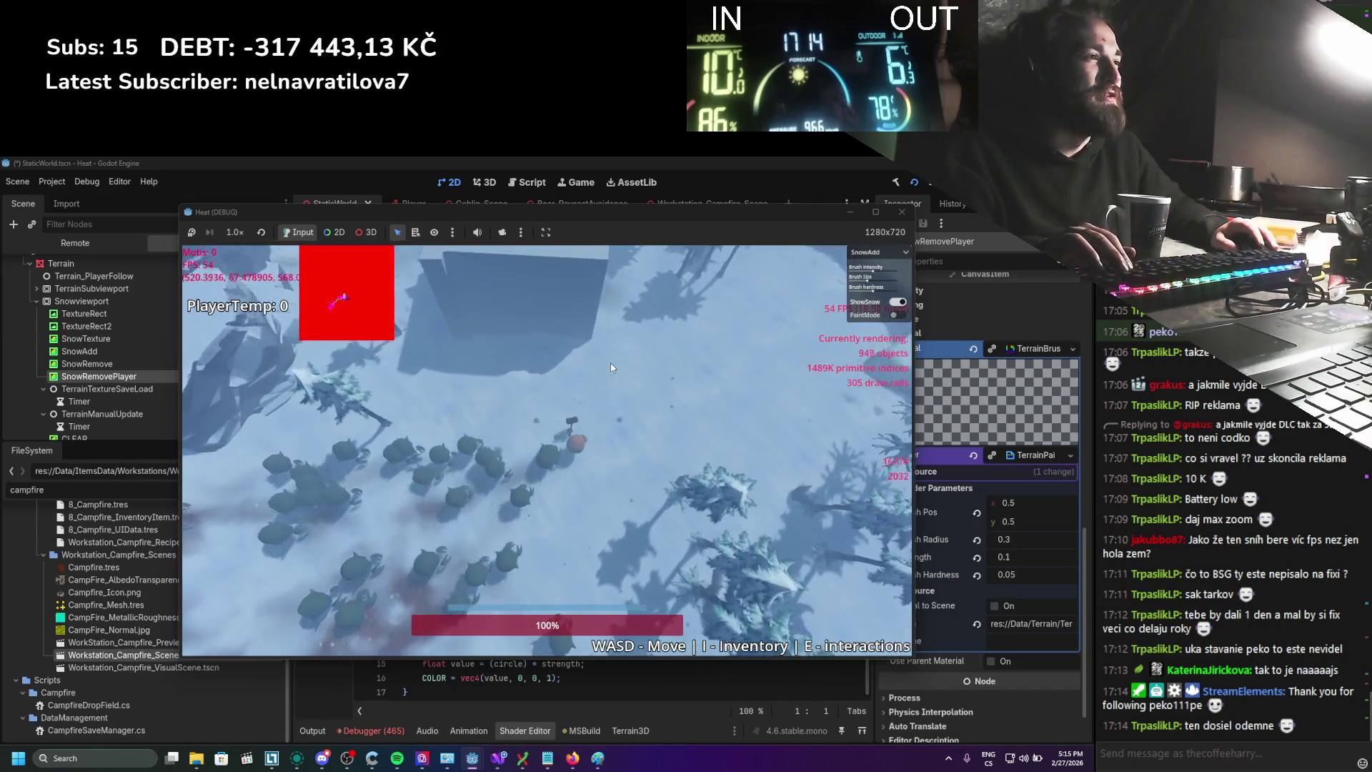
pyautogui.press('w')
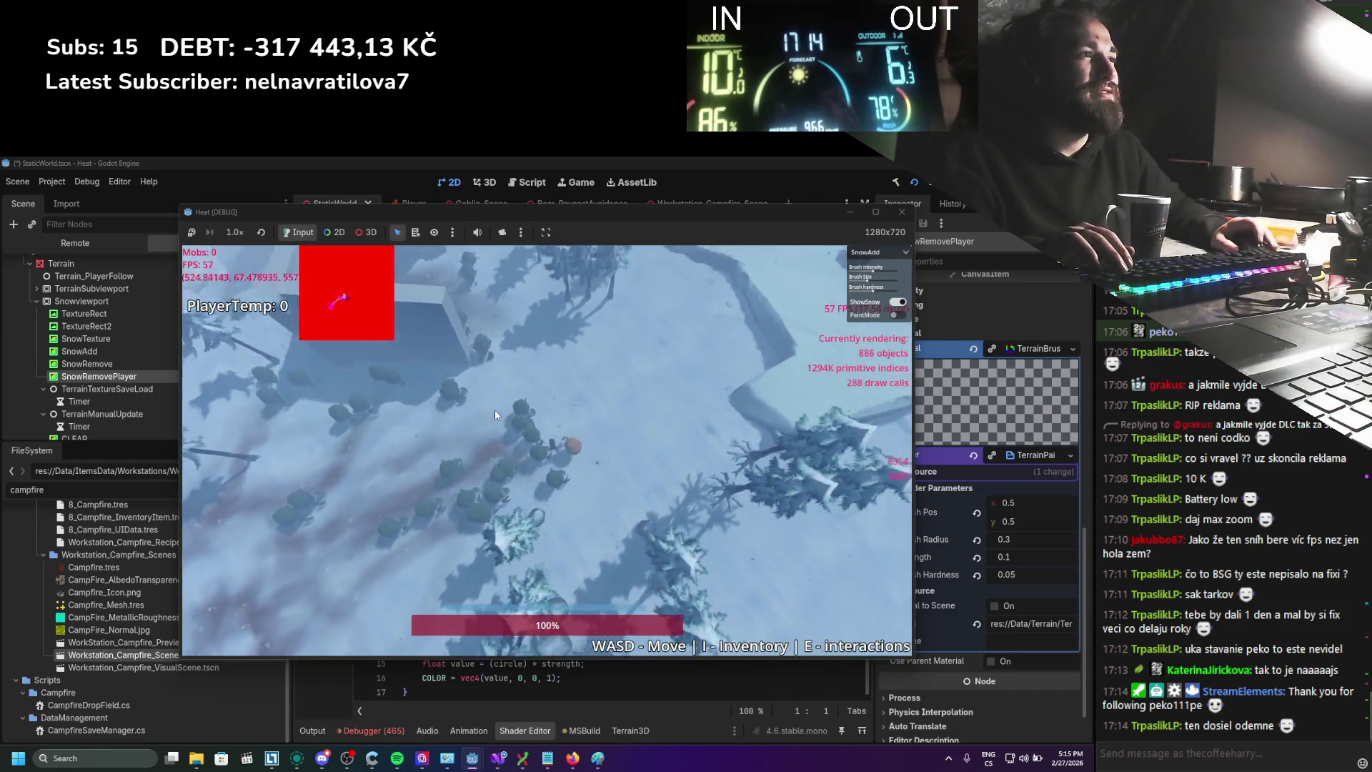
pyautogui.press('w')
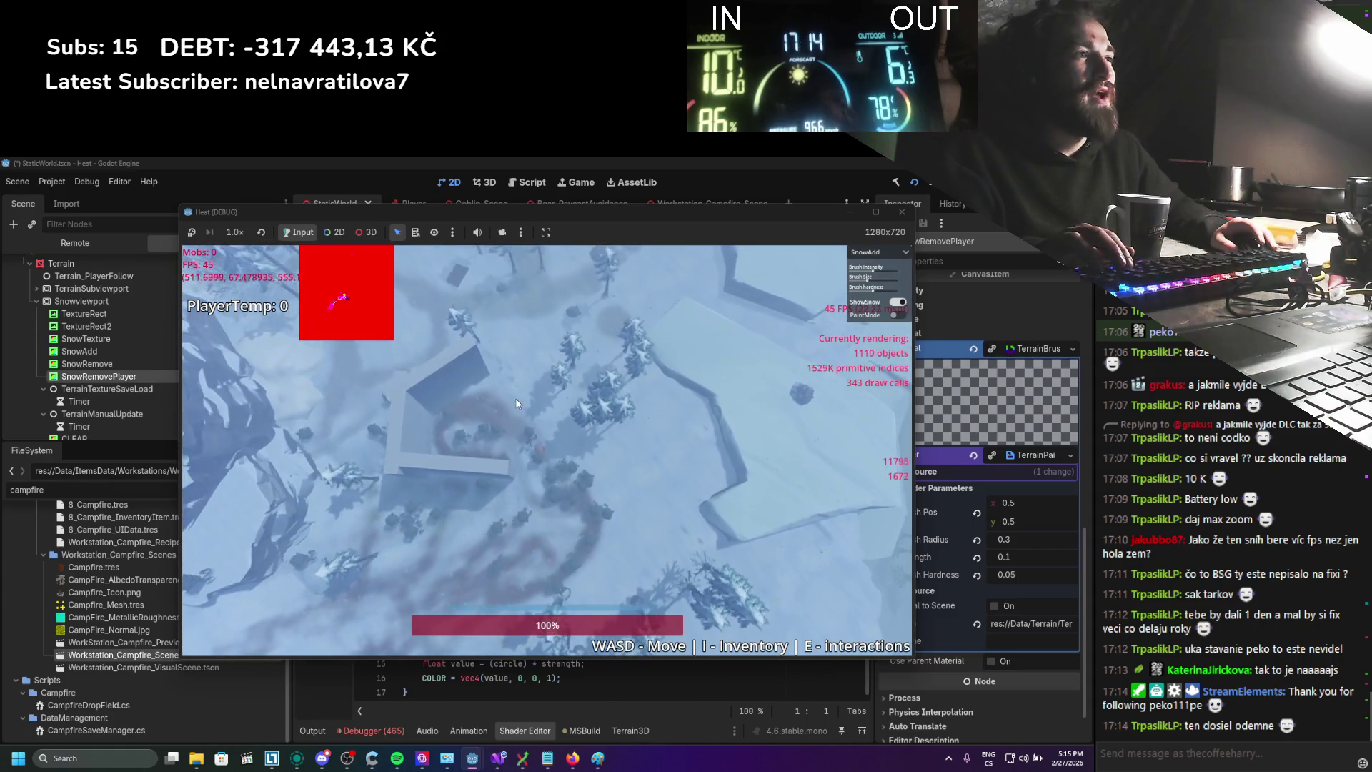
pyautogui.click(915, 183)
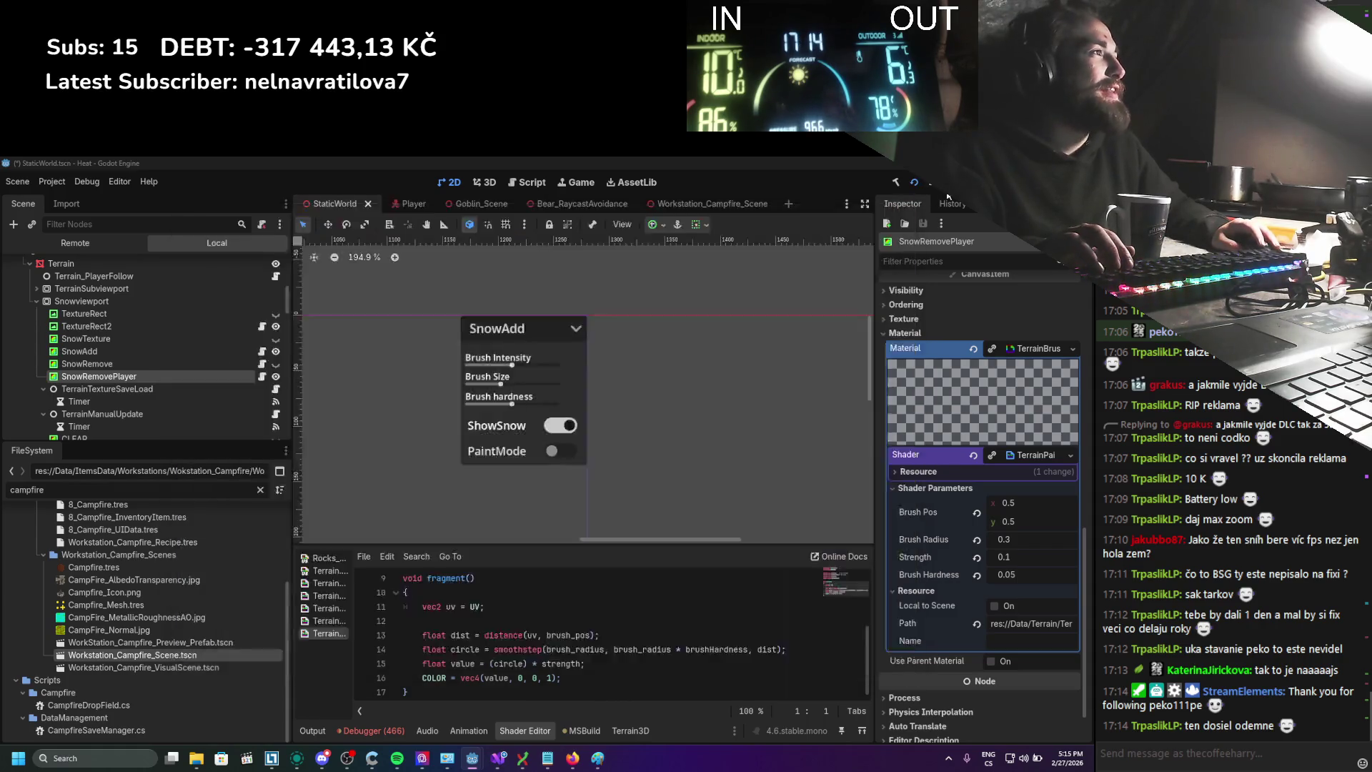
# In Goblin_Scene, enable the TransitionToCharge node and save the scene
pyautogui.click(472, 204)
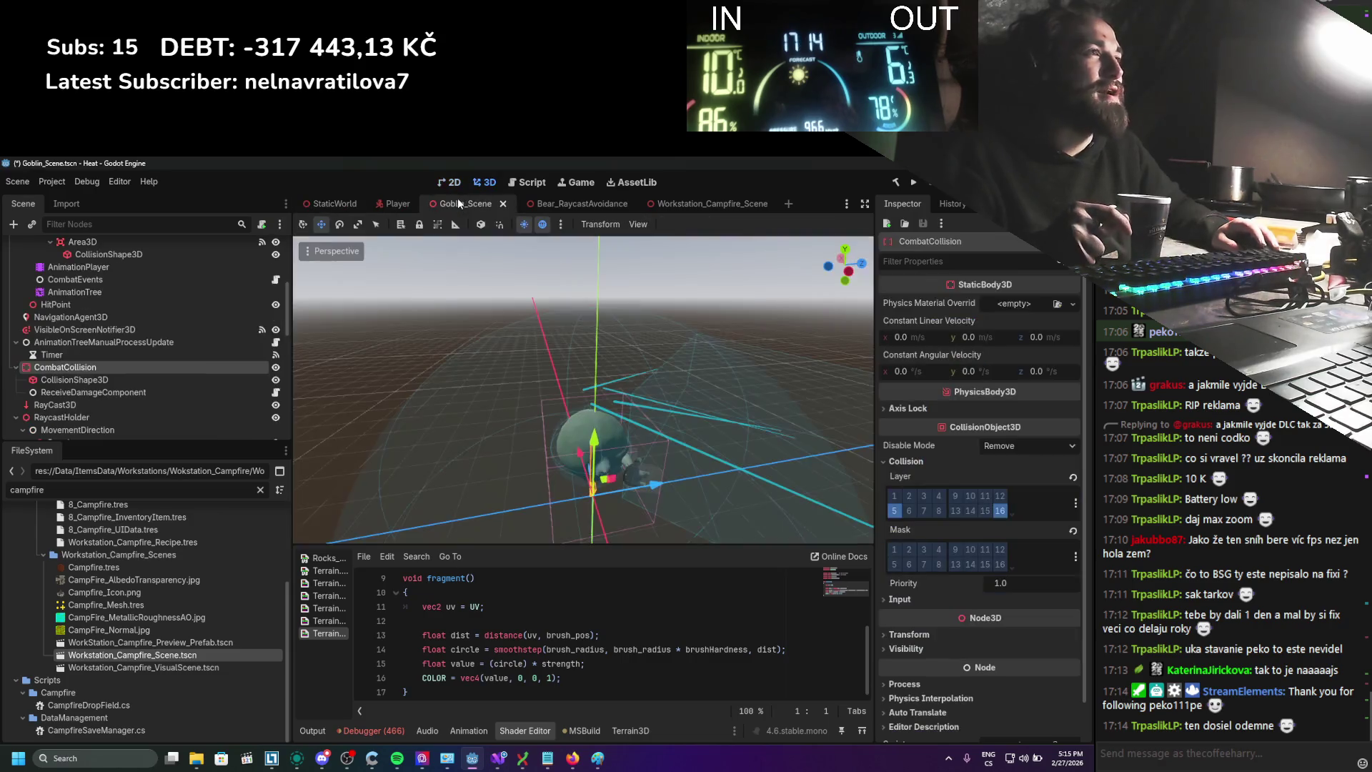
pyautogui.scroll(-2, 148, 344)
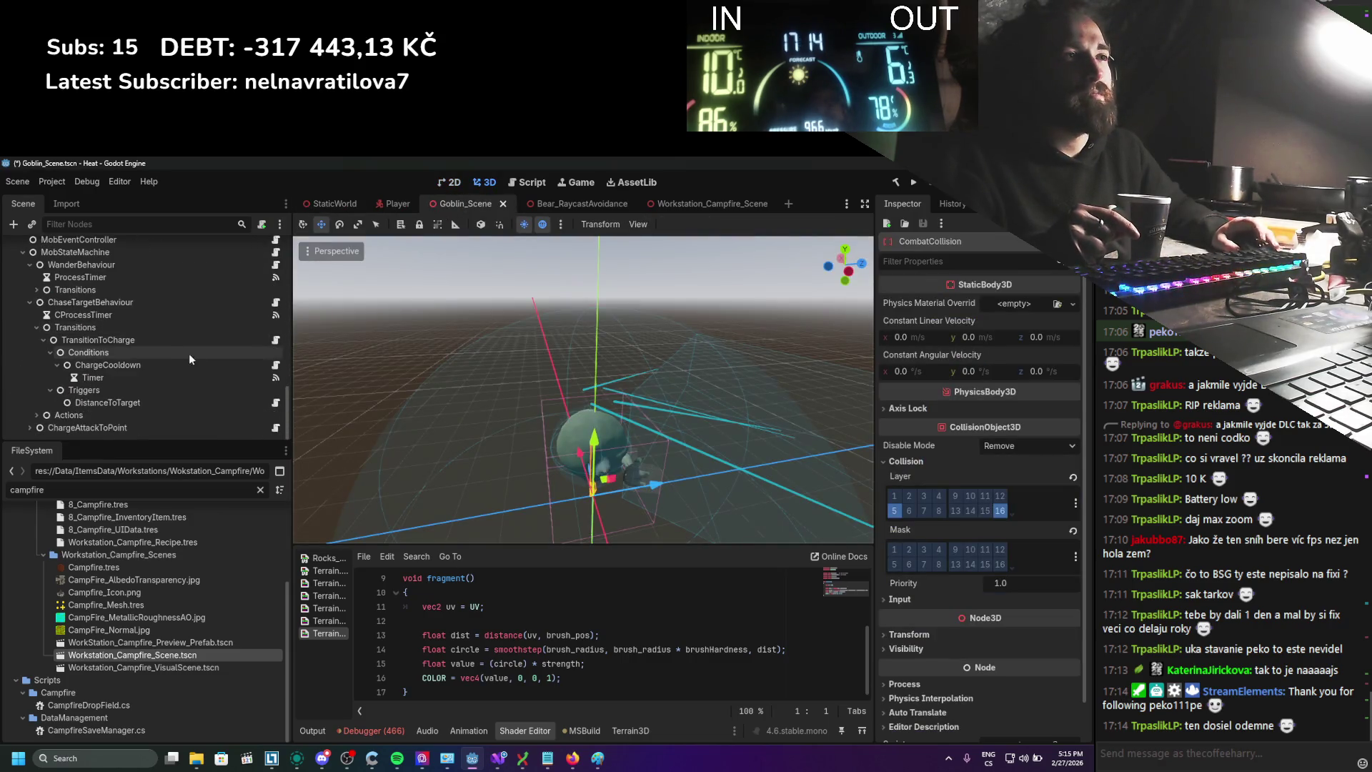
pyautogui.click(237, 363)
pyautogui.click(198, 340)
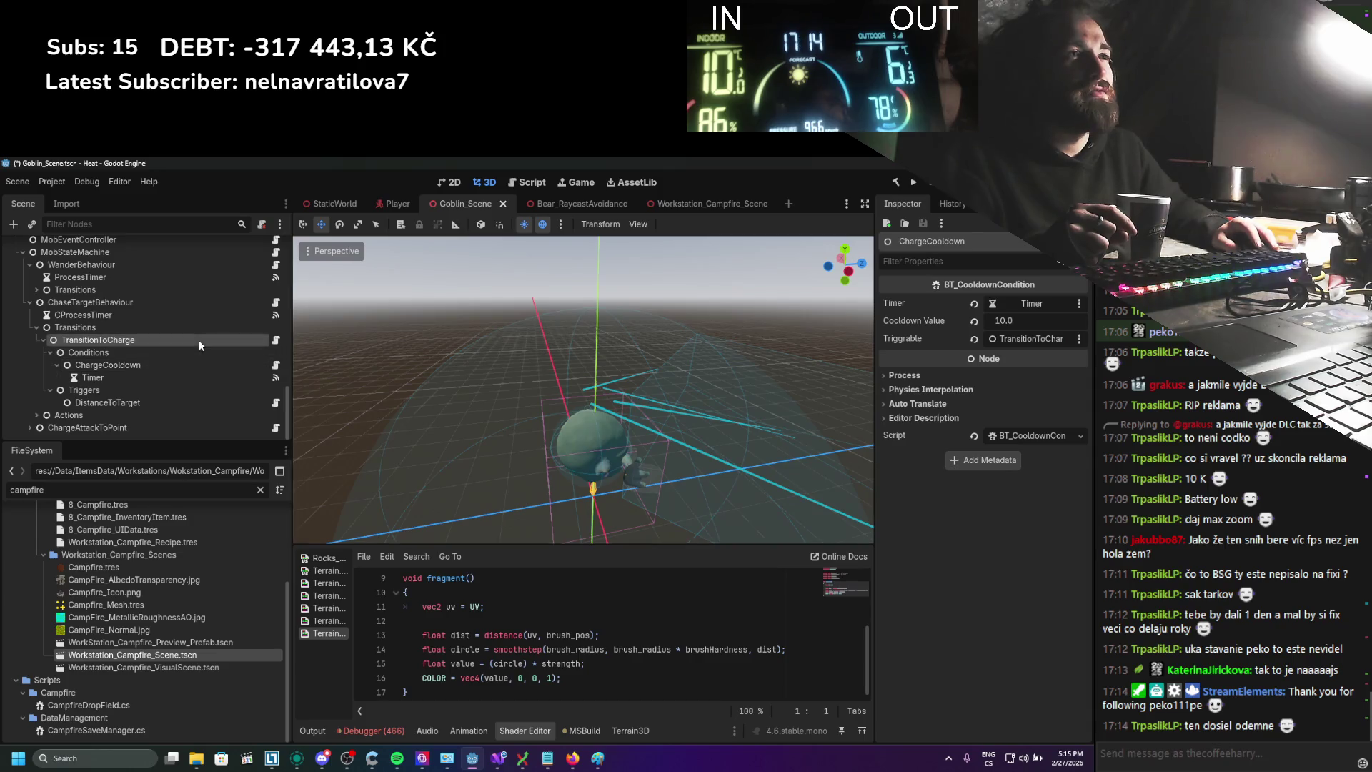
pyautogui.click(992, 356)
pyautogui.hotkey('ctrl', 's')
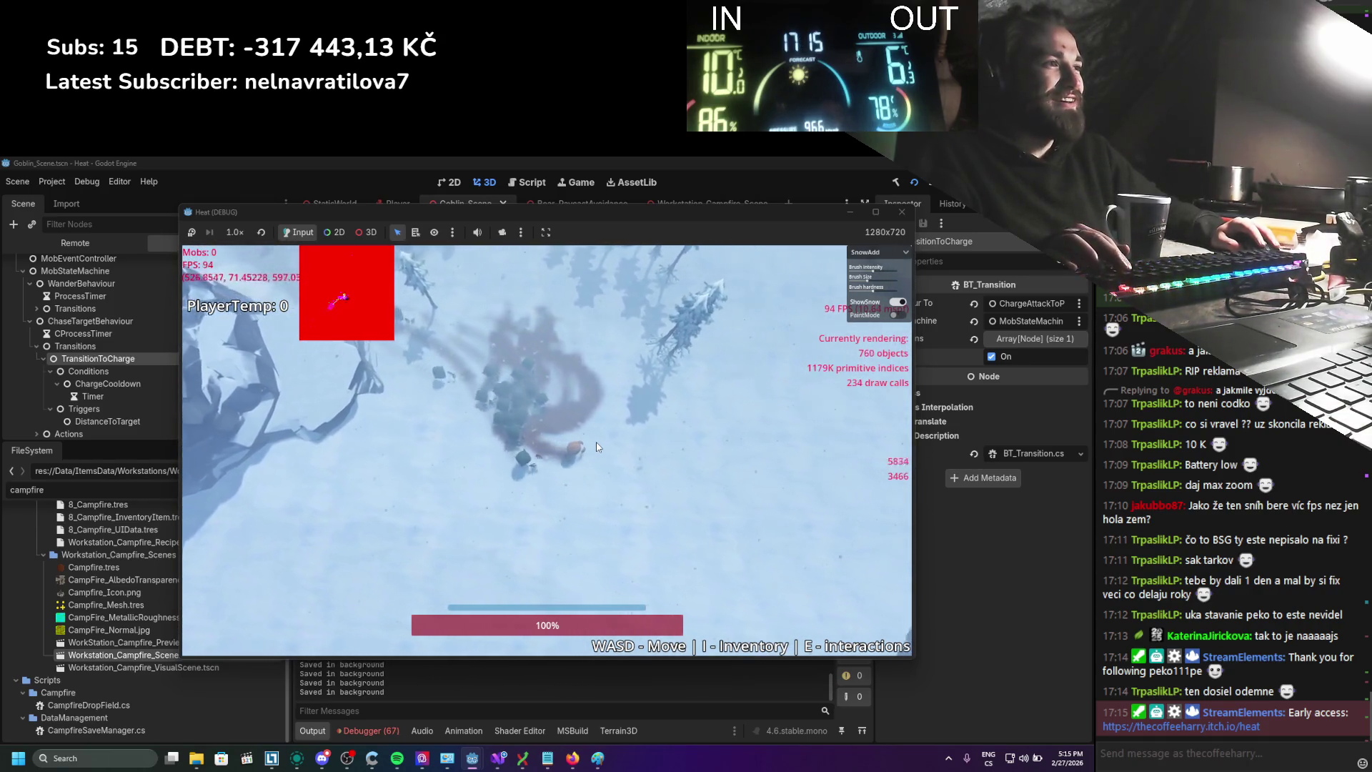
# Run the player around the snowfield and forest so the goblin herd converges
pyautogui.press('w')
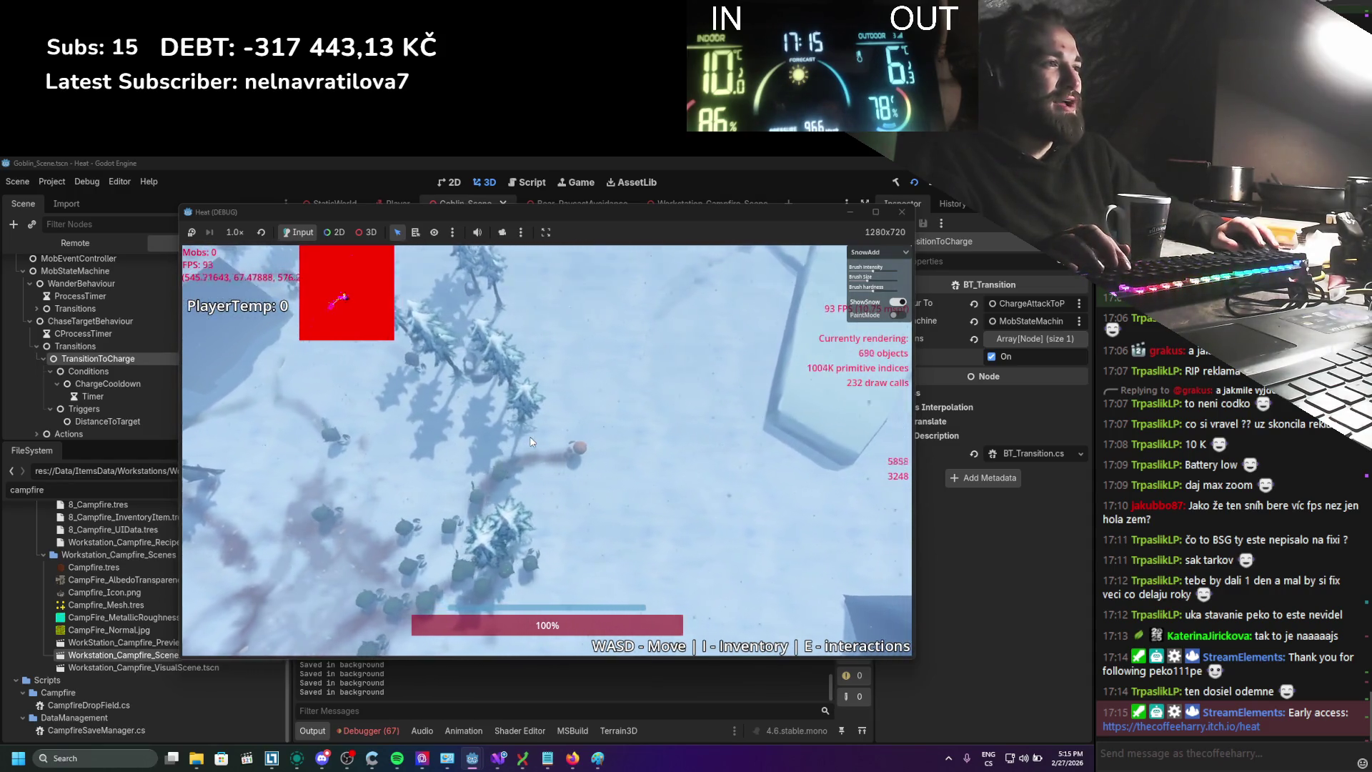
pyautogui.press('d')
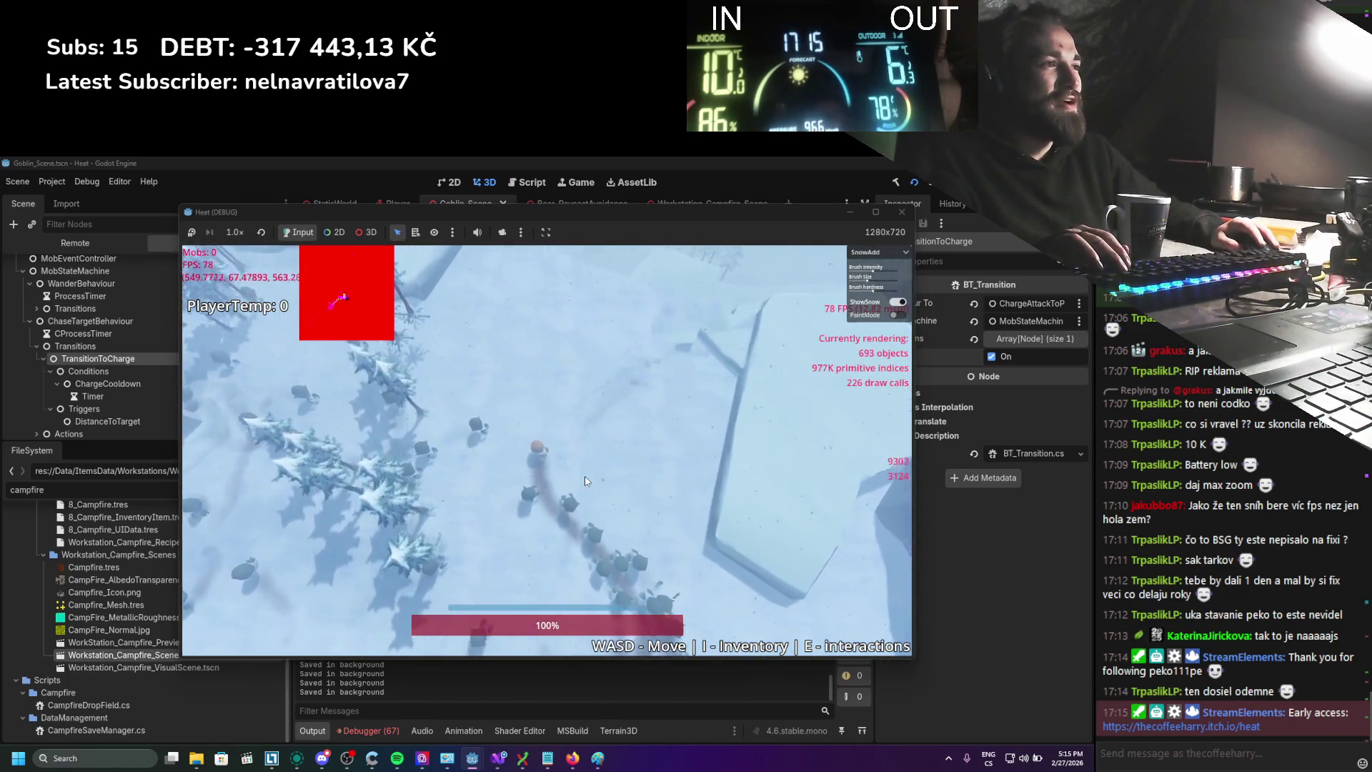
pyautogui.press('s')
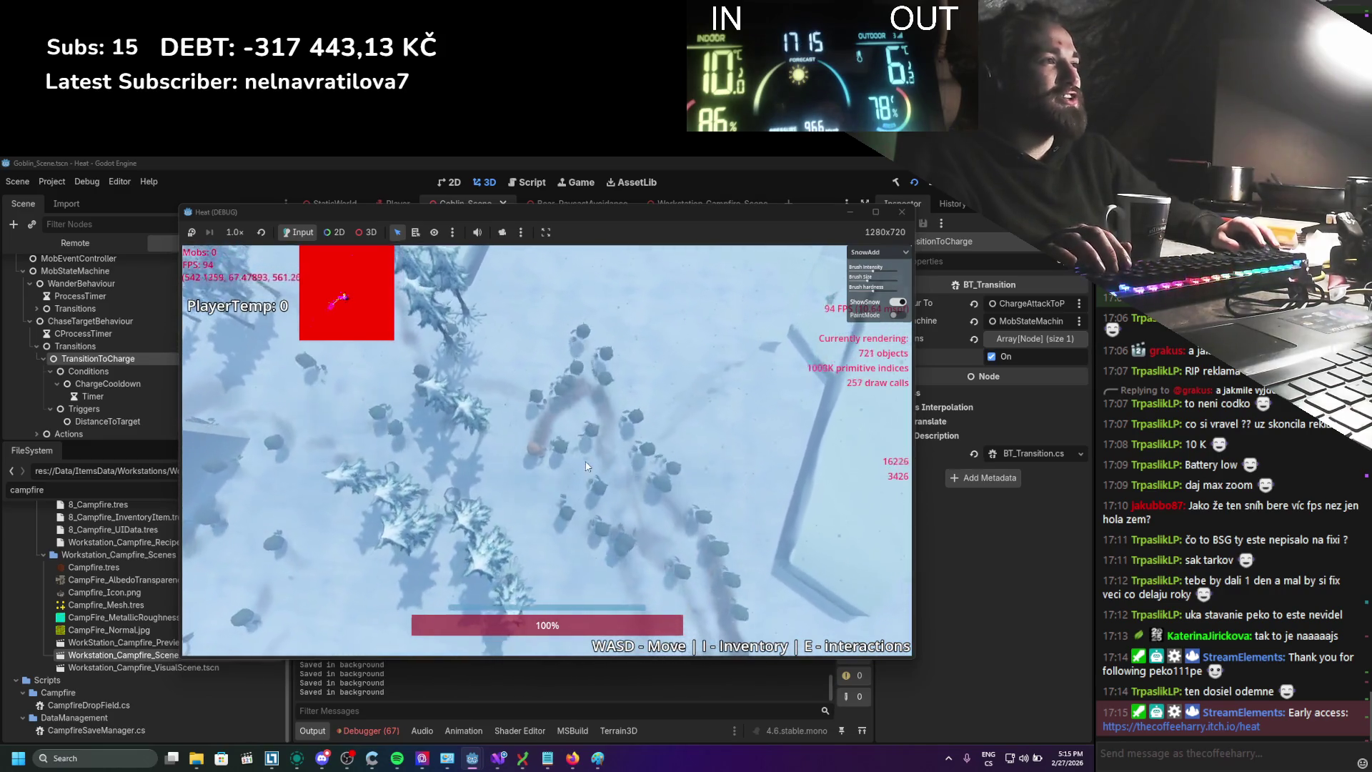
pyautogui.press('d')
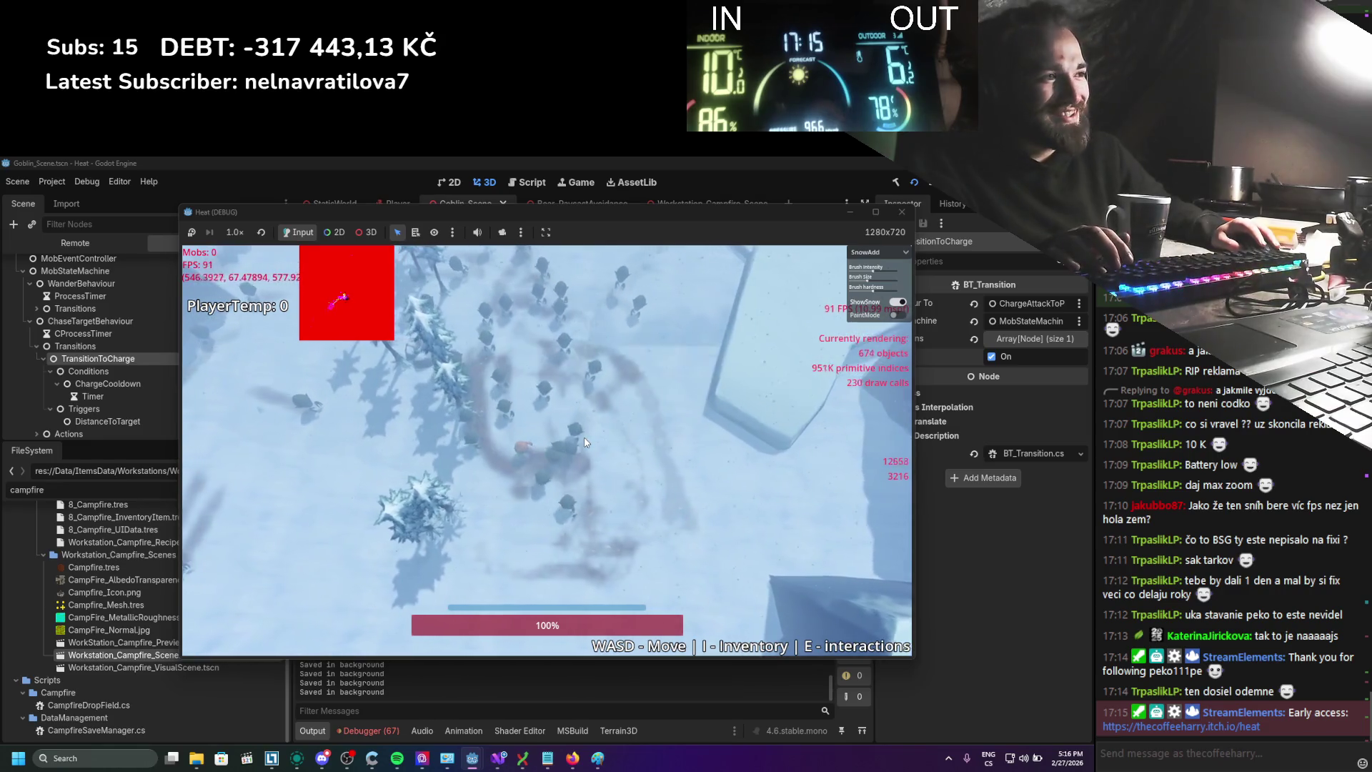
pyautogui.press('a')
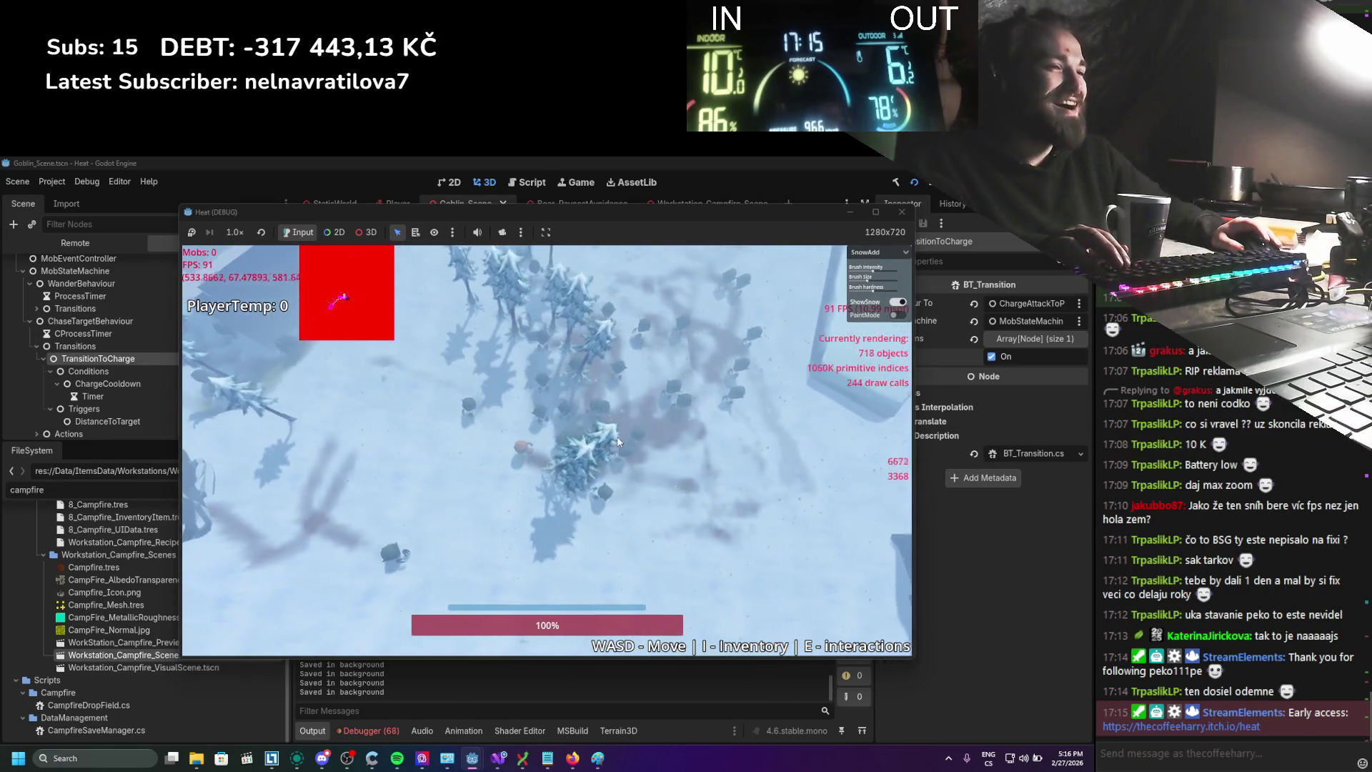
pyautogui.press('a')
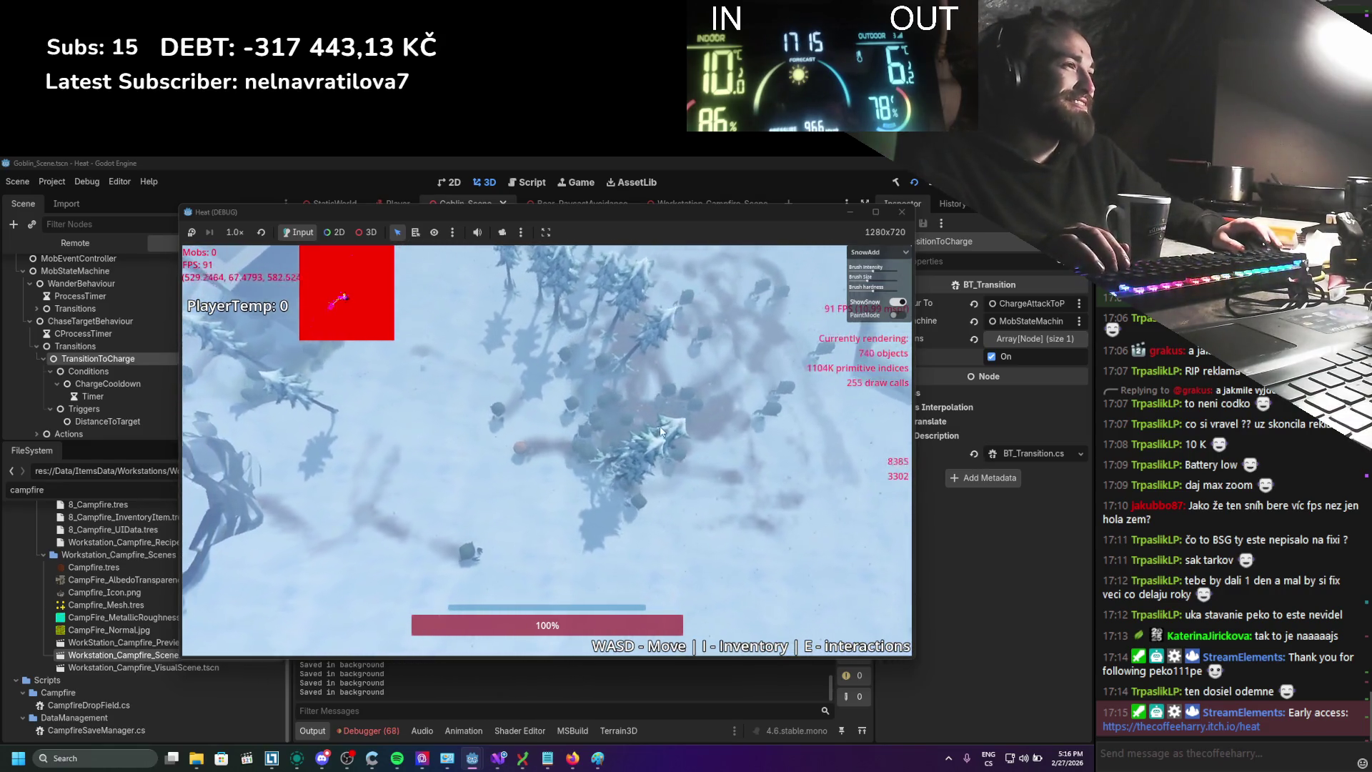
pyautogui.press('w')
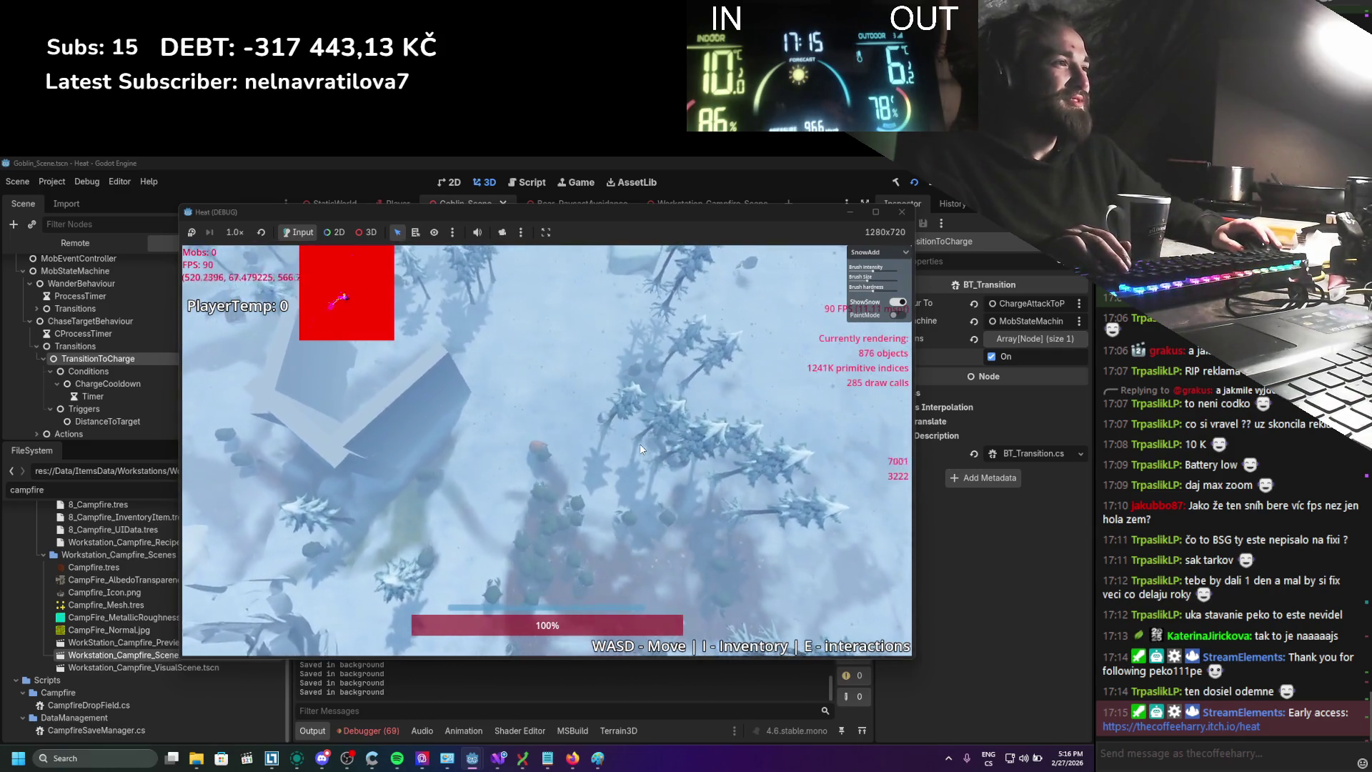
pyautogui.press('w')
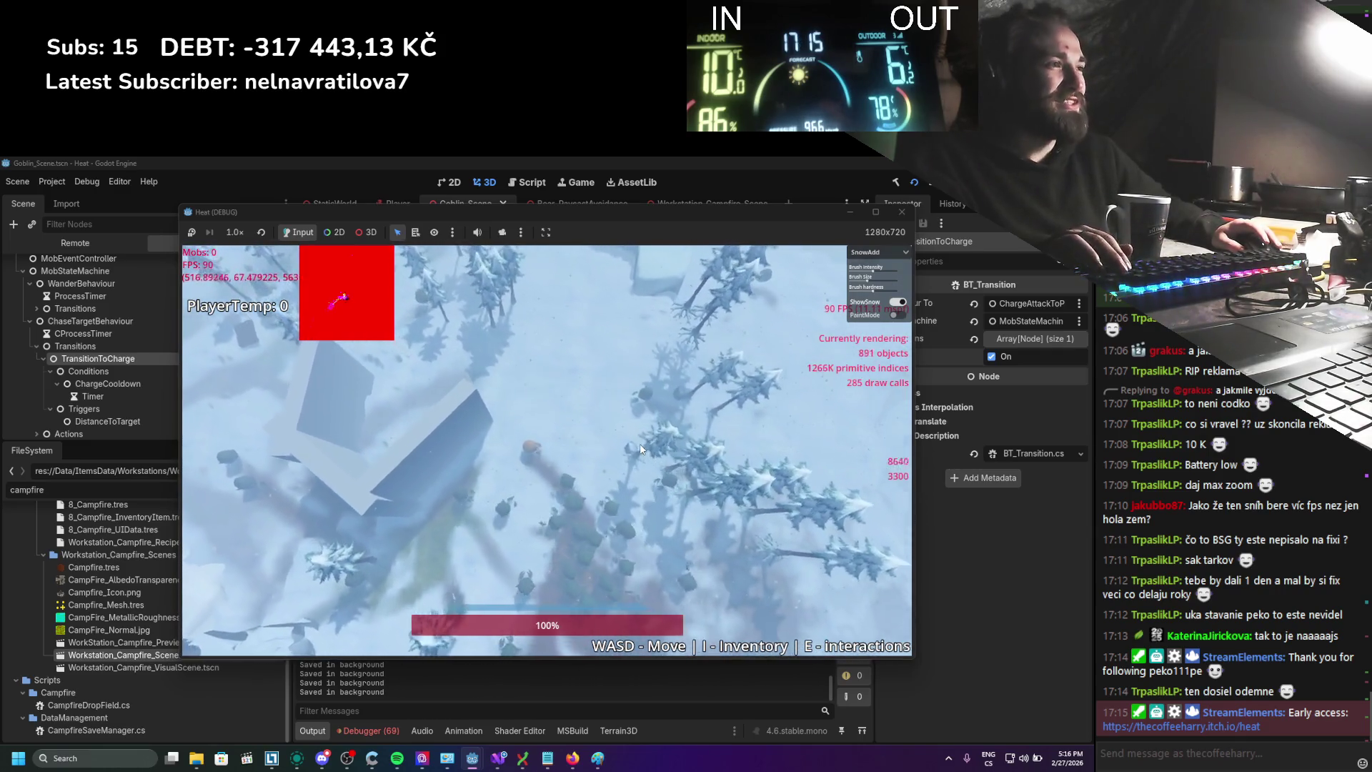
pyautogui.press('d')
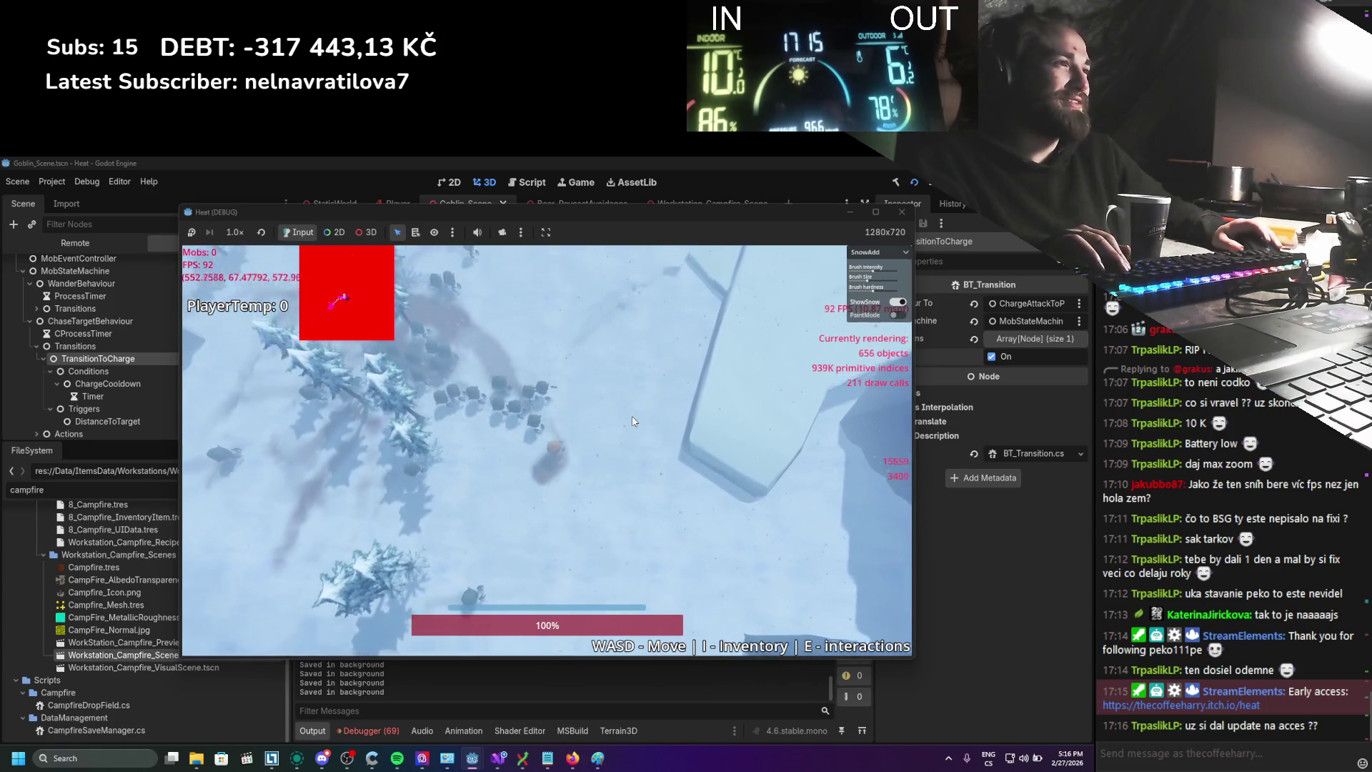
pyautogui.press('w')
pyautogui.press('d')
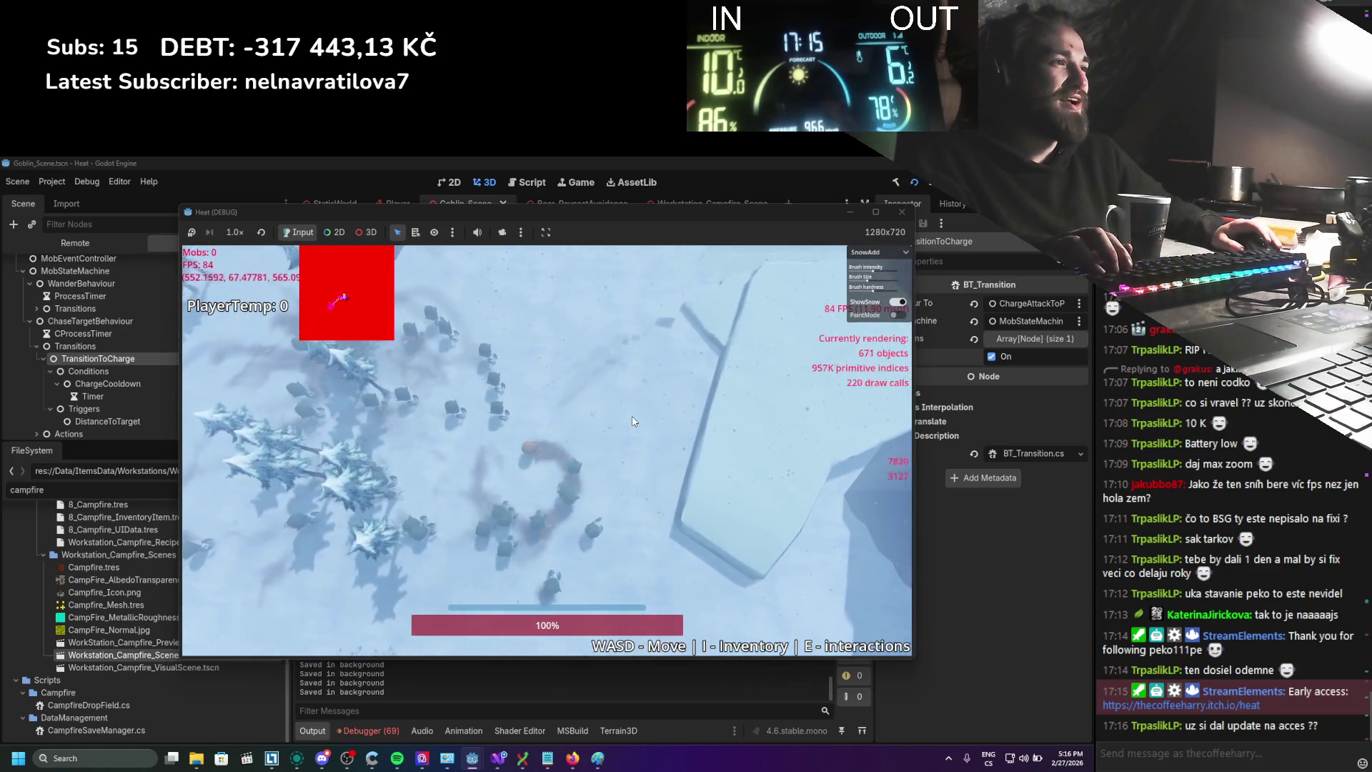
pyautogui.press('s')
pyautogui.press('a')
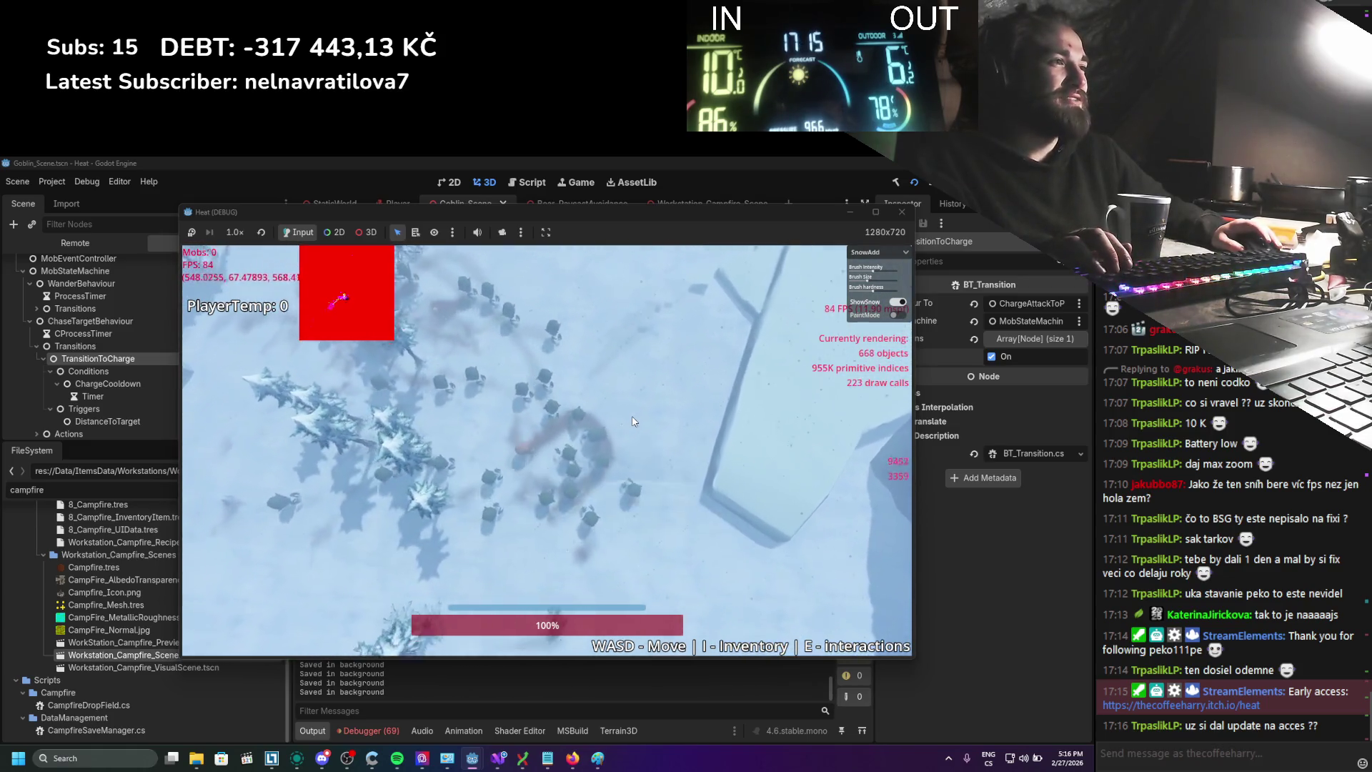
# Zoom the game camera in close, walk among the goblins, then zoom back out
pyautogui.press('a')
pyautogui.press('s')
pyautogui.scroll(5, 632, 413)
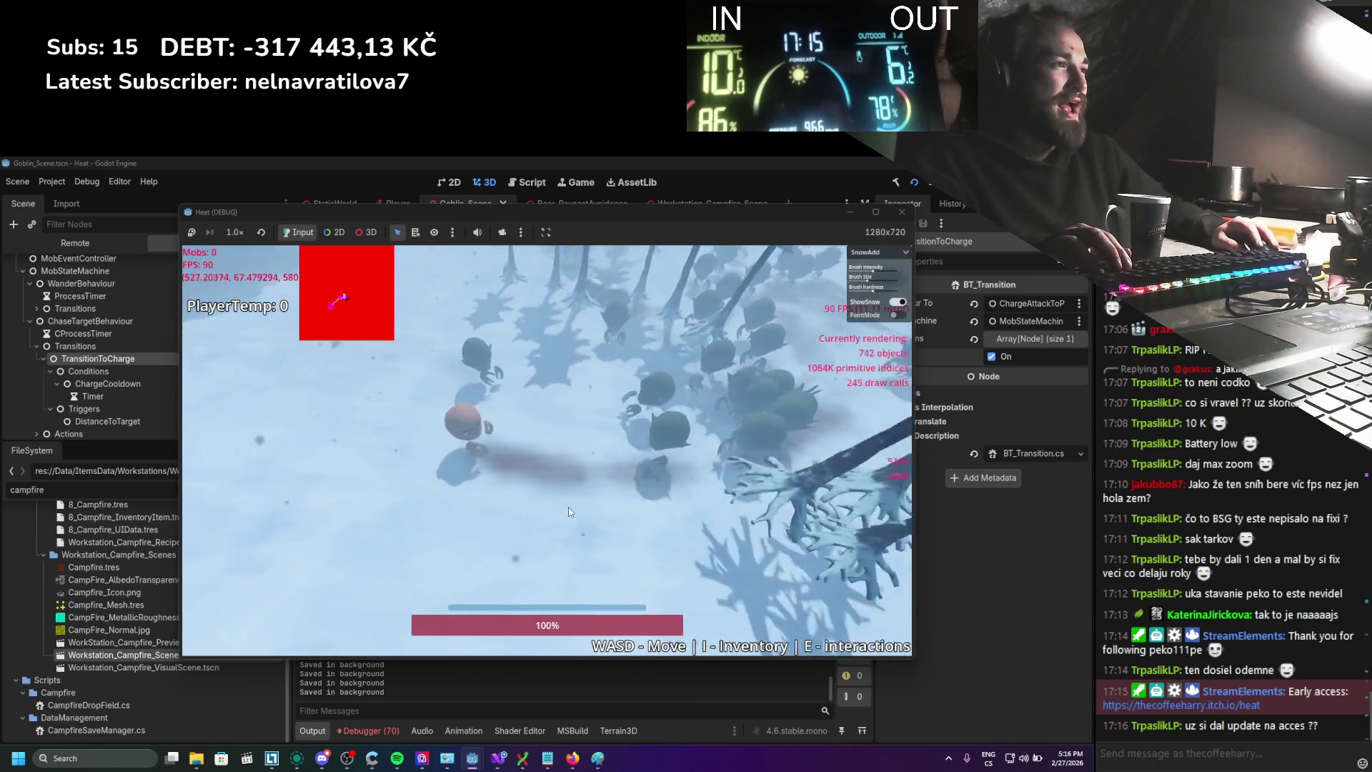
pyautogui.press('a')
pyautogui.press('w')
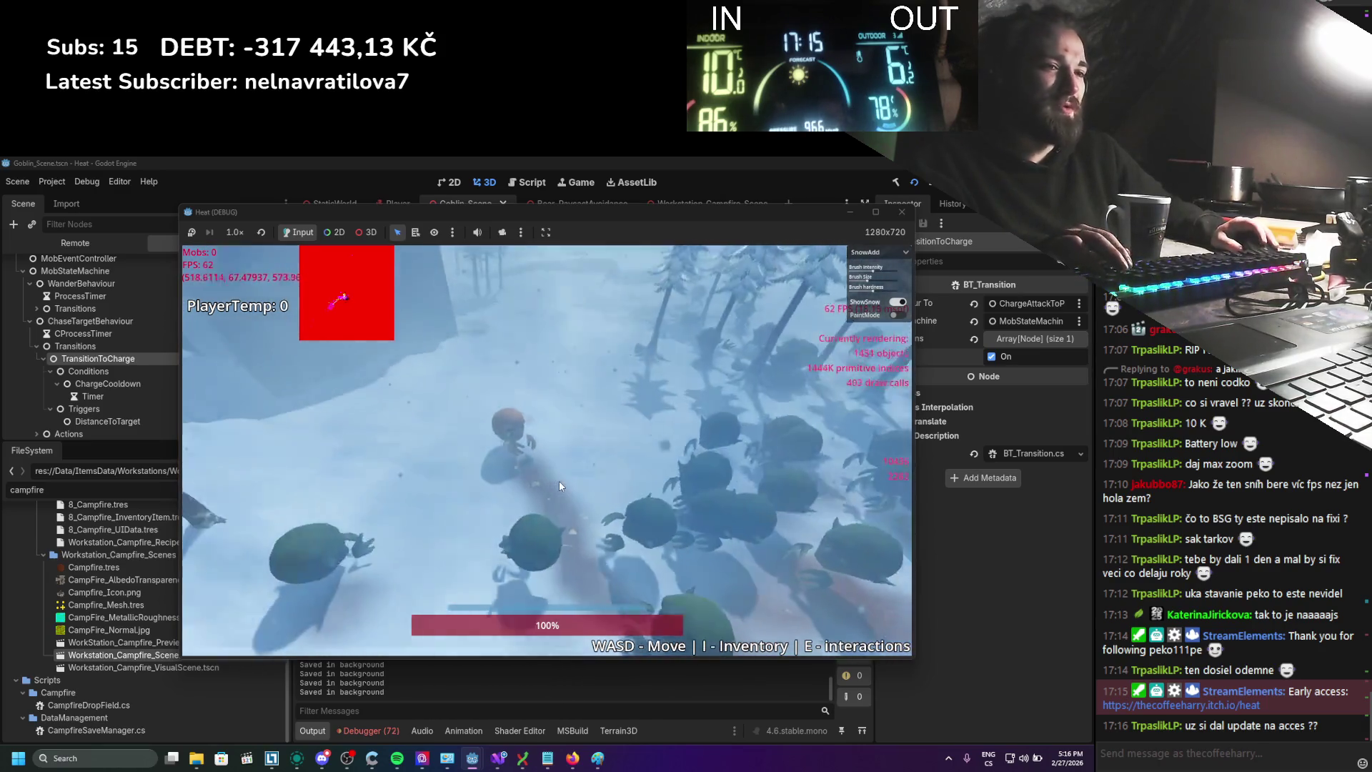
pyautogui.scroll(-5, 559, 486)
pyautogui.press('d')
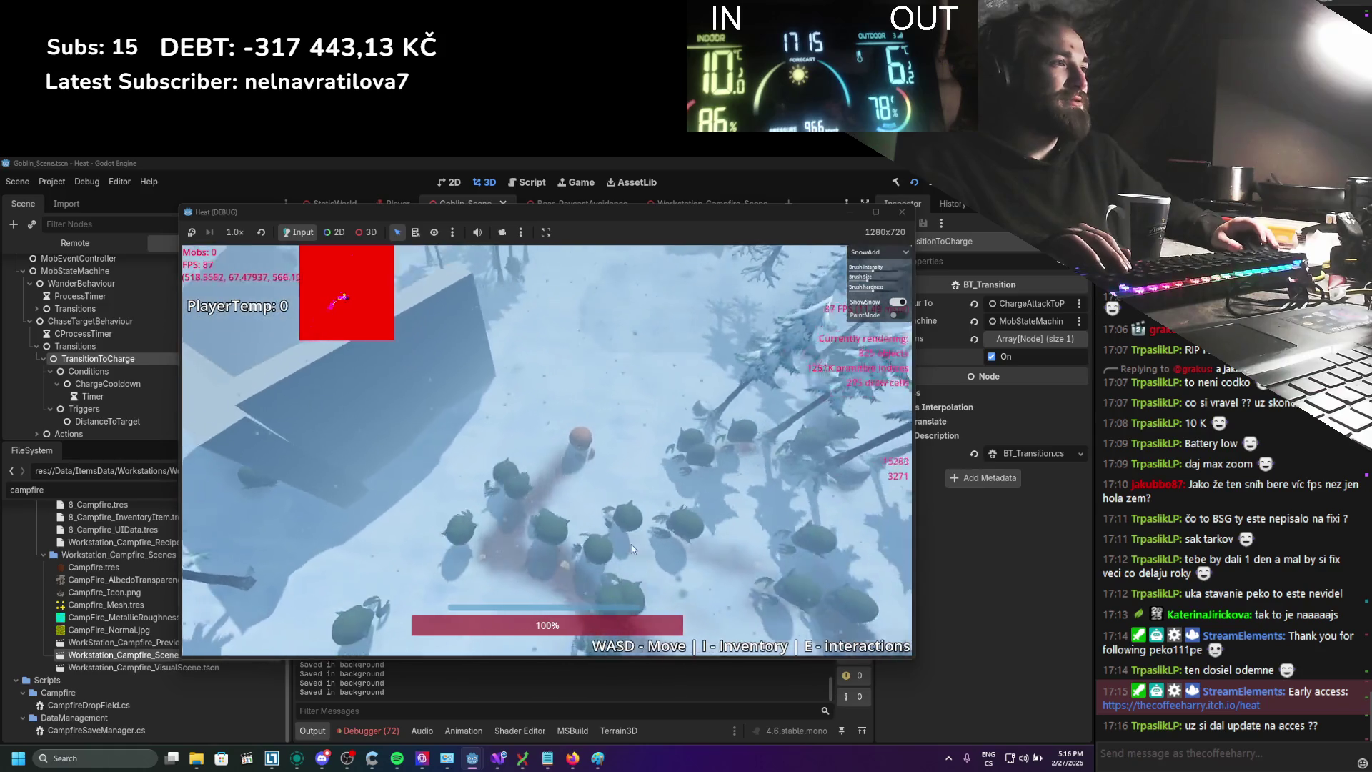
# Lead the goblin herd forward and back across the snow over their red trails
pyautogui.press('w')
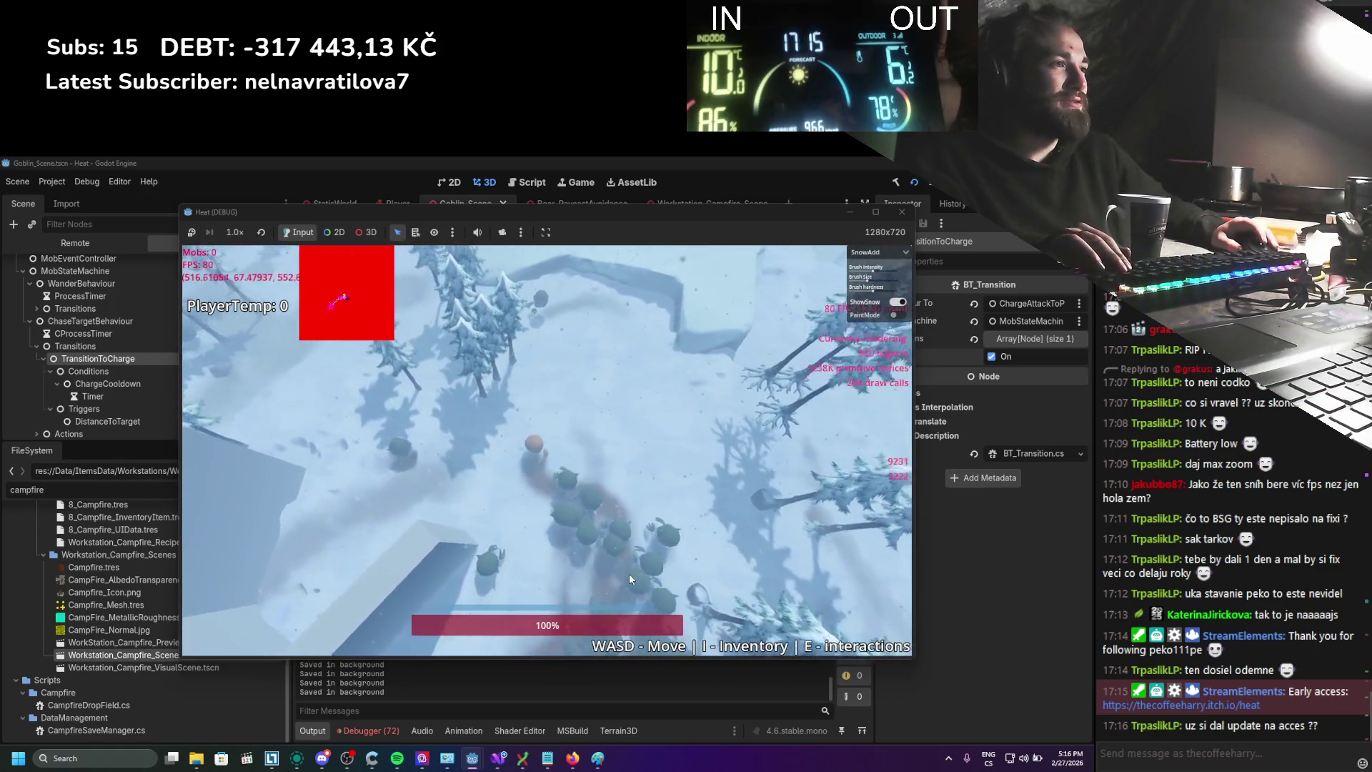
pyautogui.press('d')
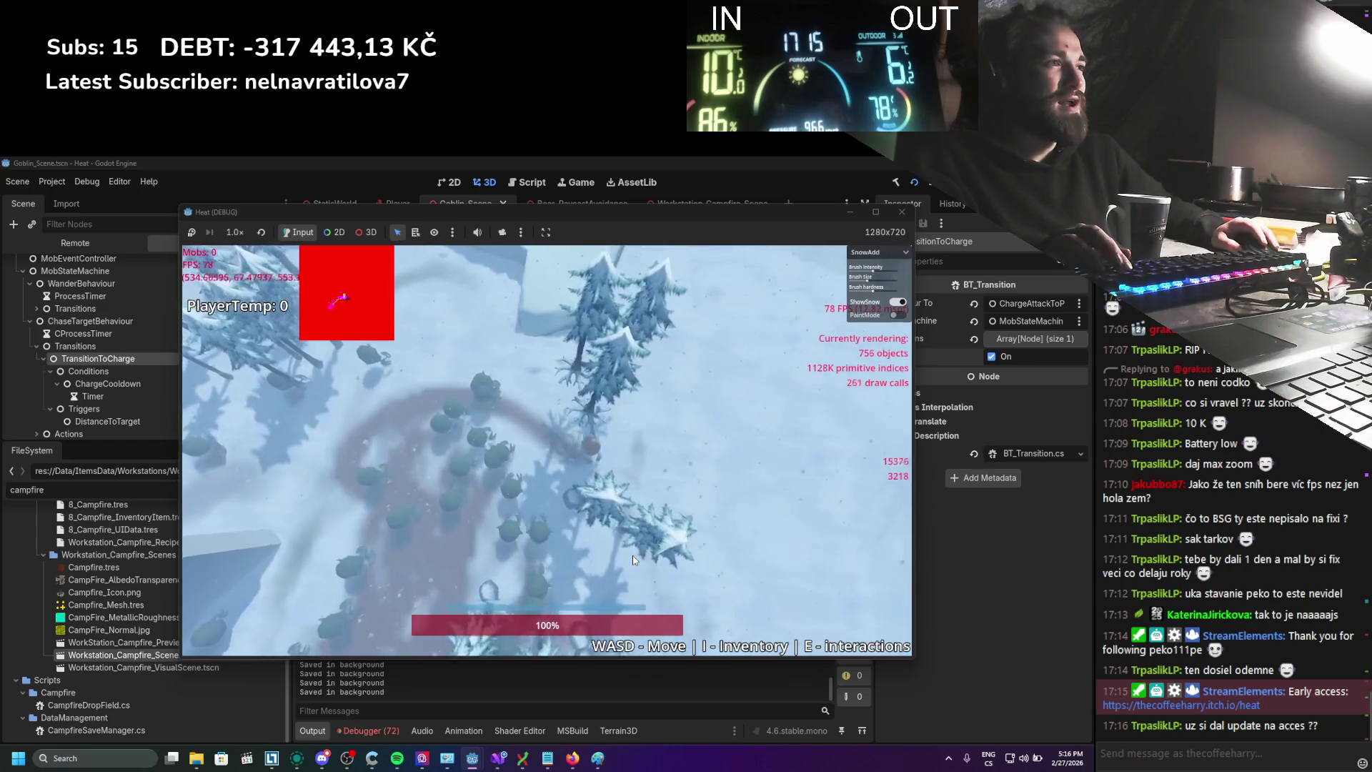
pyautogui.press('w')
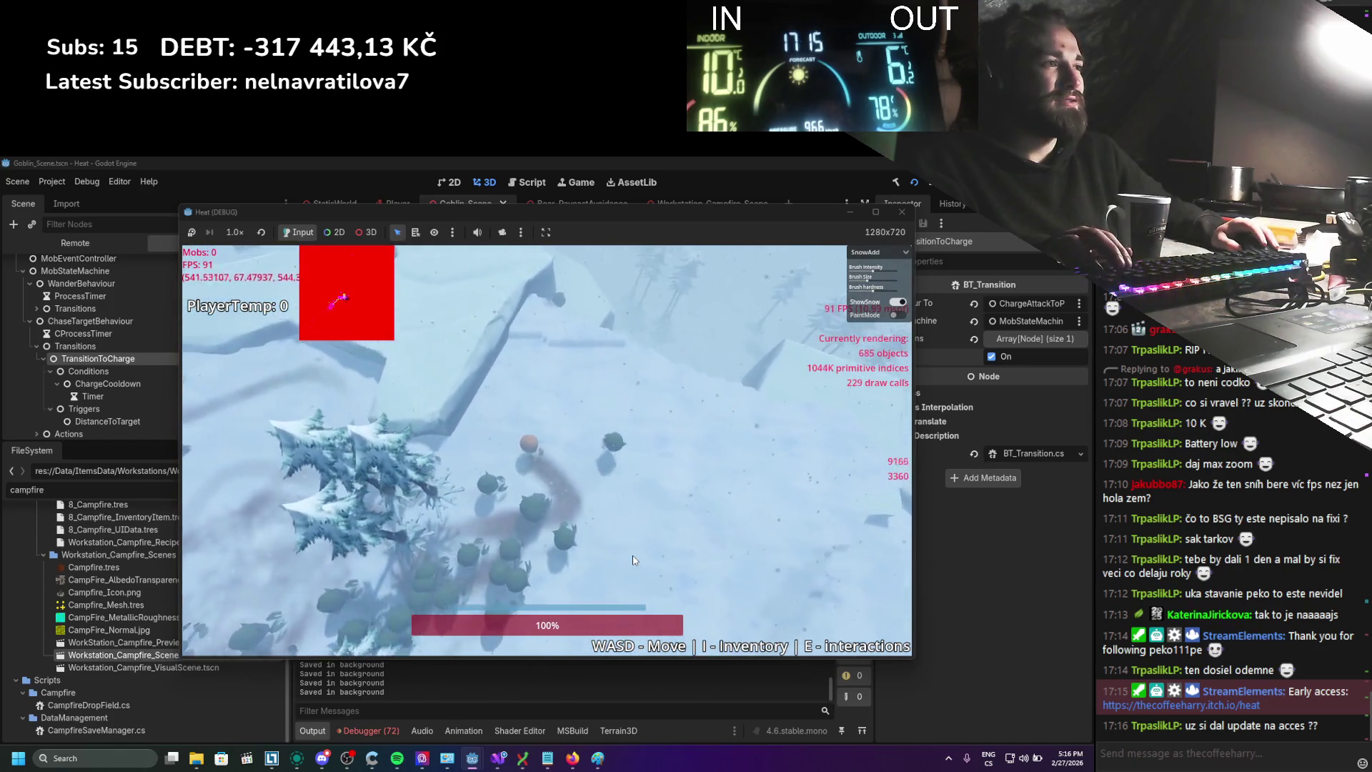
pyautogui.press('s')
pyautogui.press('d')
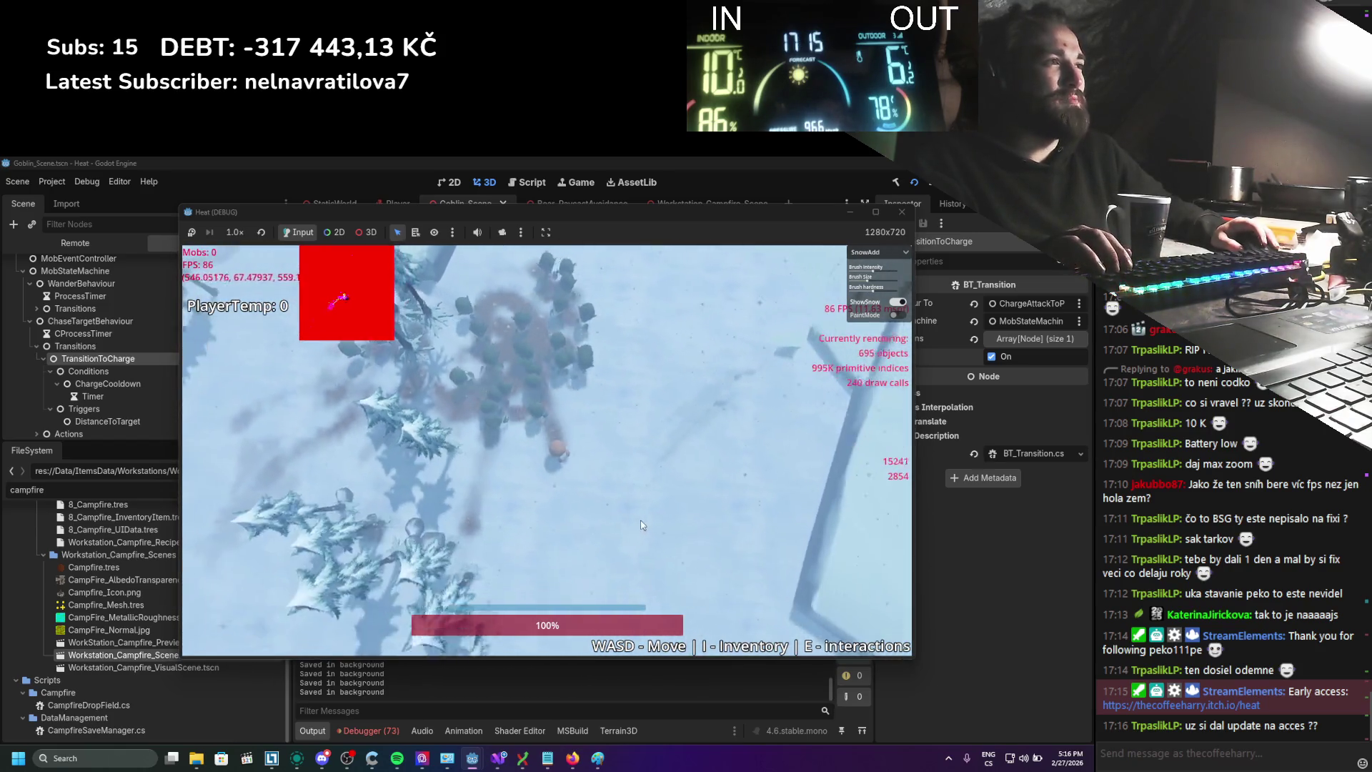
pyautogui.press('s')
pyautogui.press('d')
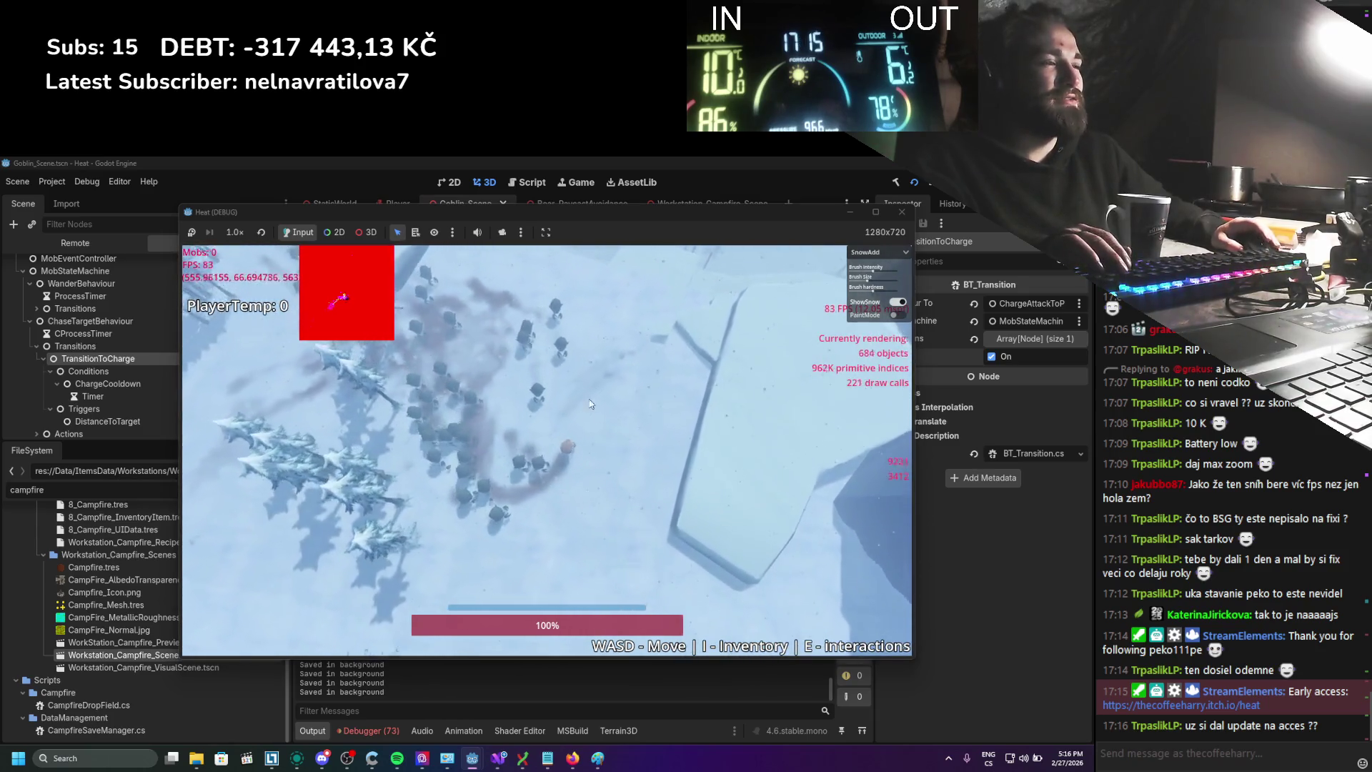
pyautogui.press('w')
pyautogui.press('a')
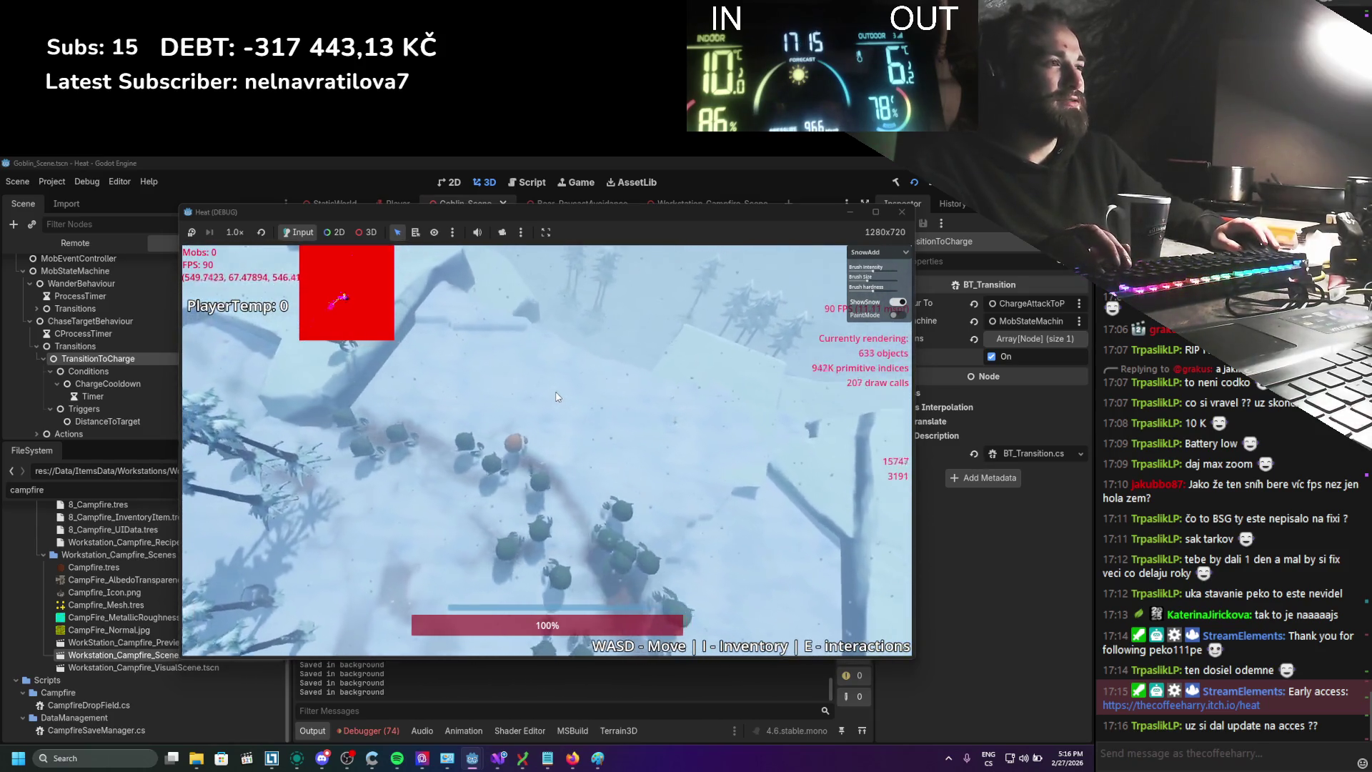
pyautogui.press('s')
pyautogui.press('a')
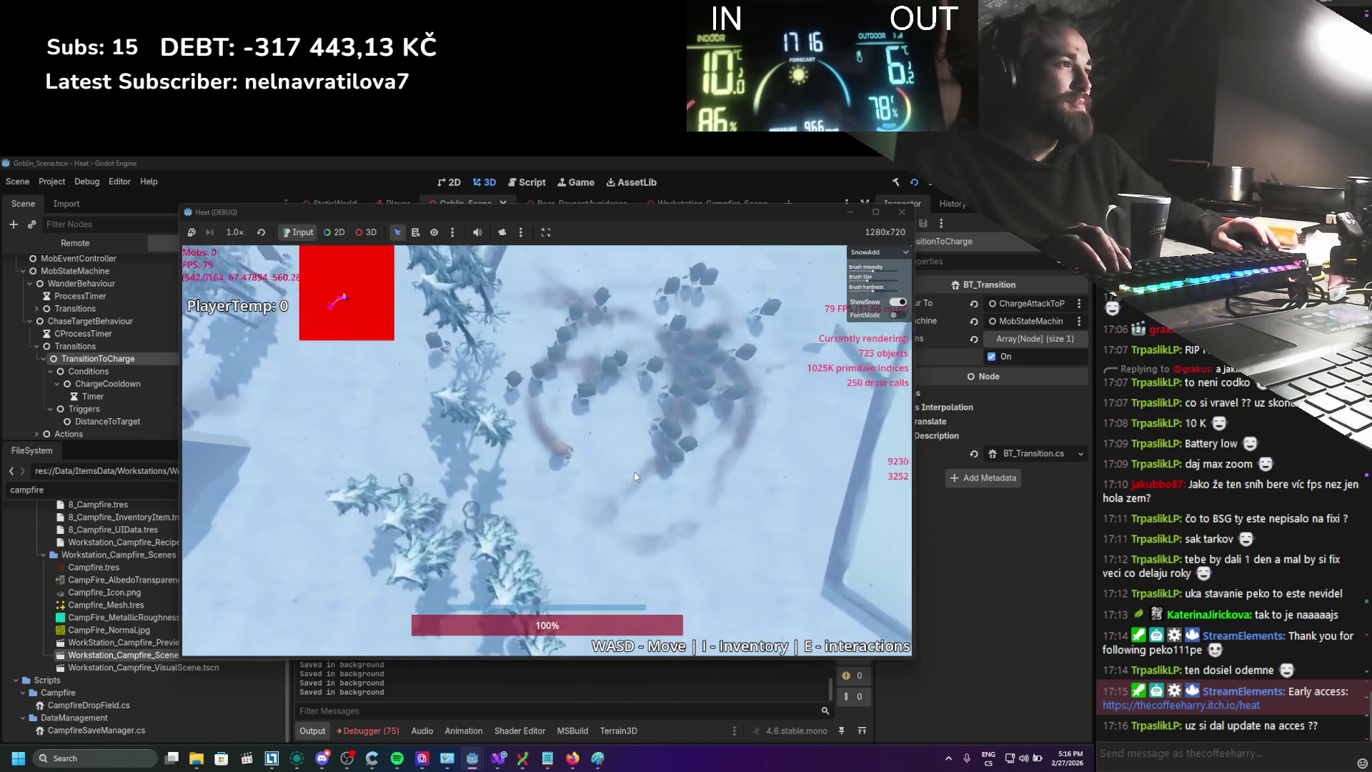
pyautogui.press('s')
pyautogui.press('d')
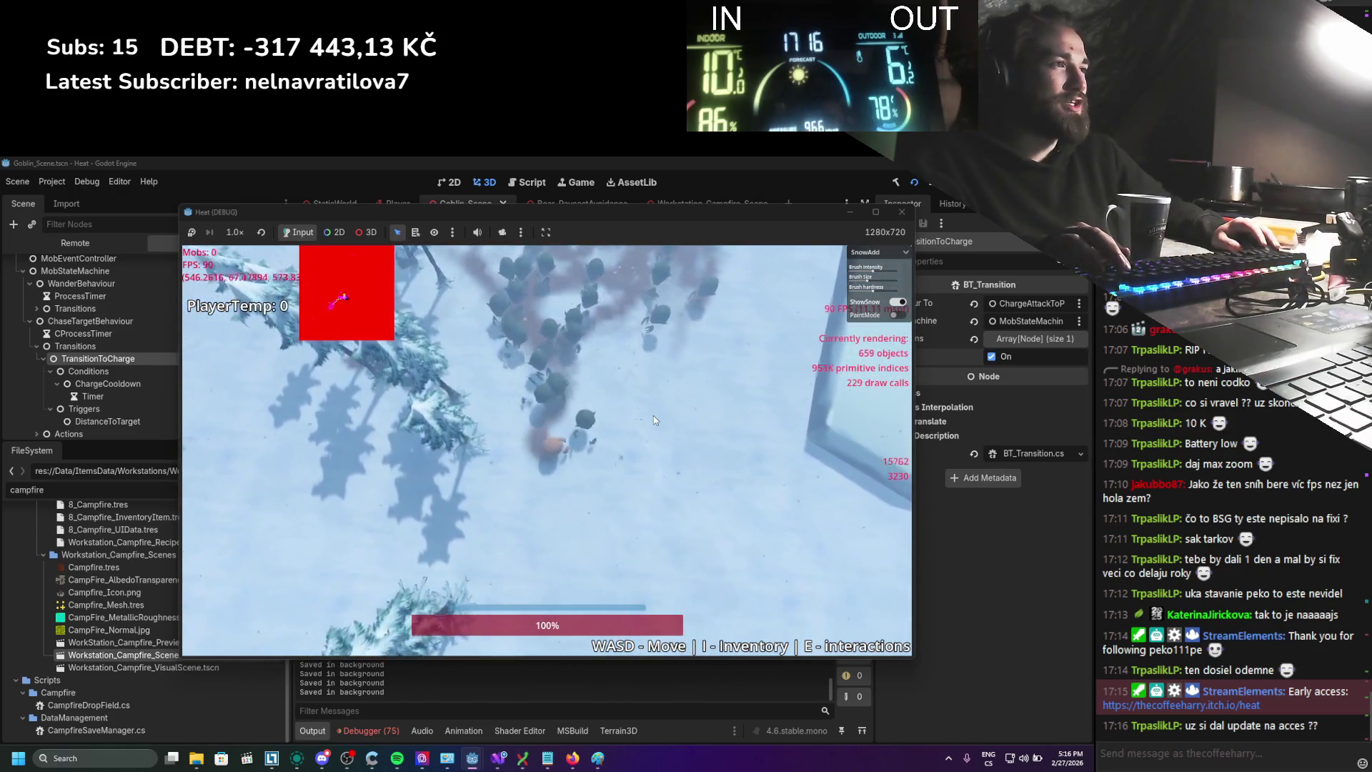
pyautogui.press('w')
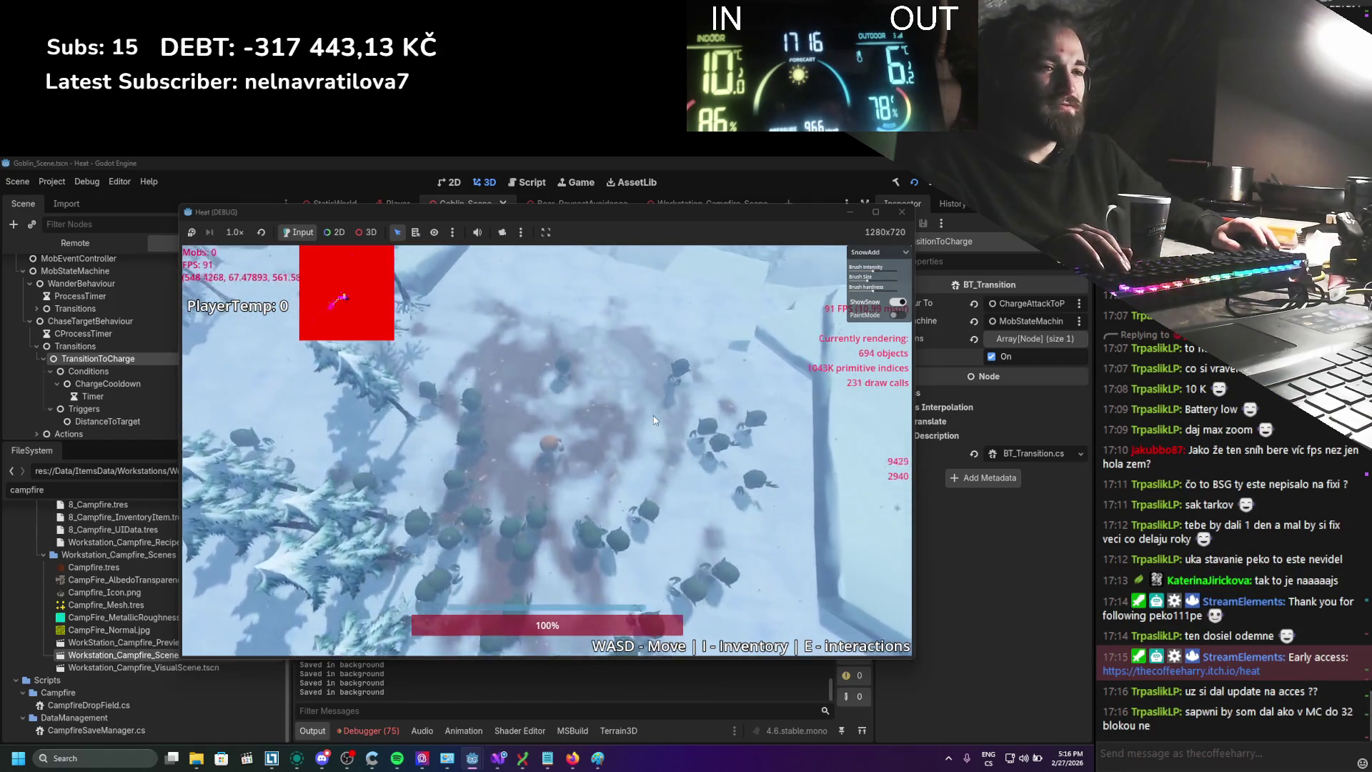
pyautogui.press('w')
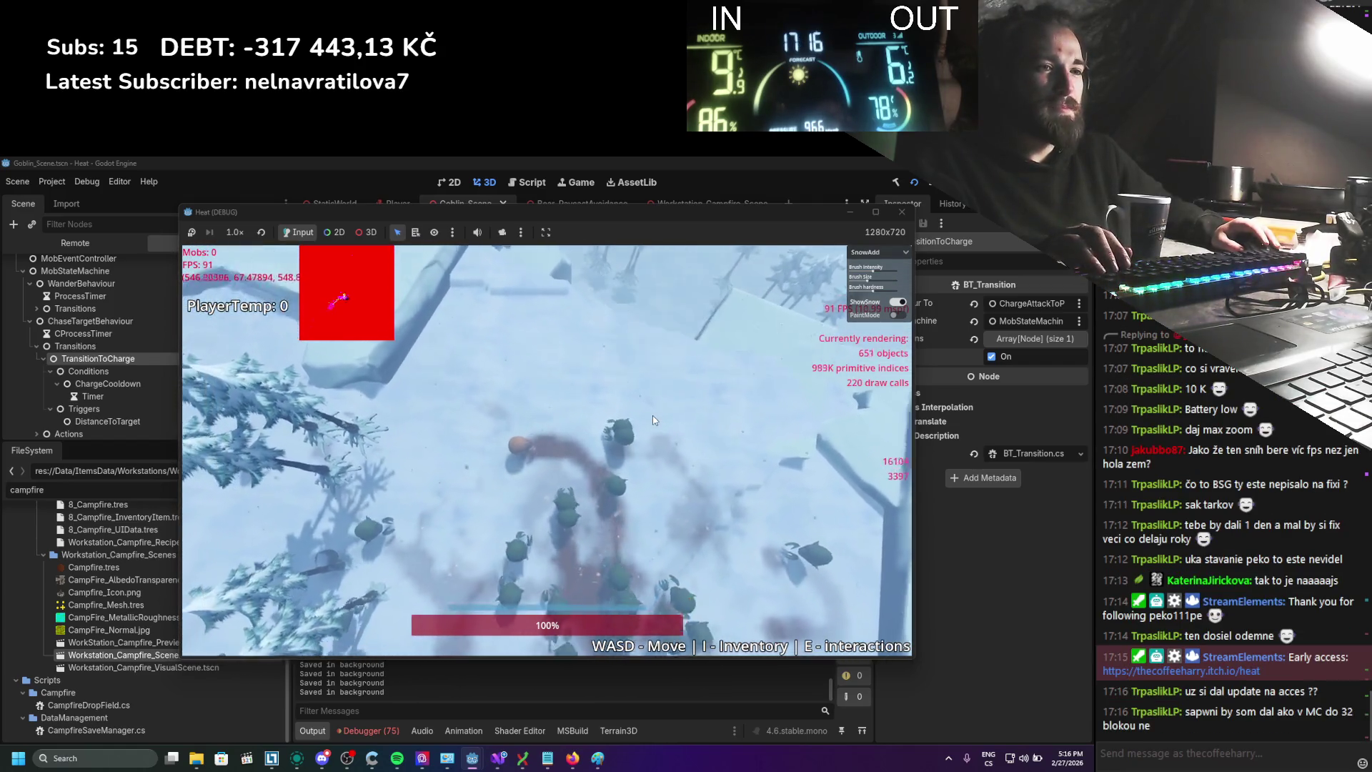
# Keep running back and forth among the goblins toward the tree line
pyautogui.press('s')
pyautogui.press('a')
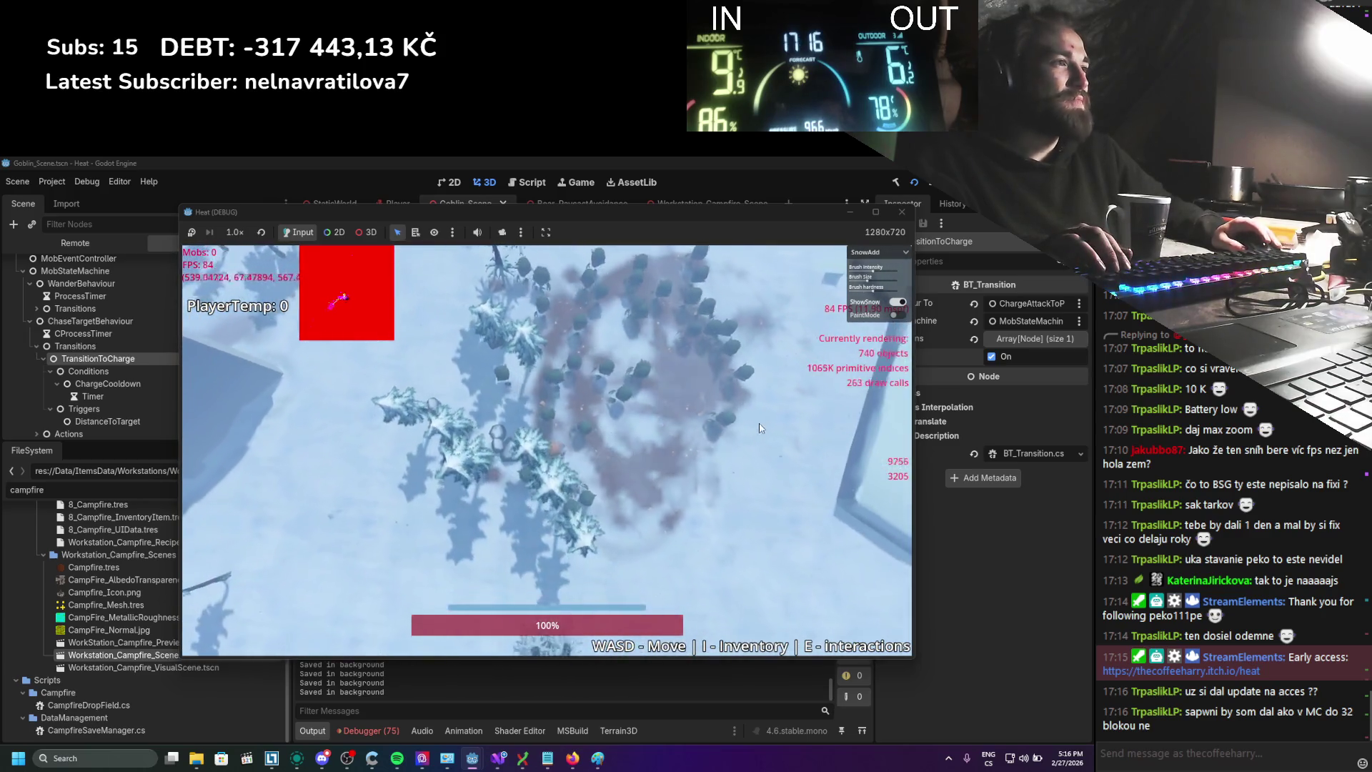
pyautogui.press('s')
pyautogui.press('d')
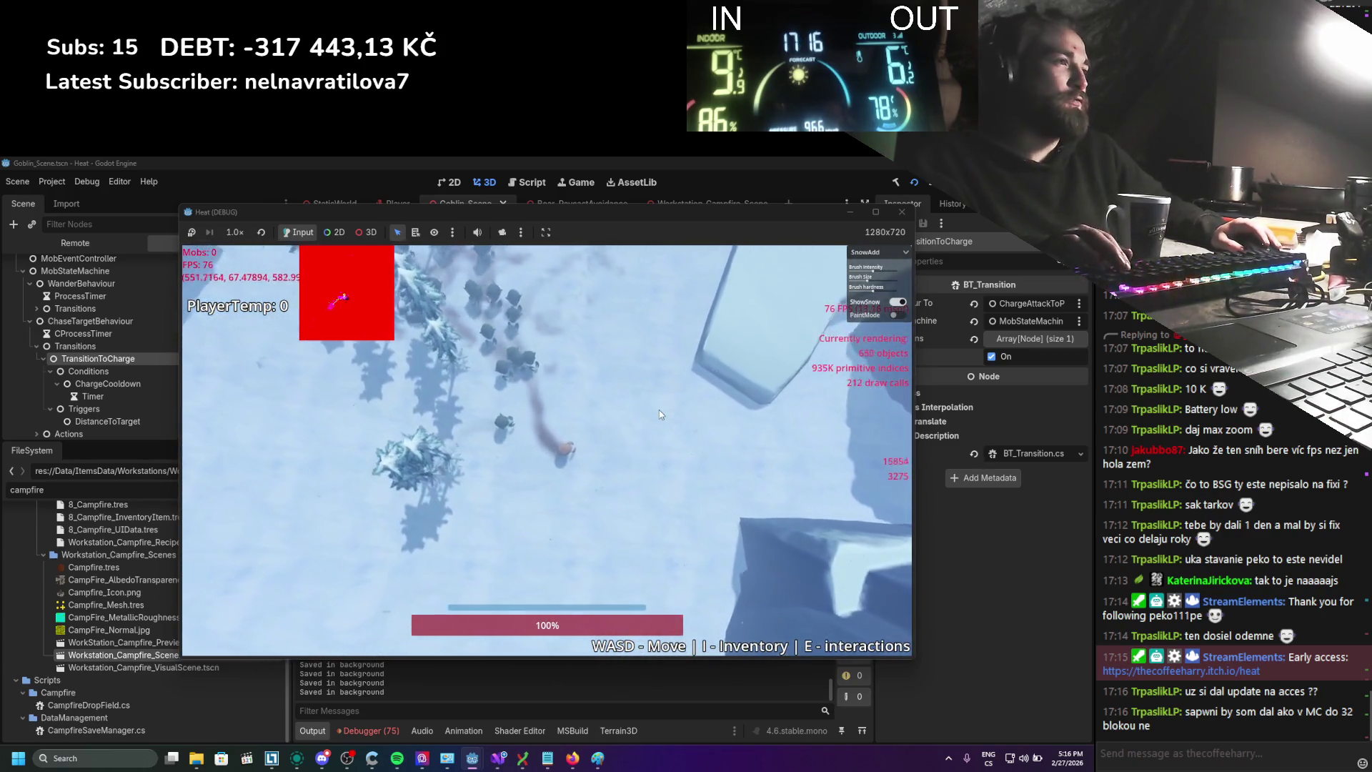
pyautogui.press('s')
pyautogui.press('a')
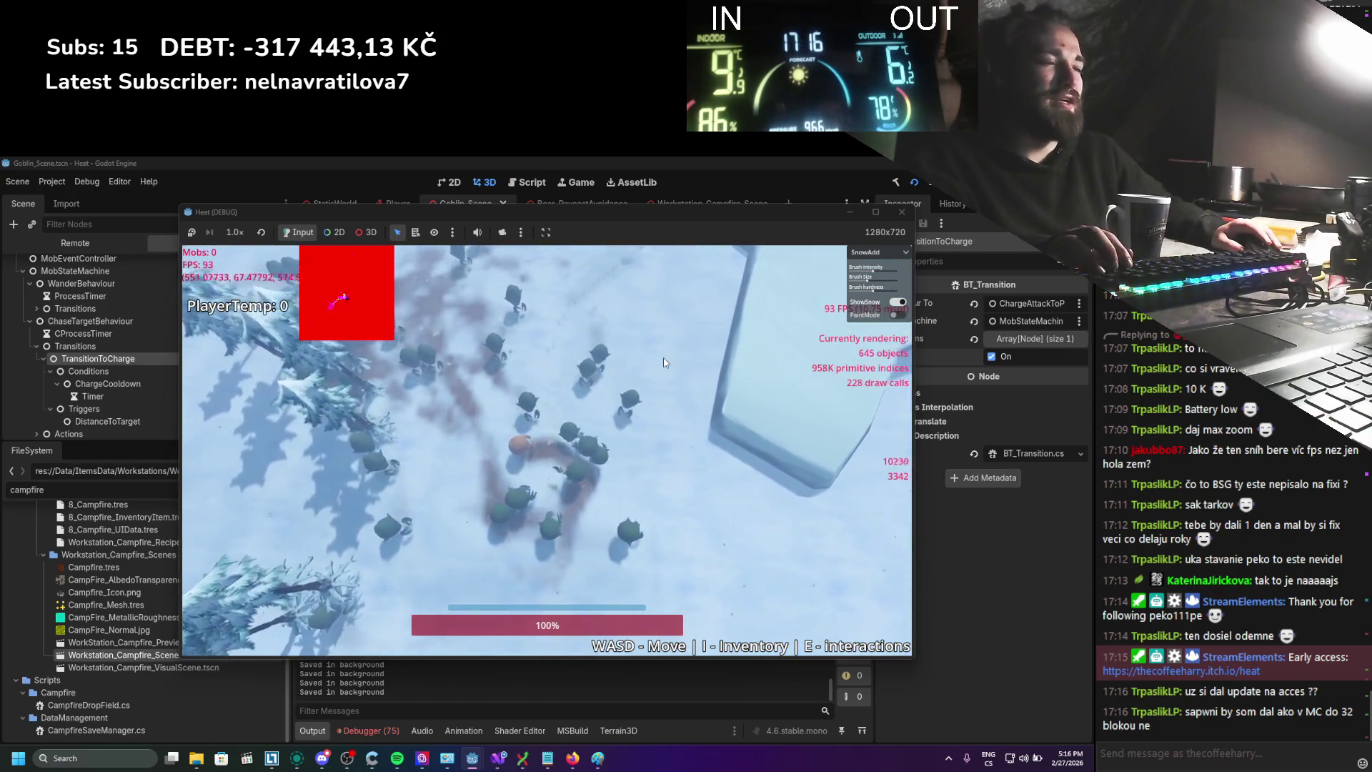
pyautogui.press('w')
pyautogui.press('a')
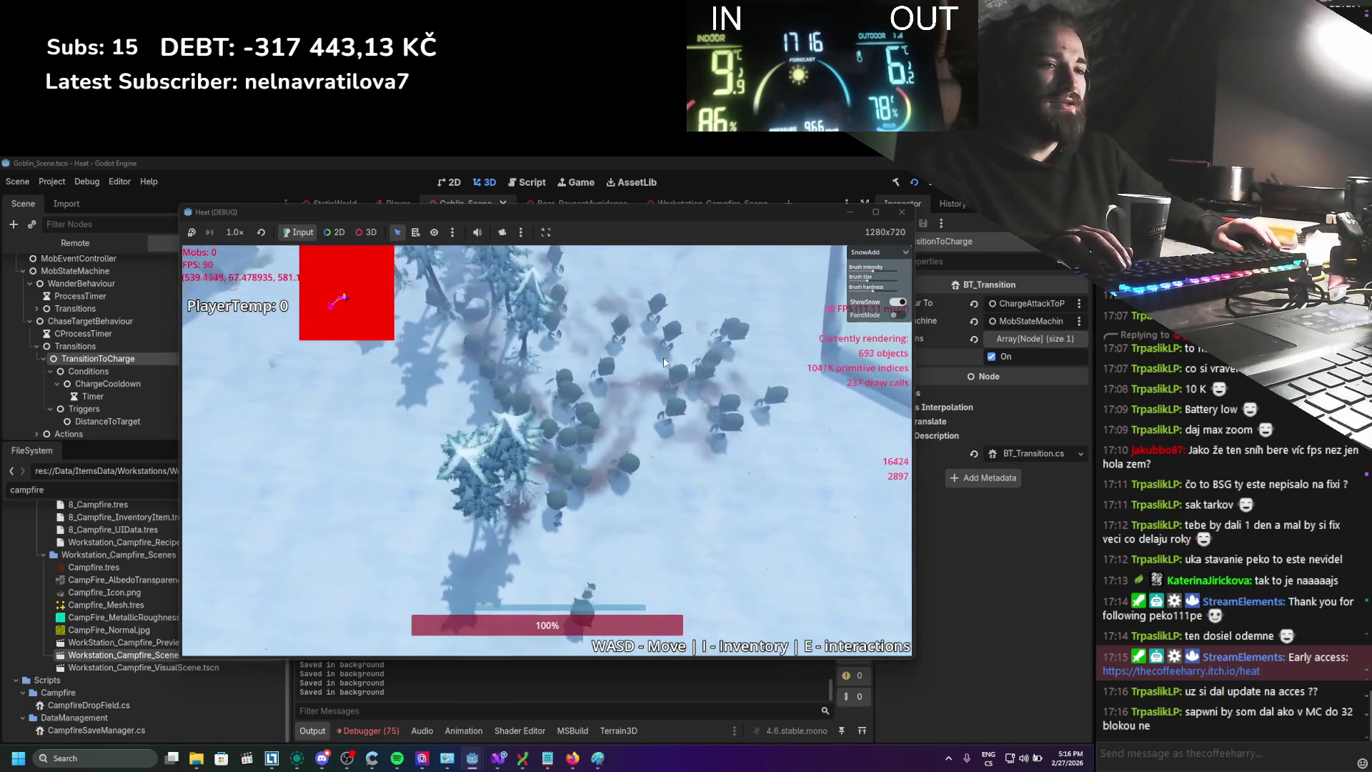
pyautogui.press('a')
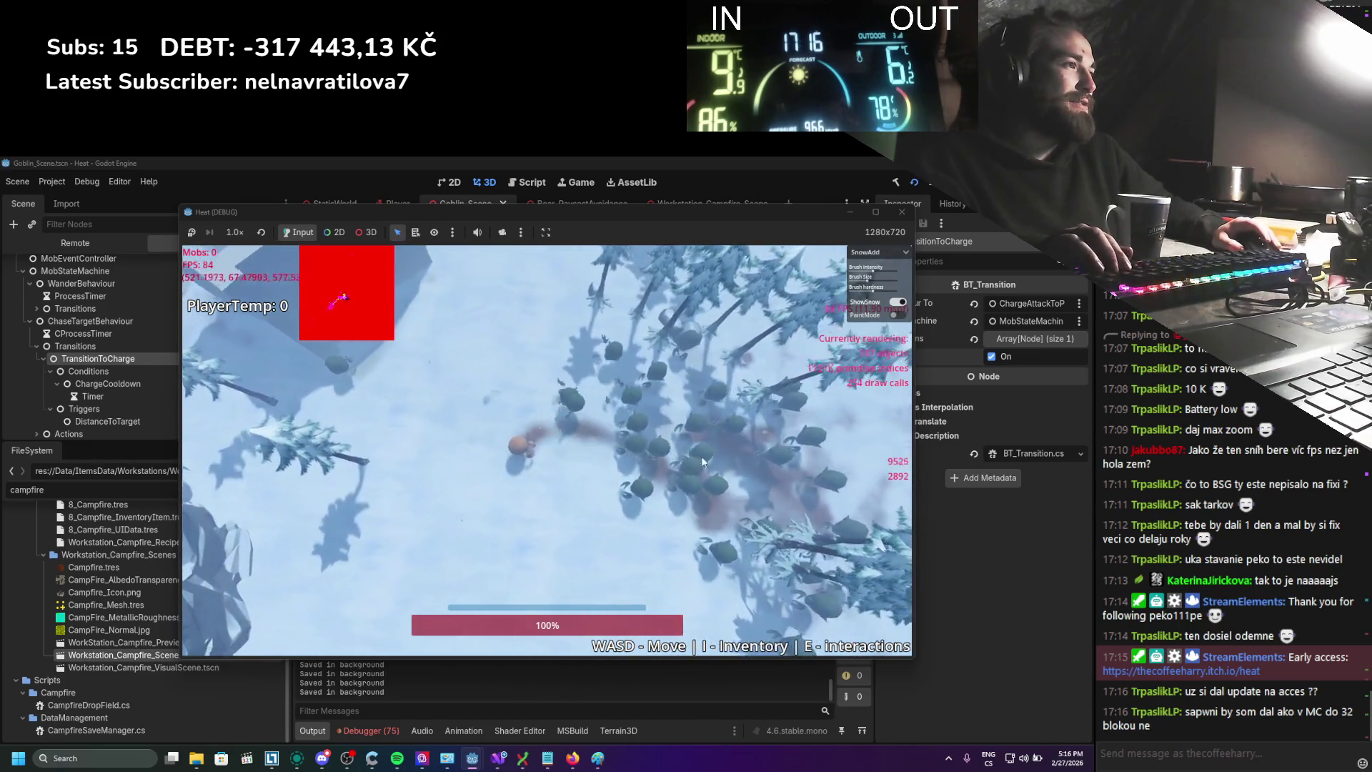
pyautogui.press('w')
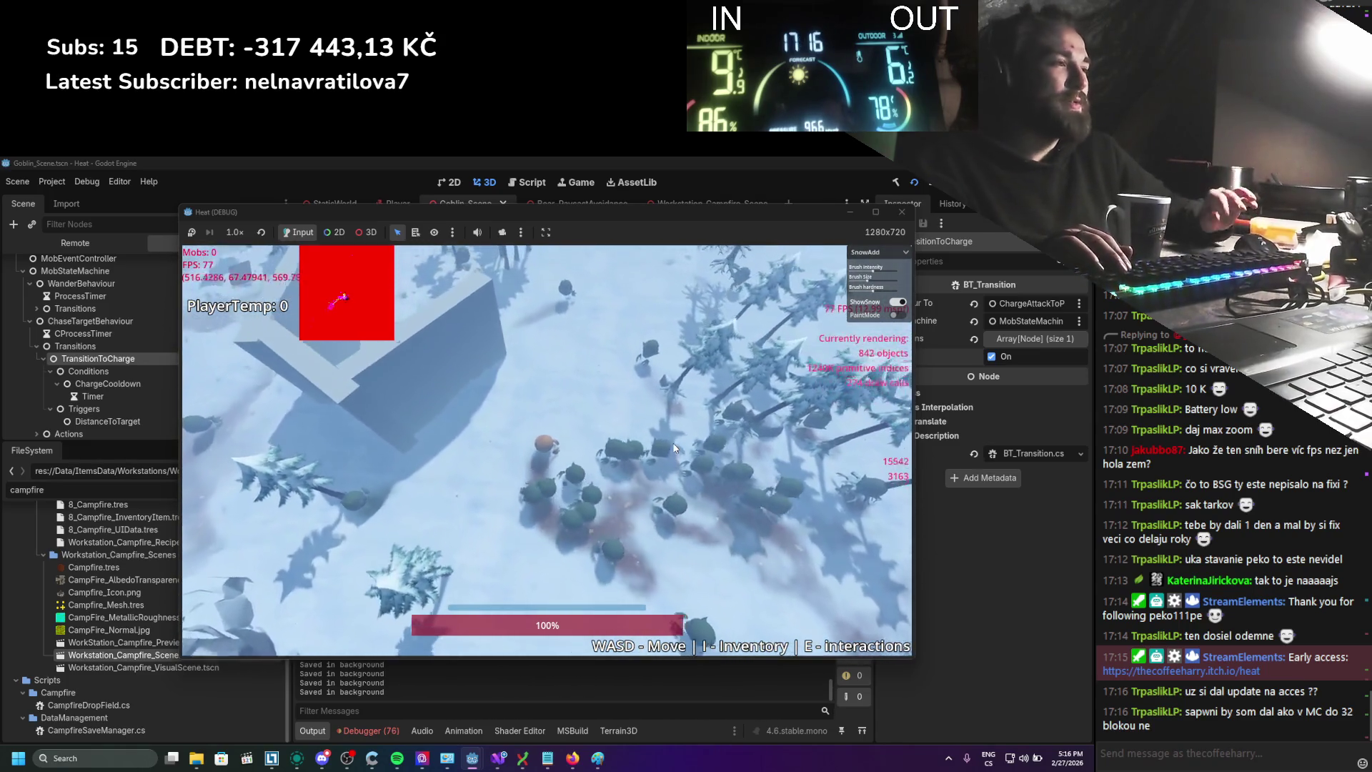
pyautogui.press('s')
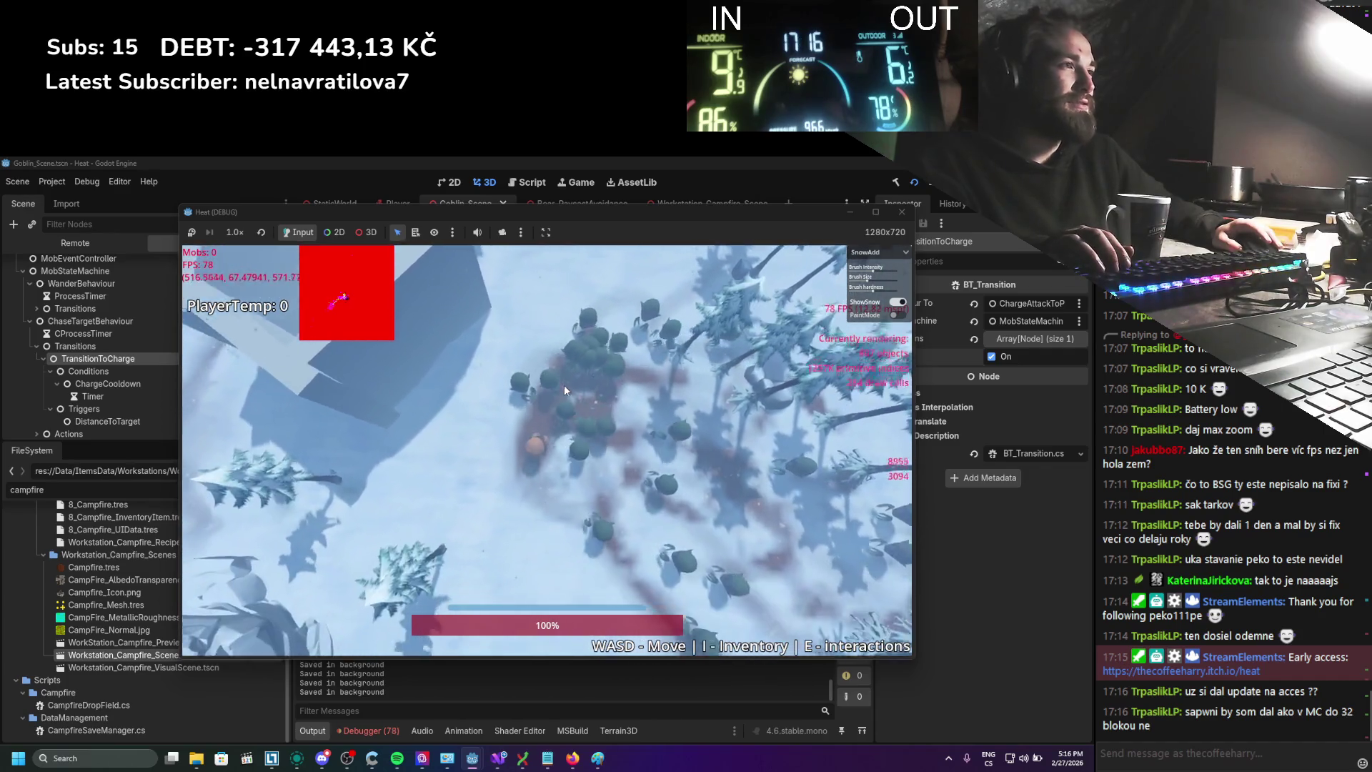
pyautogui.press('d')
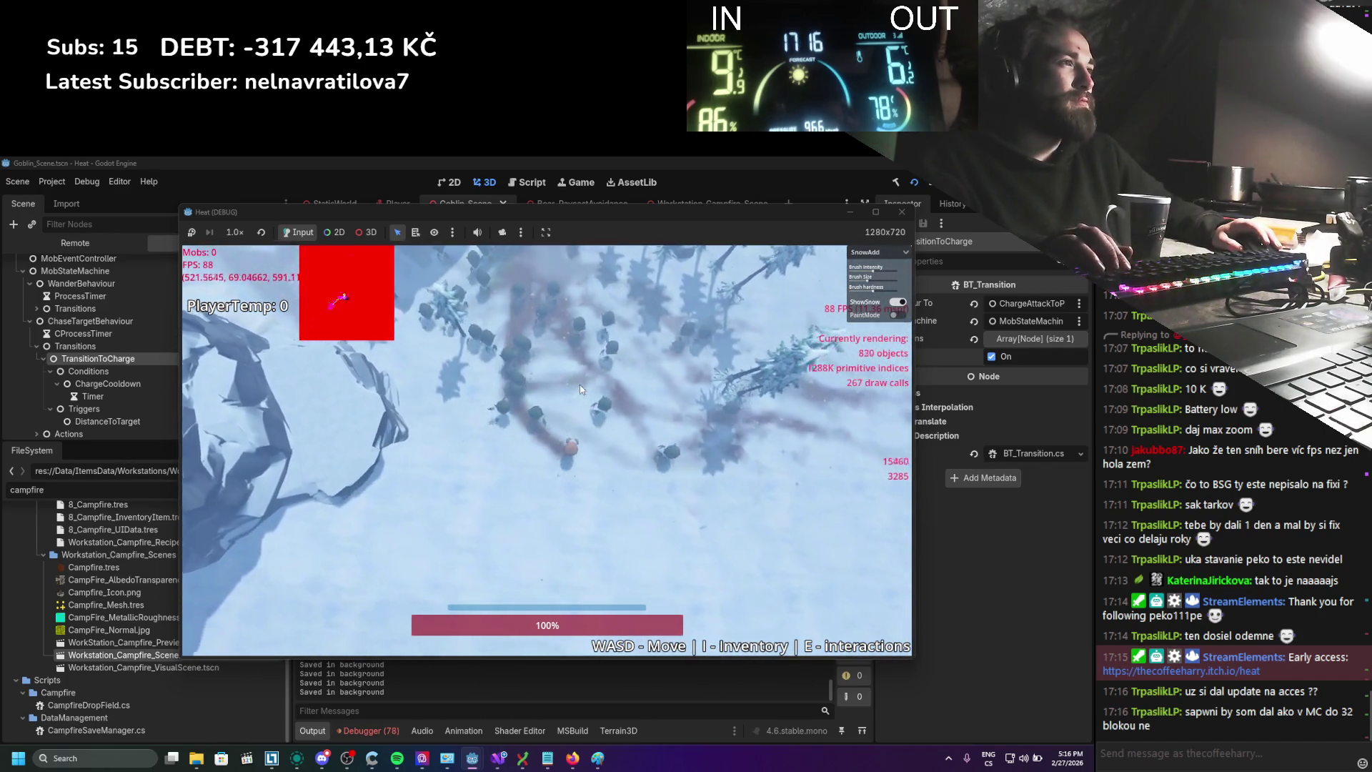
pyautogui.press('w')
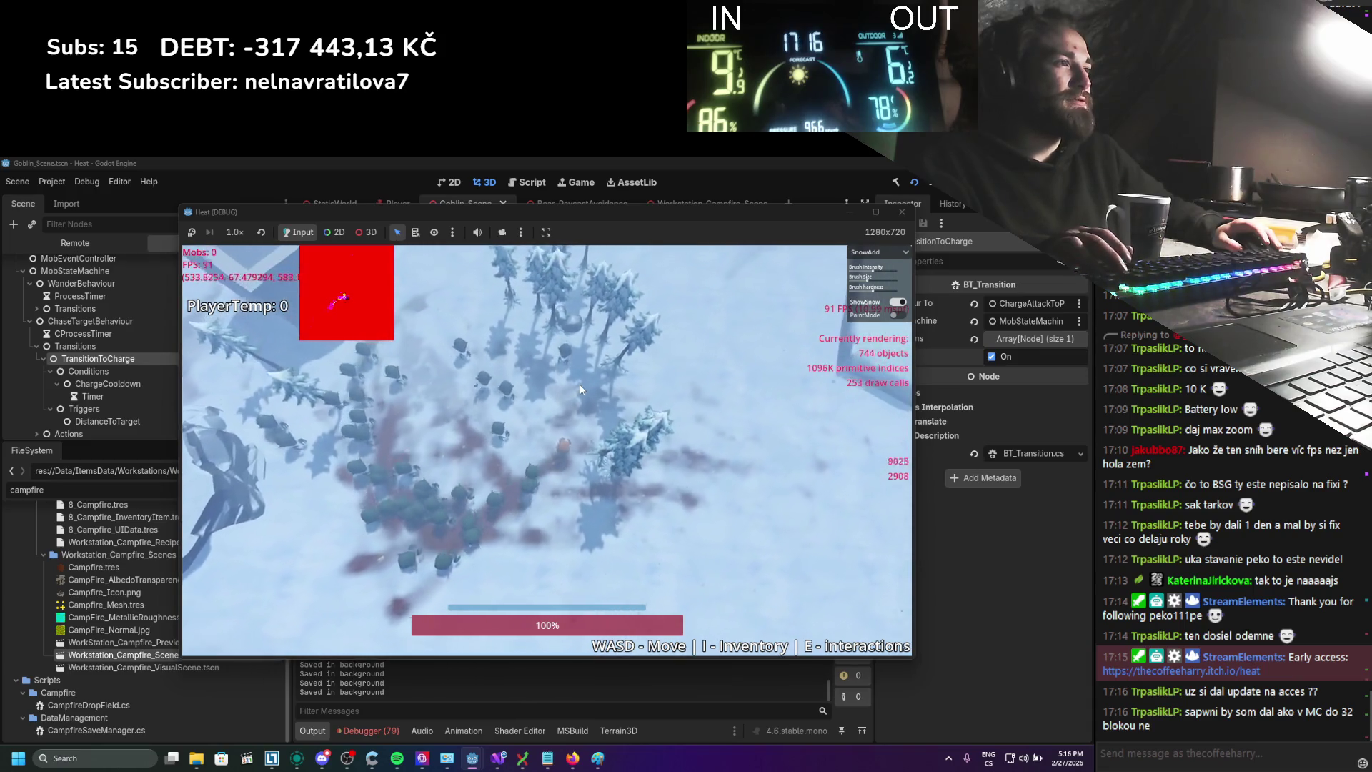
pyautogui.press('a')
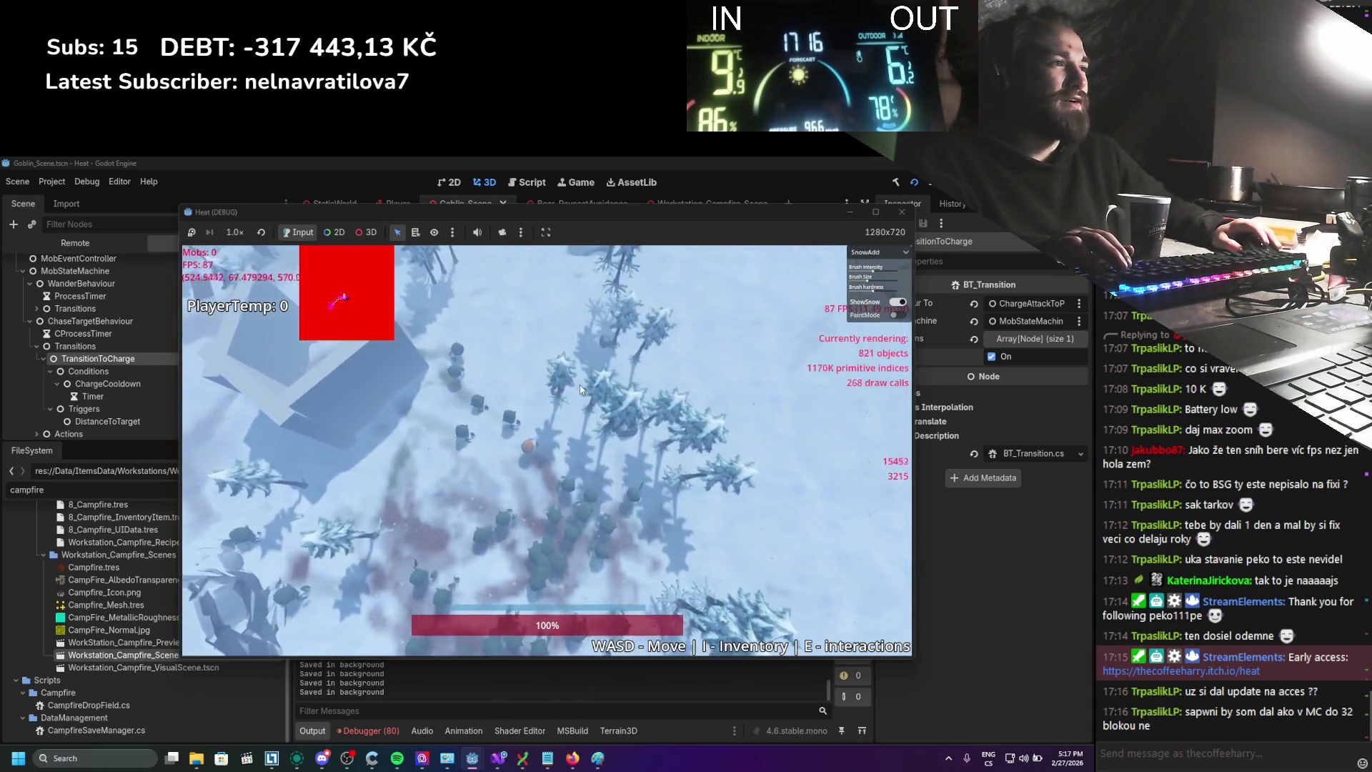
pyautogui.press('s')
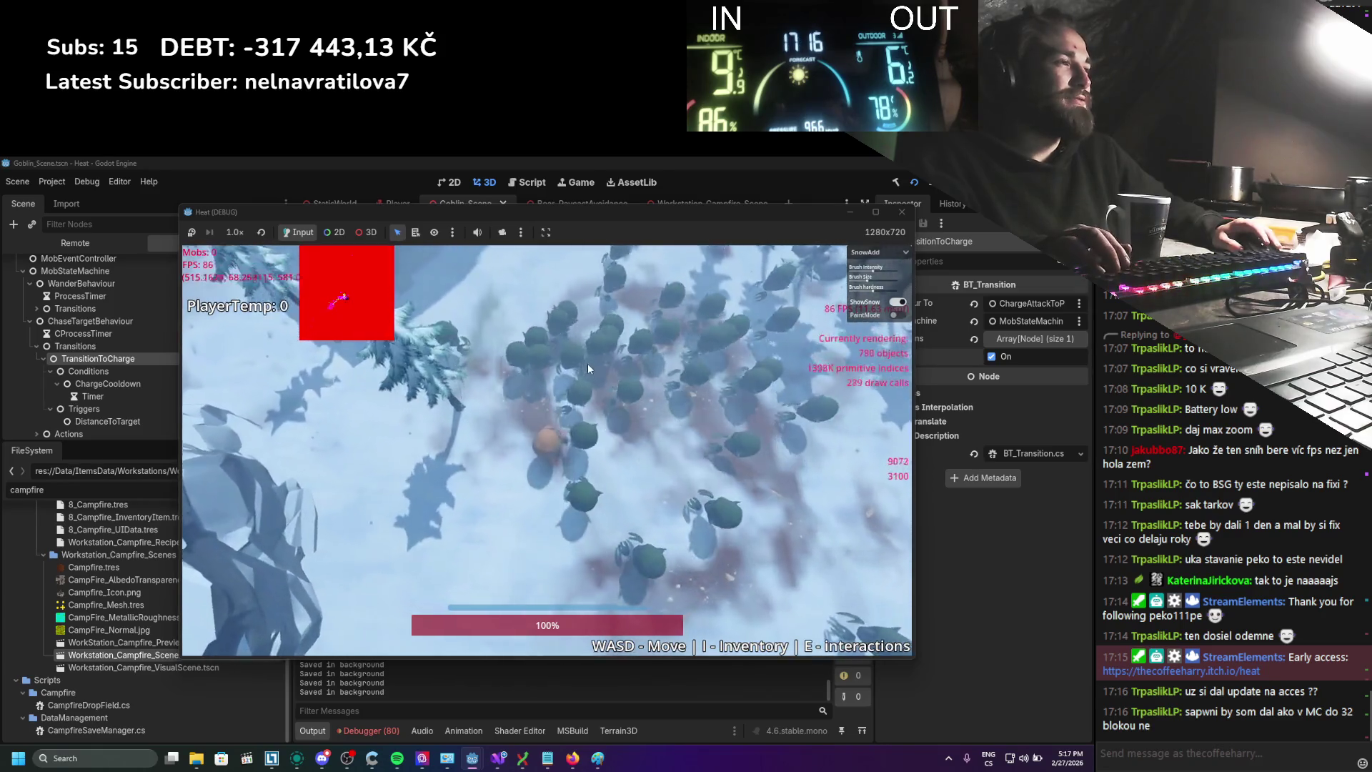
# Zoom in, walk the player up and down past the goblin herd, then zoom out
pyautogui.scroll(5, 587, 363)
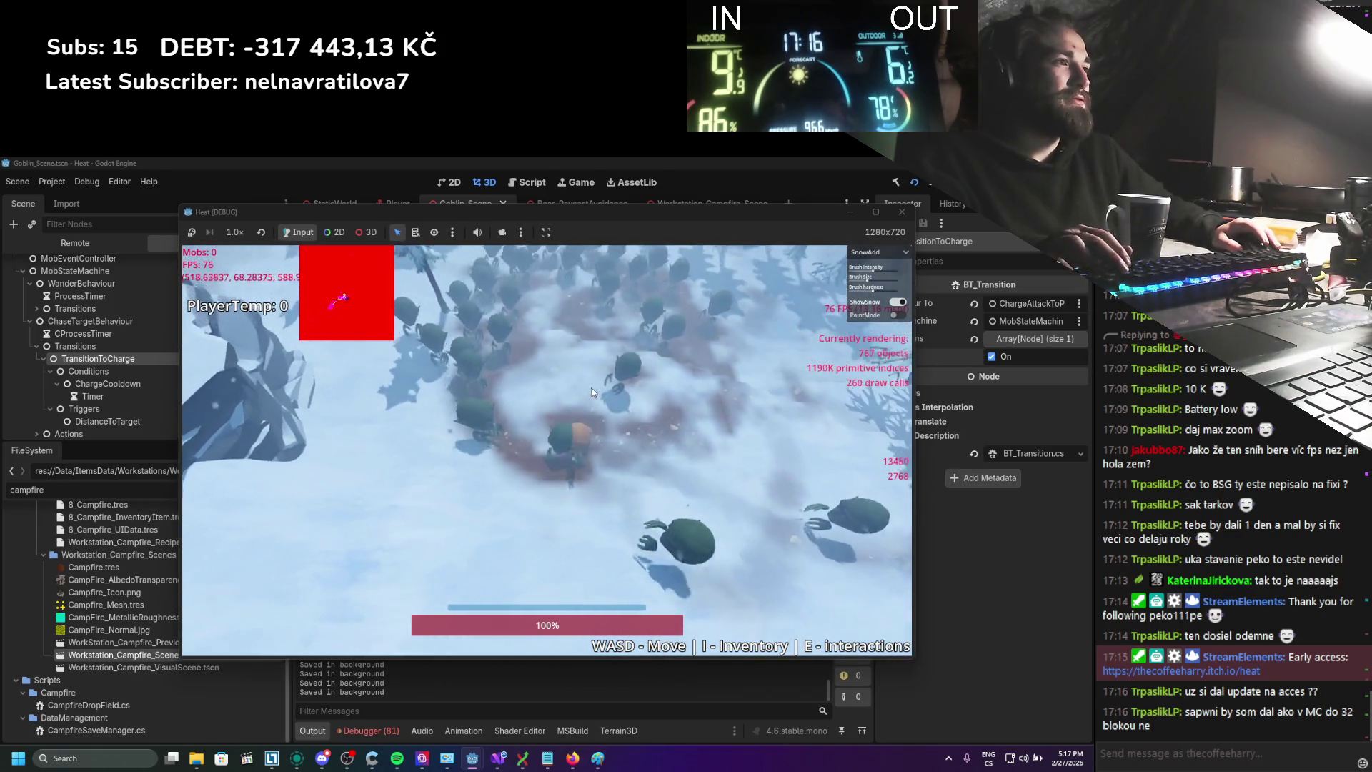
pyautogui.press('d')
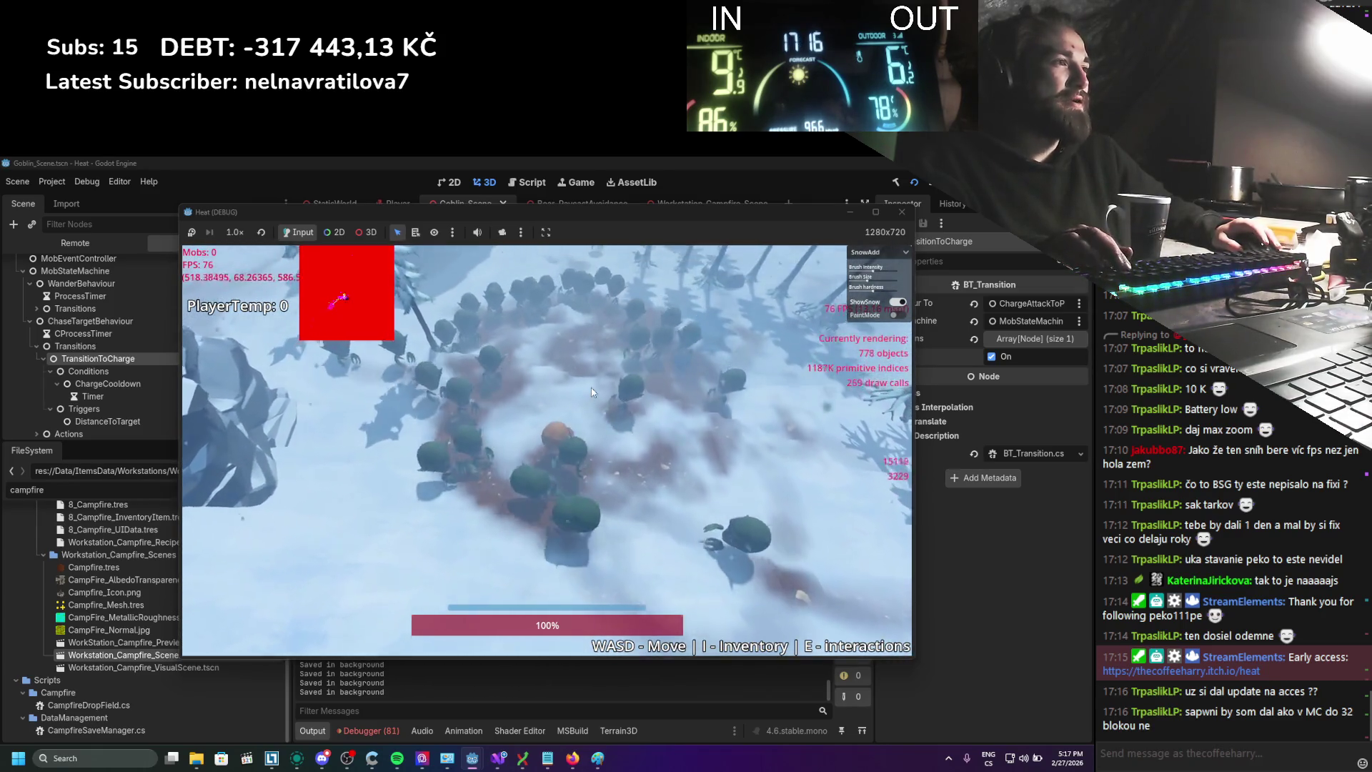
pyautogui.press('w')
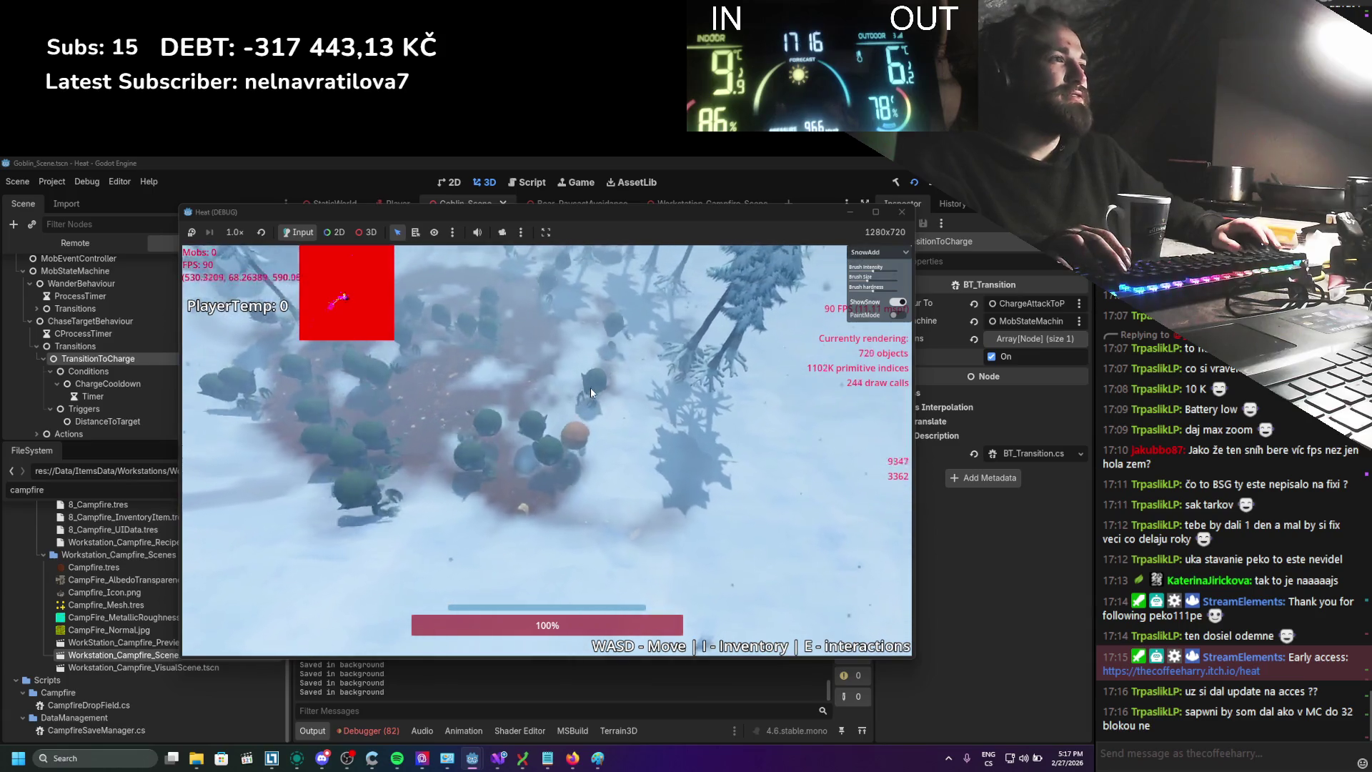
pyautogui.press('a')
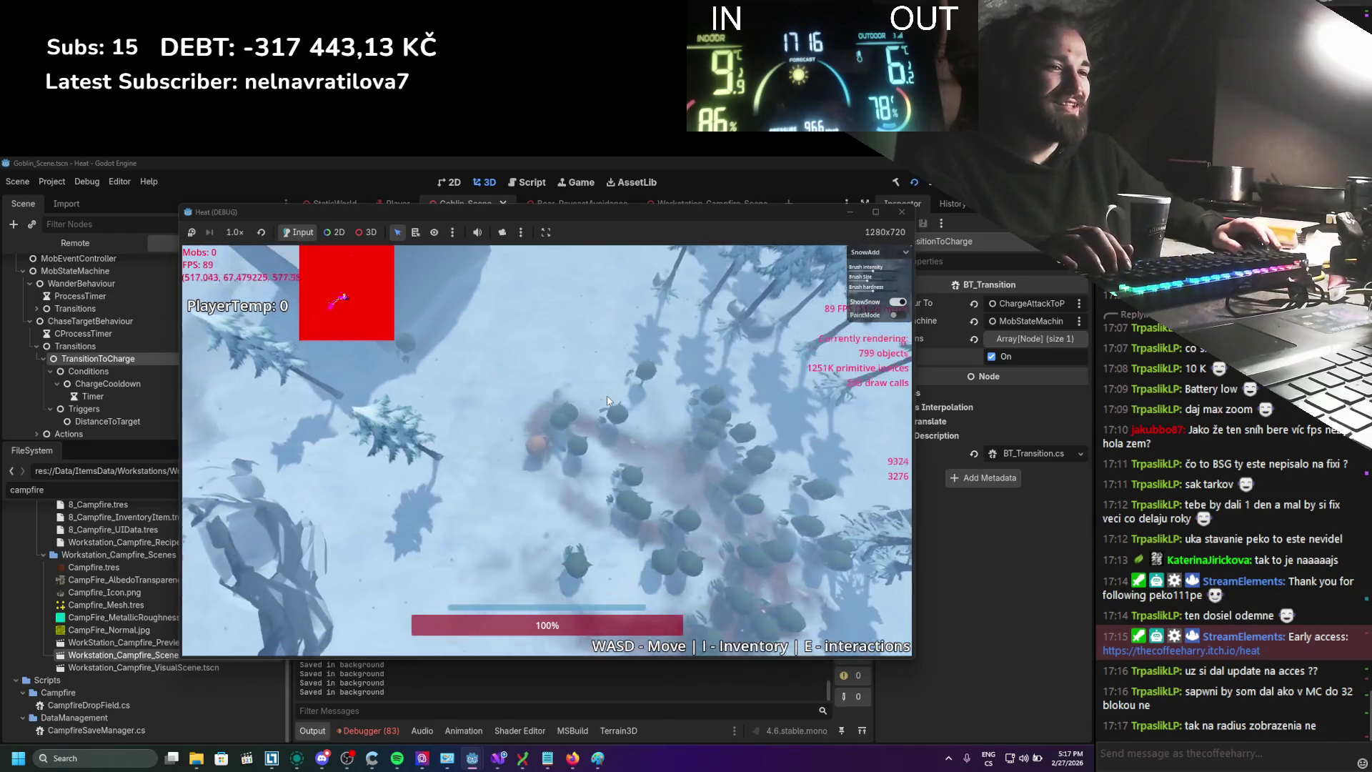
pyautogui.press('w')
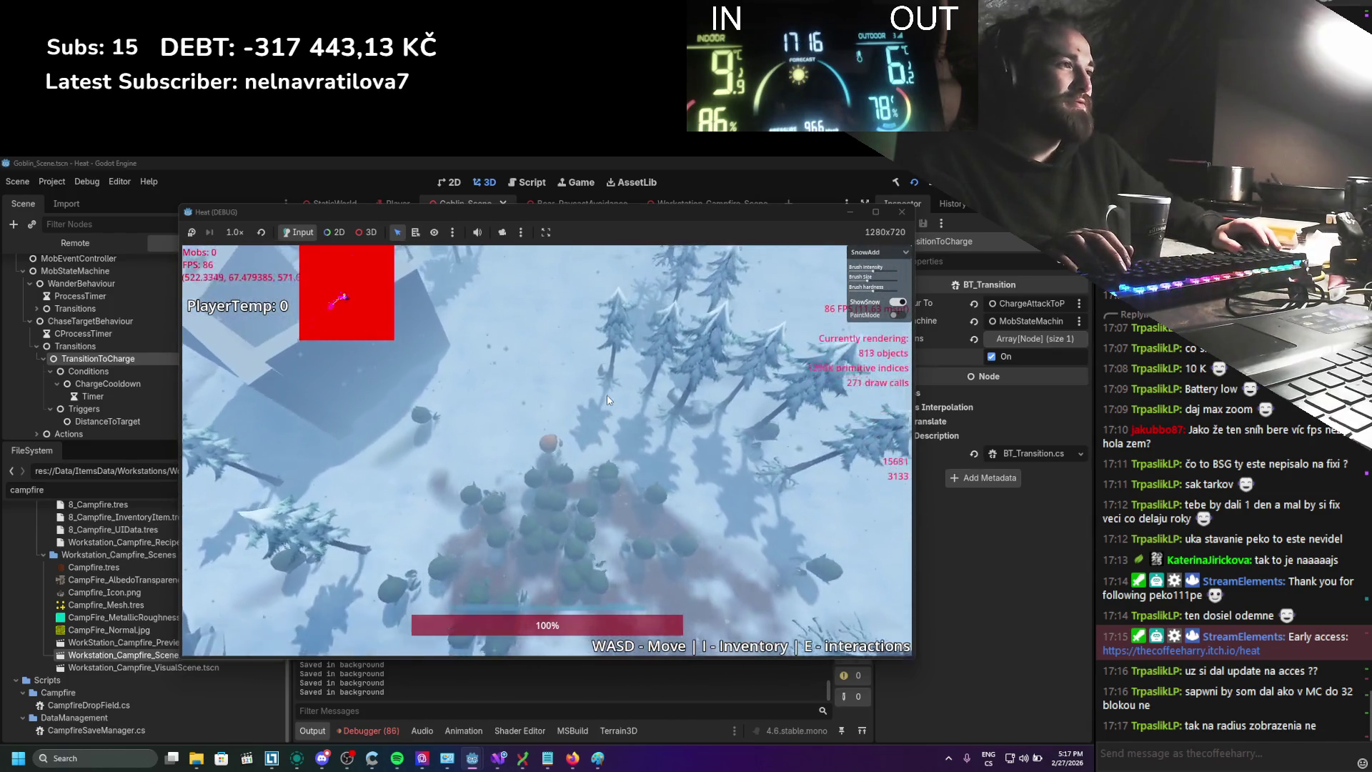
pyautogui.press('w')
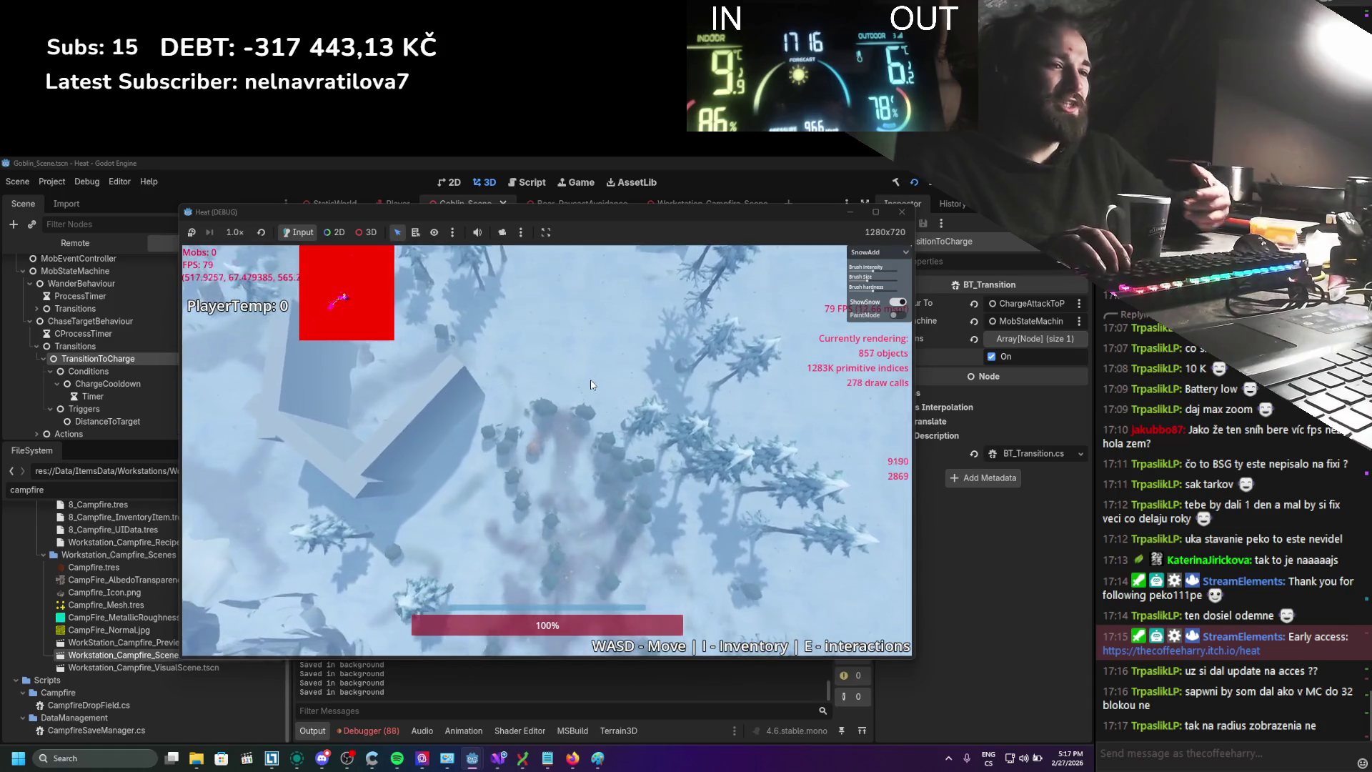
pyautogui.press('s')
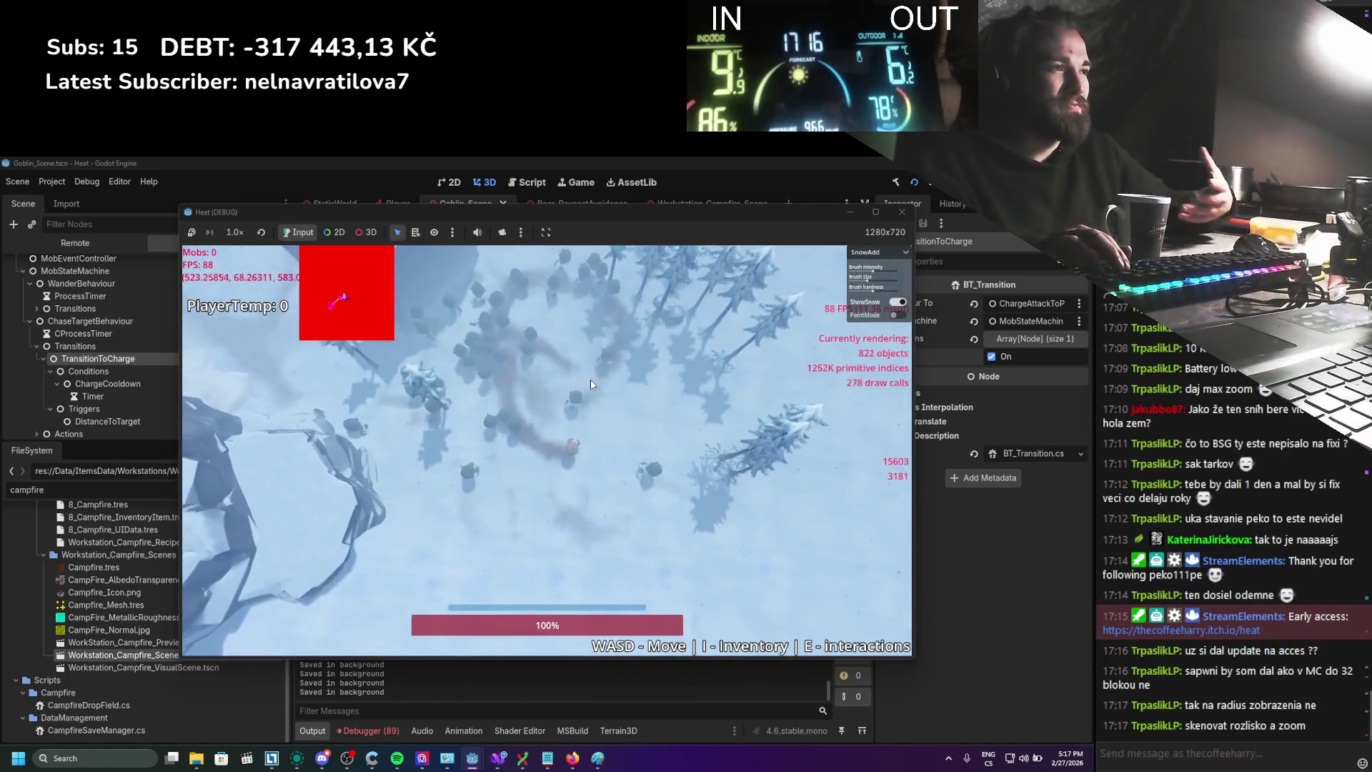
pyautogui.press('s')
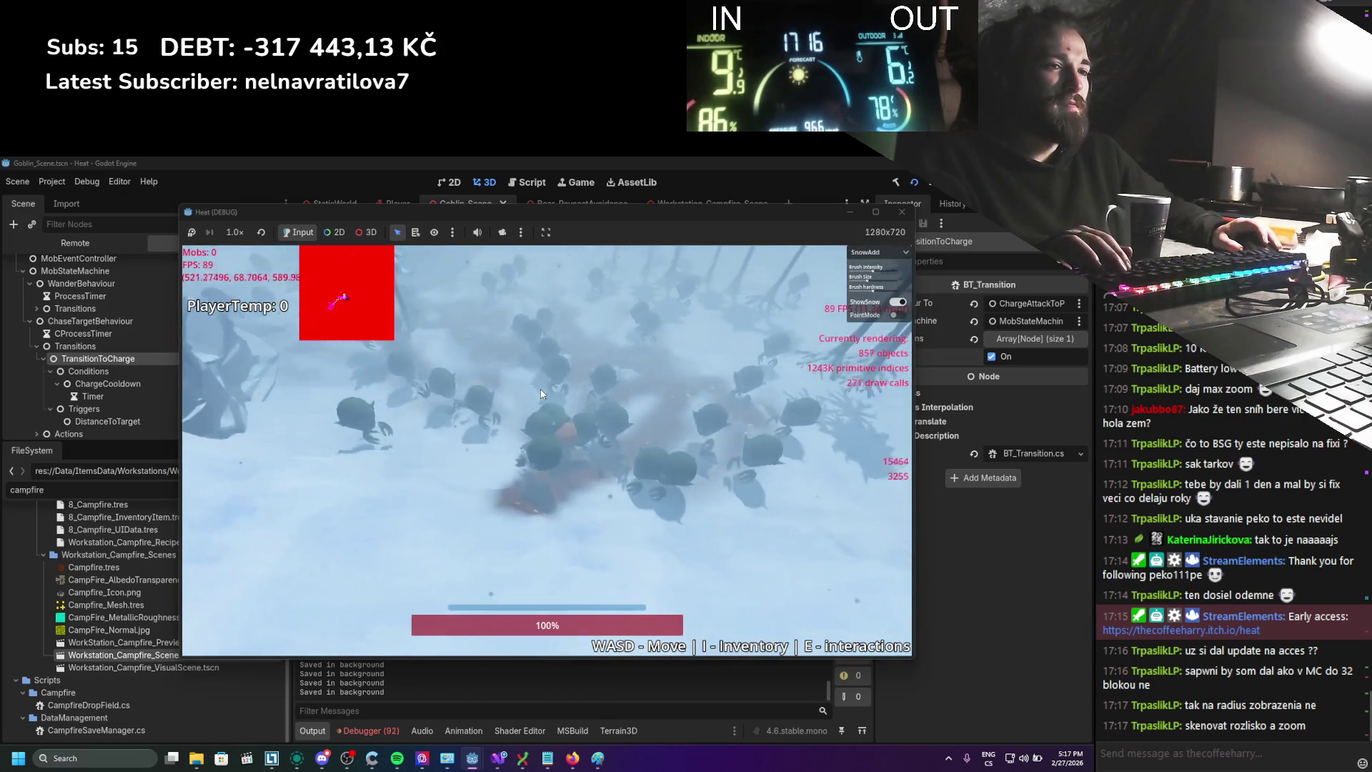
pyautogui.scroll(-5, 540, 390)
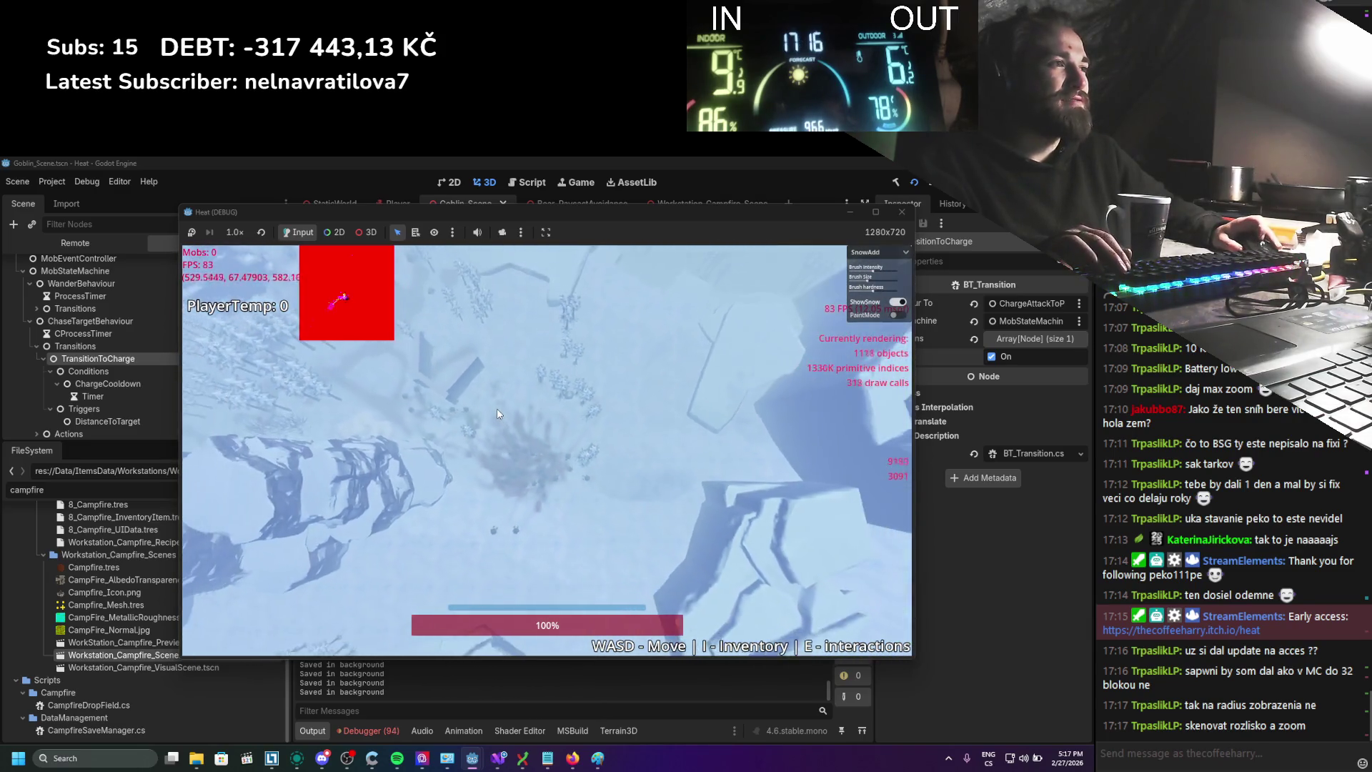
# Zoom the game camera far out and back in on the goblins swarming the player
pyautogui.scroll(5, 498, 410)
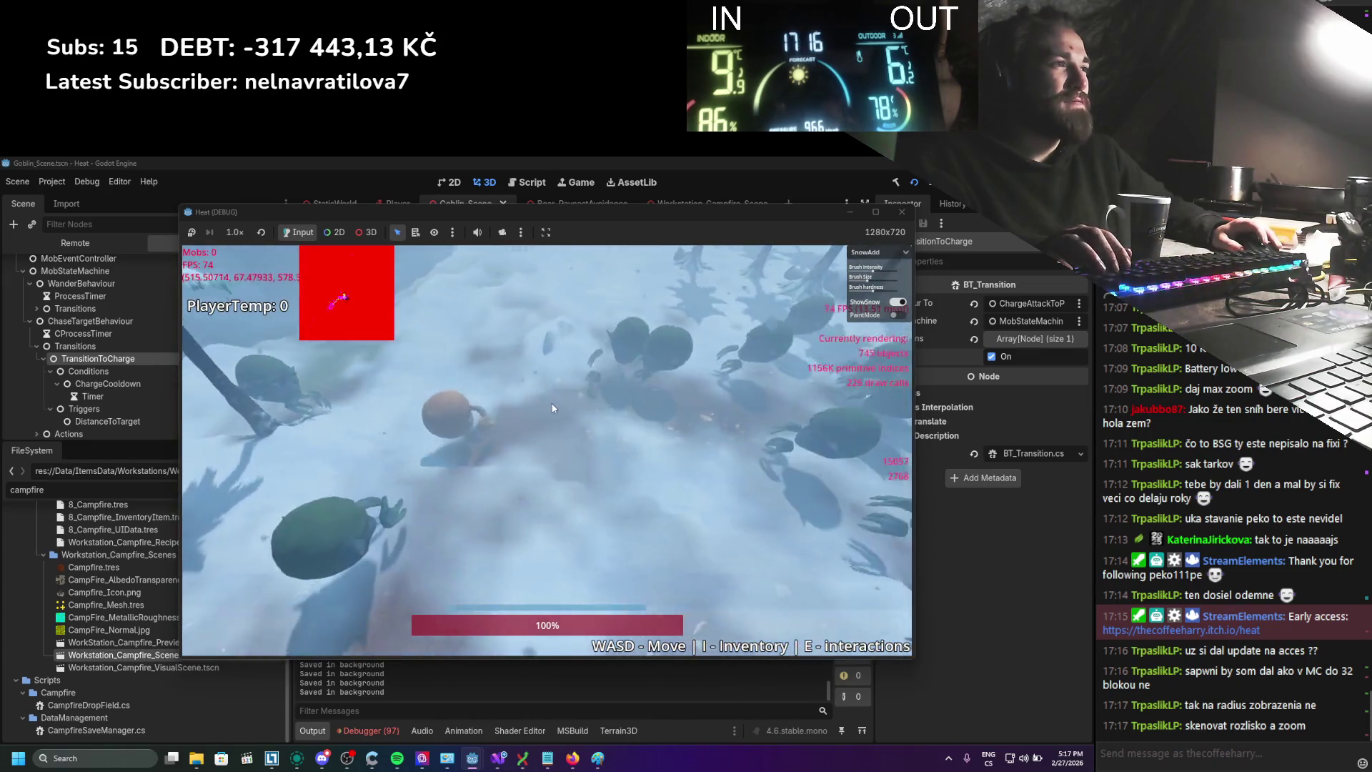
pyautogui.scroll(-5, 552, 408)
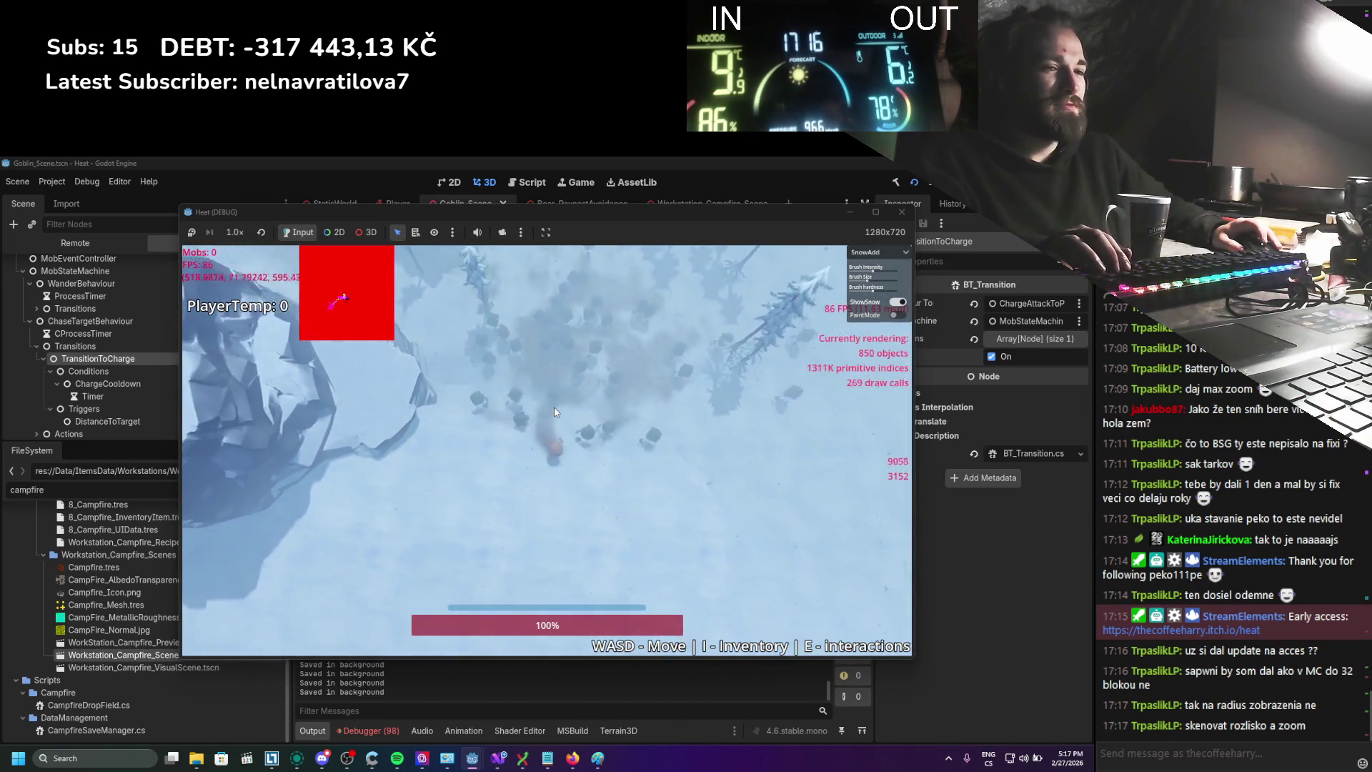
pyautogui.scroll(3, 555, 411)
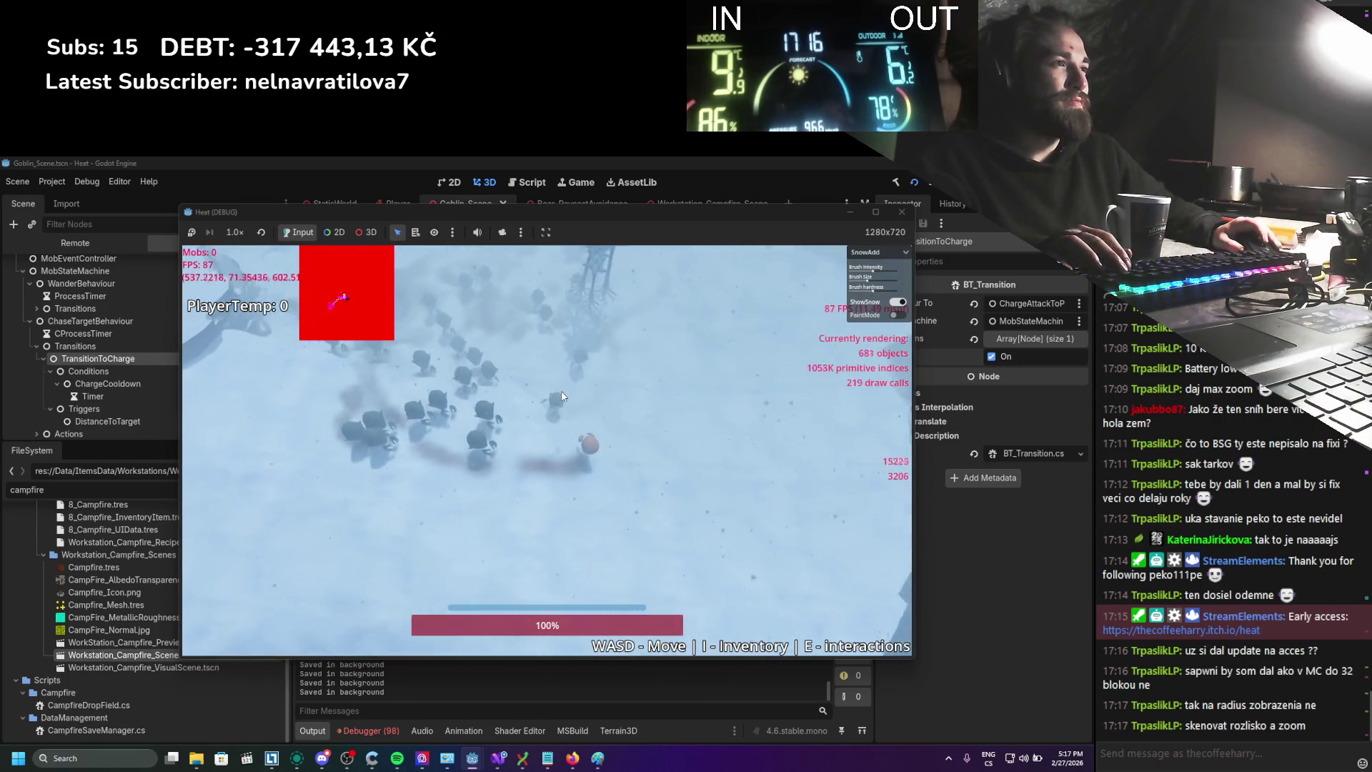
pyautogui.scroll(3, 562, 395)
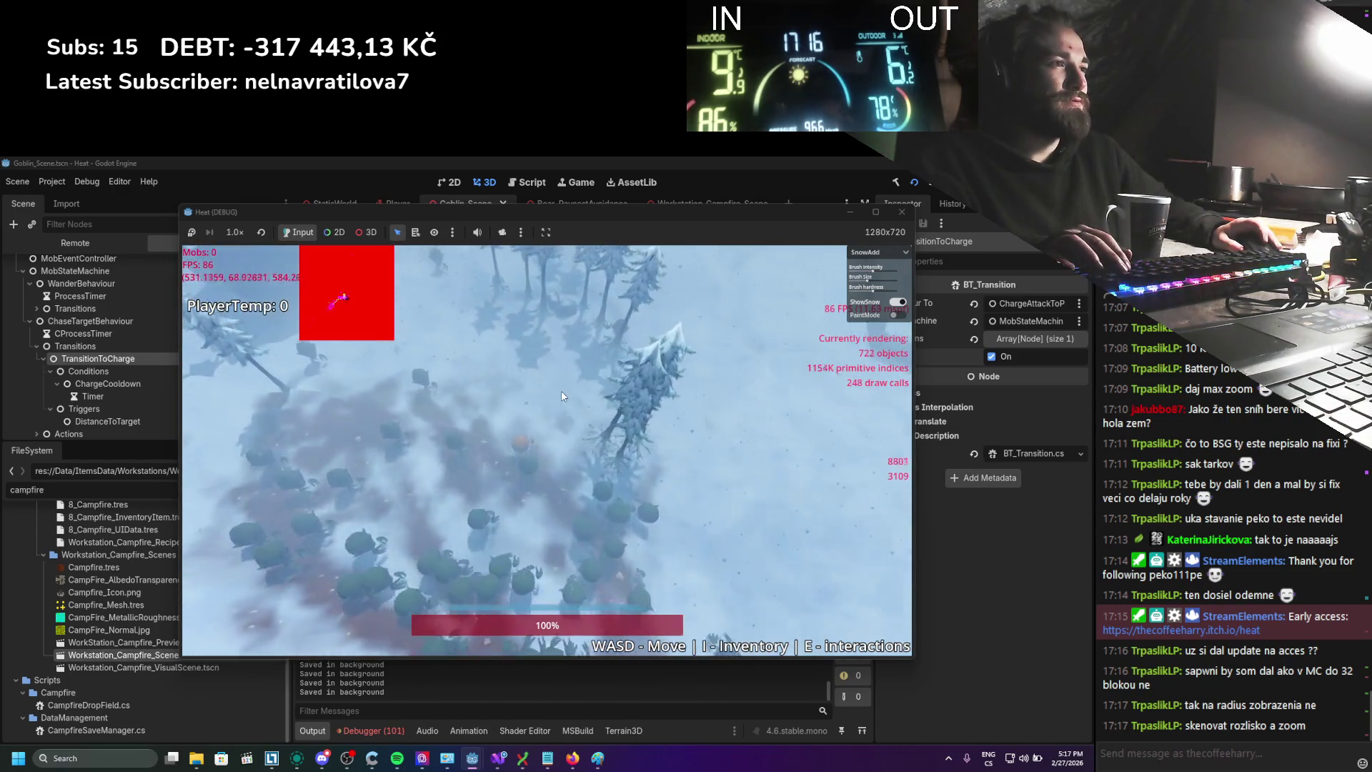
pyautogui.scroll(3, 561, 395)
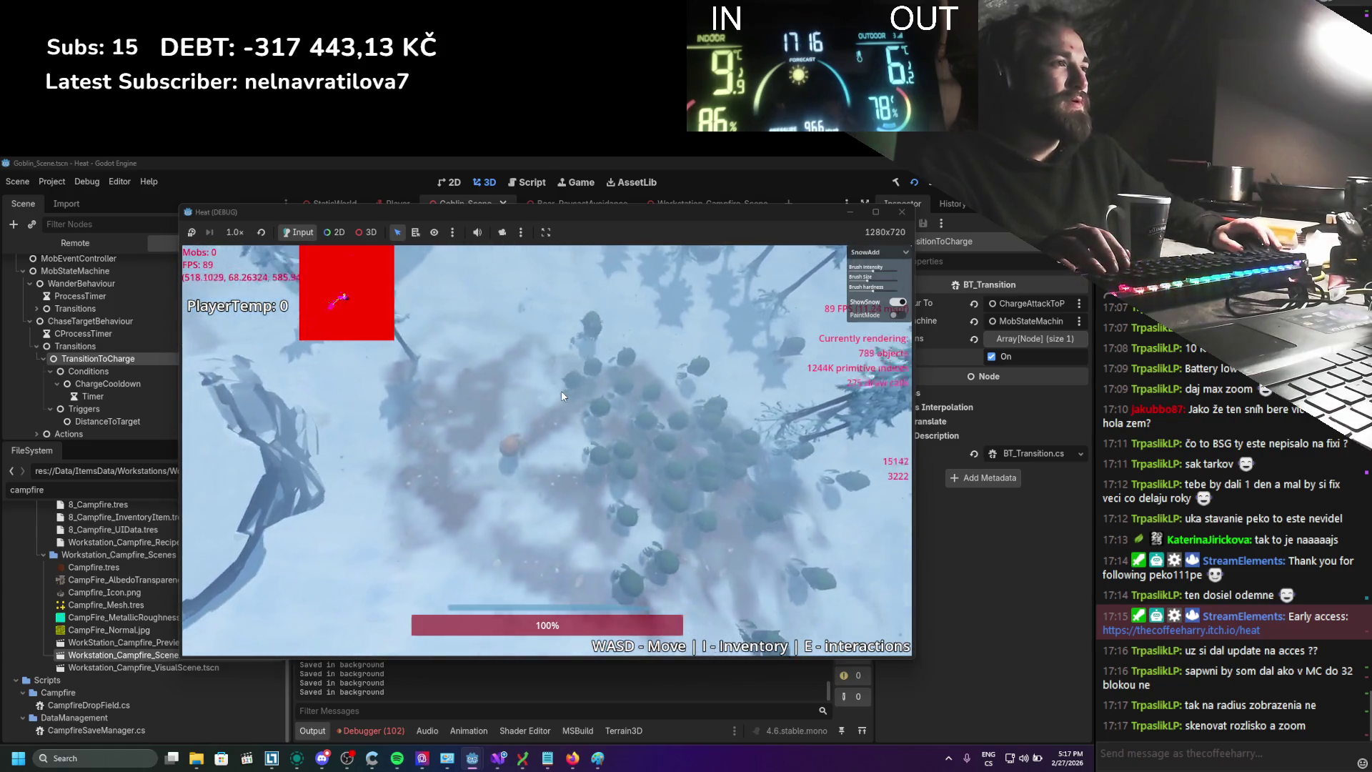
pyautogui.scroll(3, 562, 395)
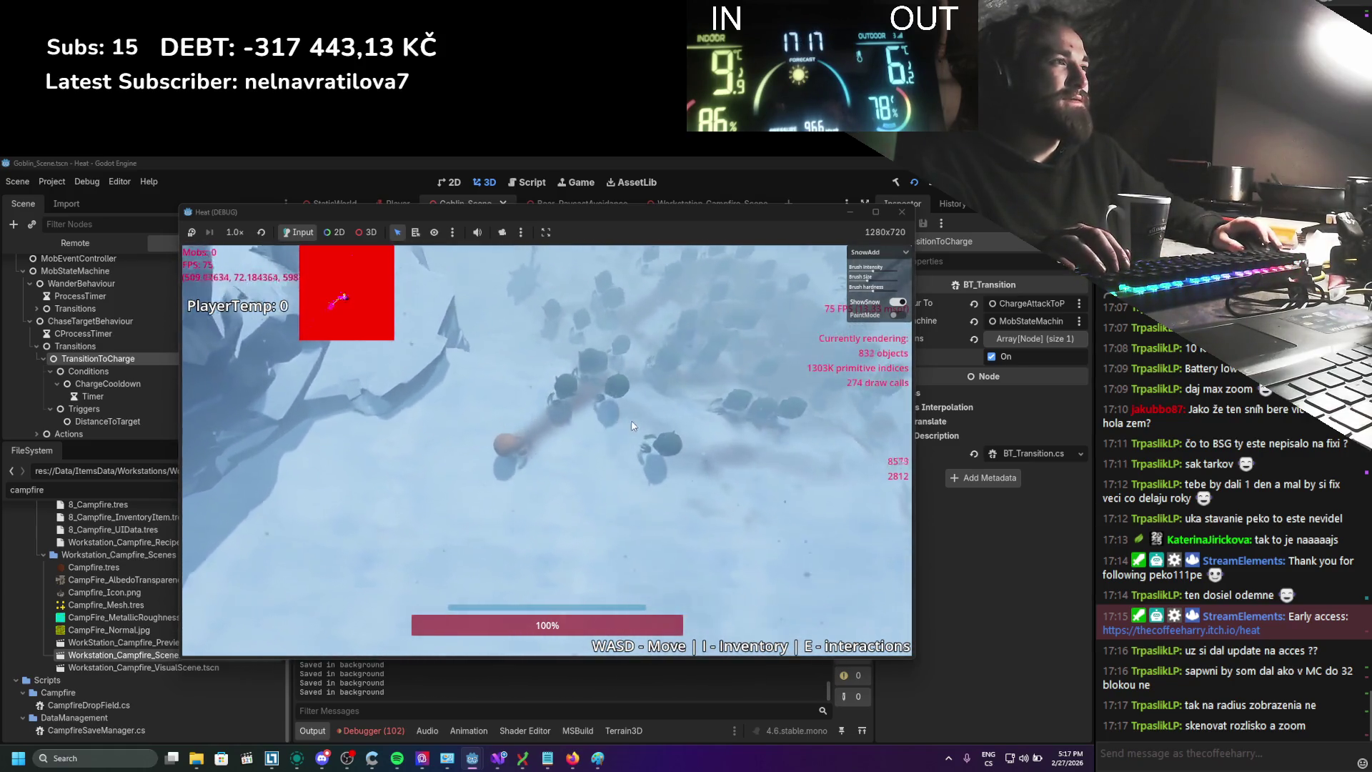
pyautogui.scroll(3, 632, 426)
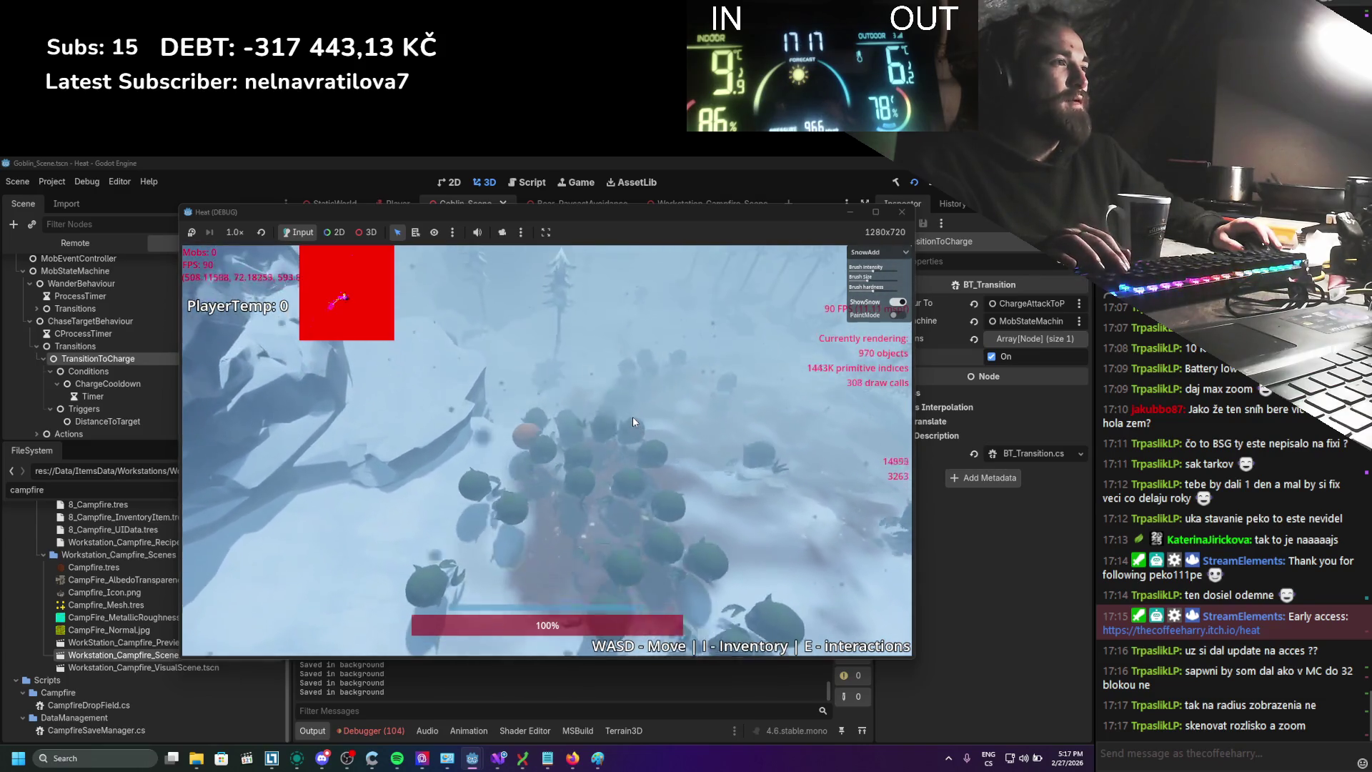
pyautogui.scroll(-3, 632, 418)
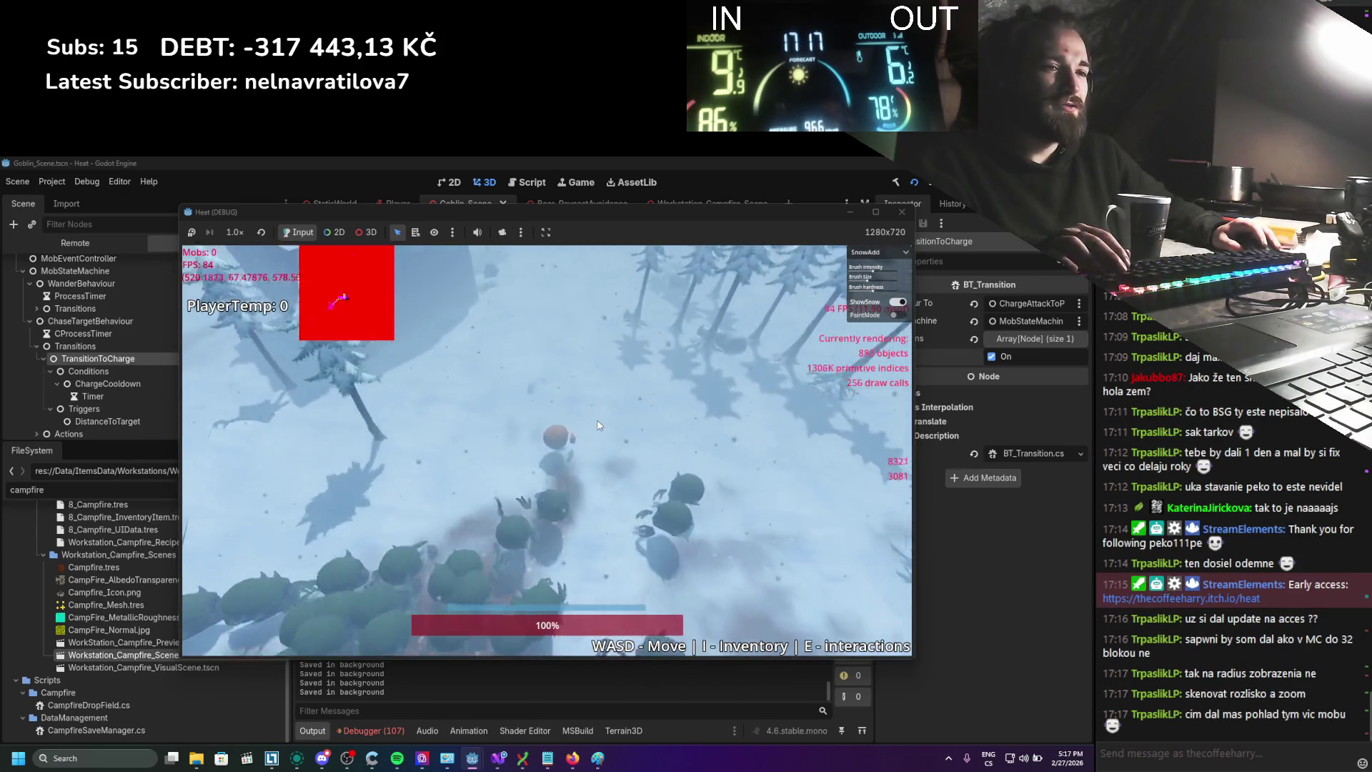
pyautogui.scroll(-3, 579, 501)
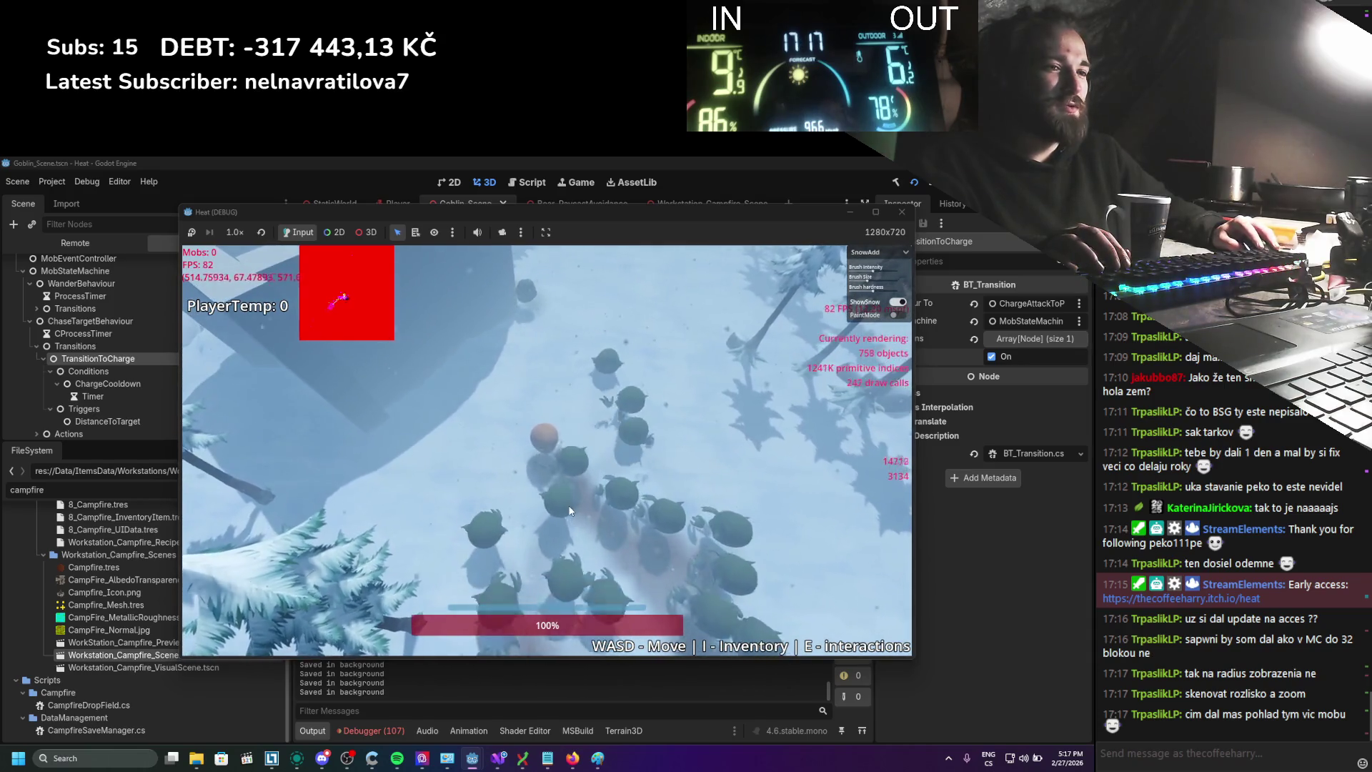
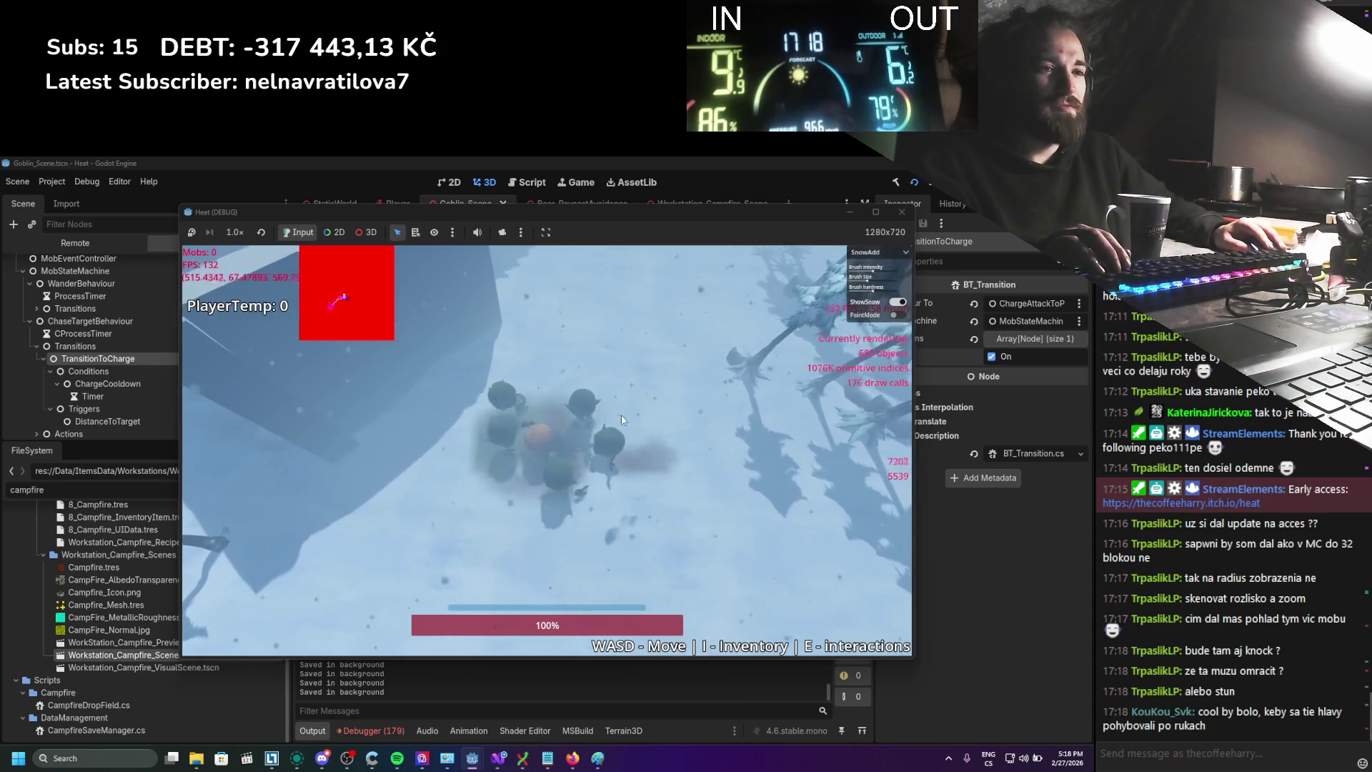
# Run the player left, right and diagonally across the snow as goblins chase
pyautogui.press('d')
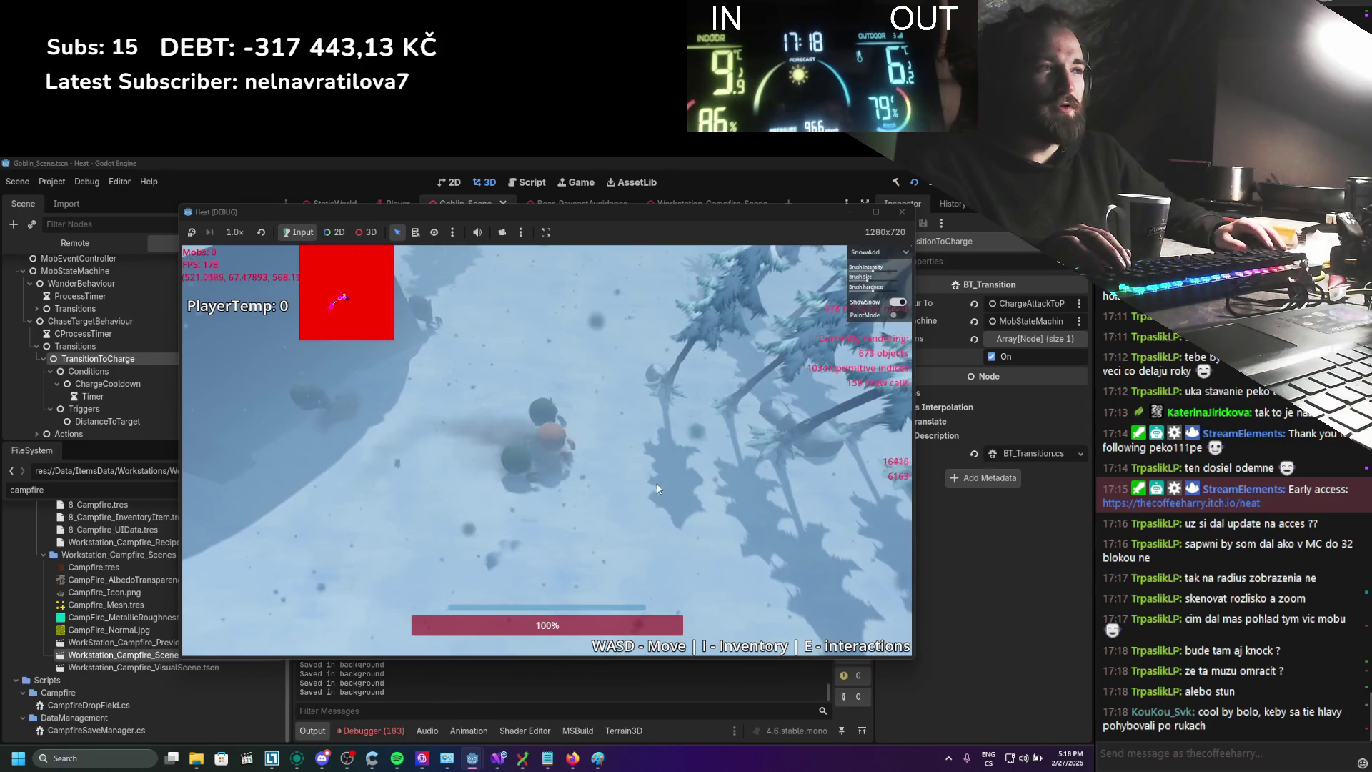
pyautogui.press('a')
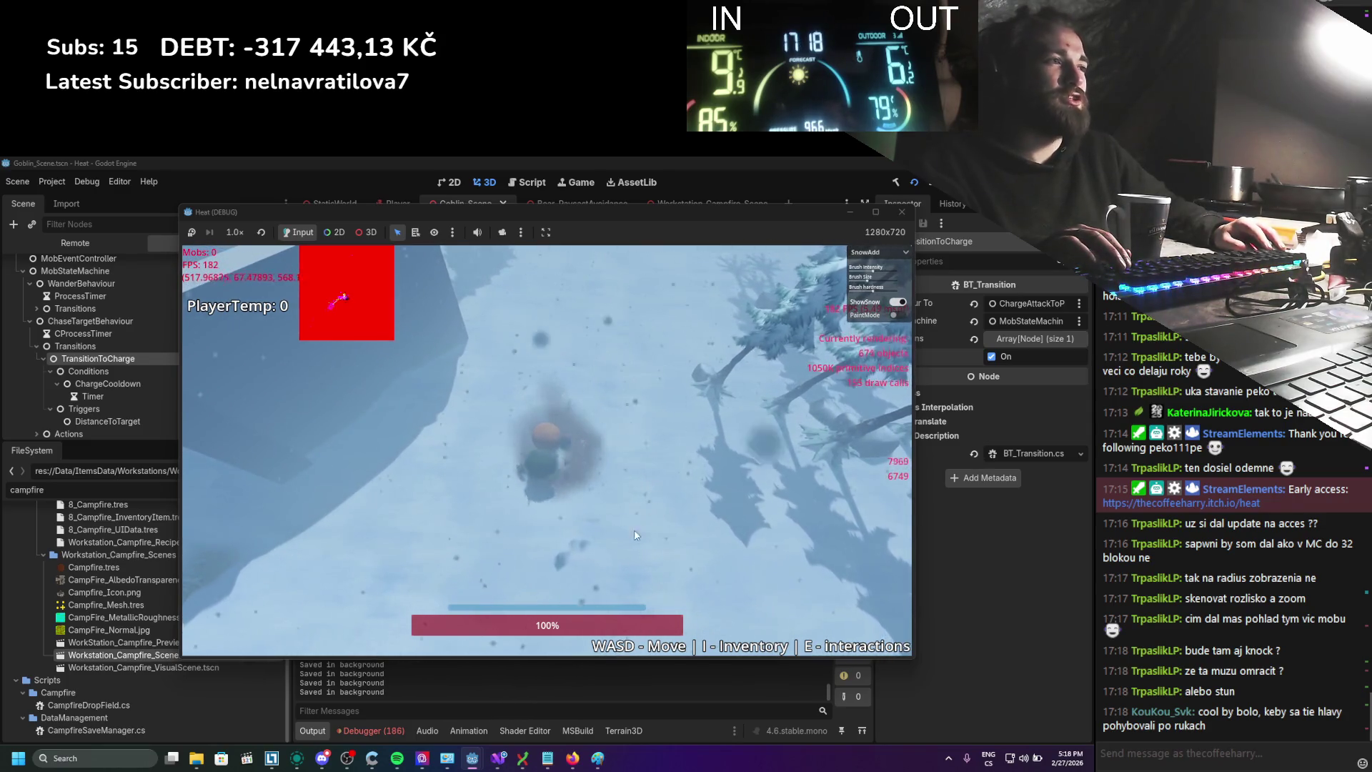
pyautogui.press('a')
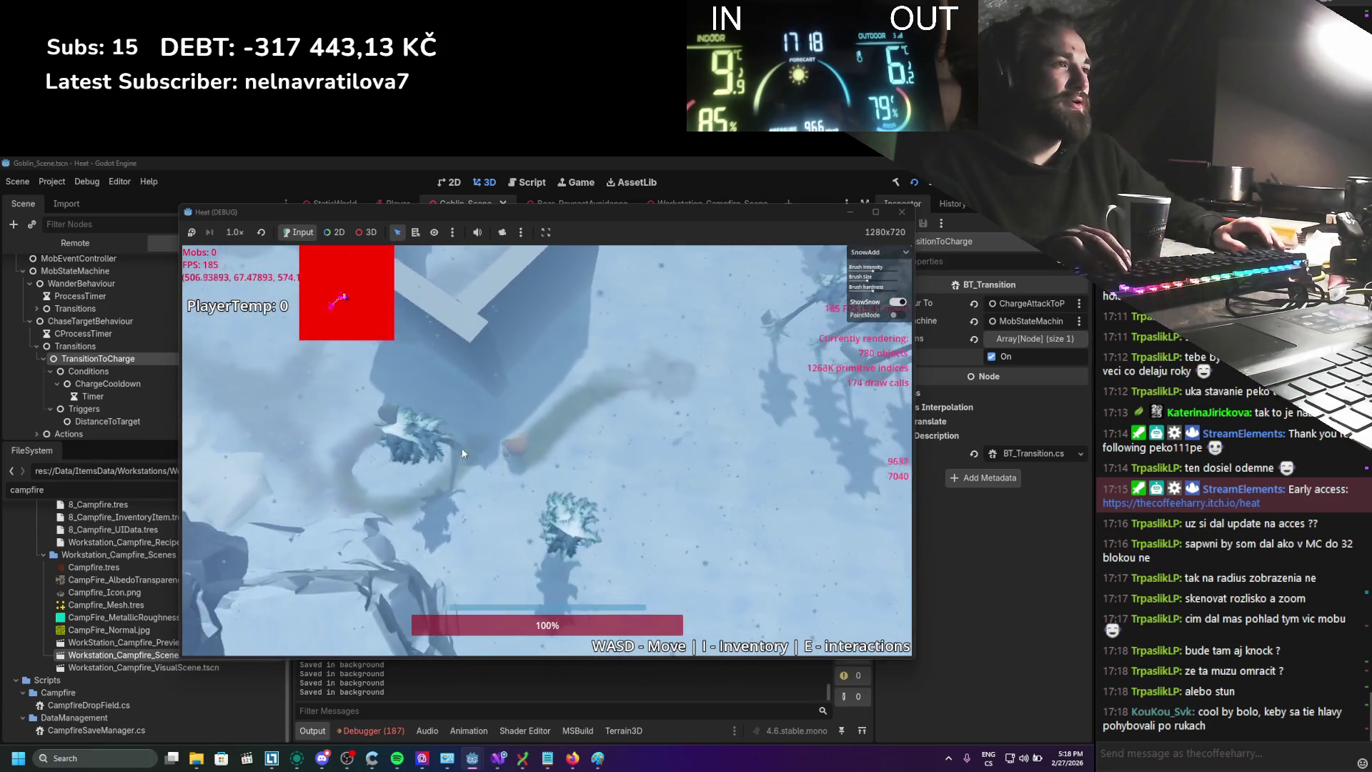
pyautogui.press('d')
pyautogui.press('w')
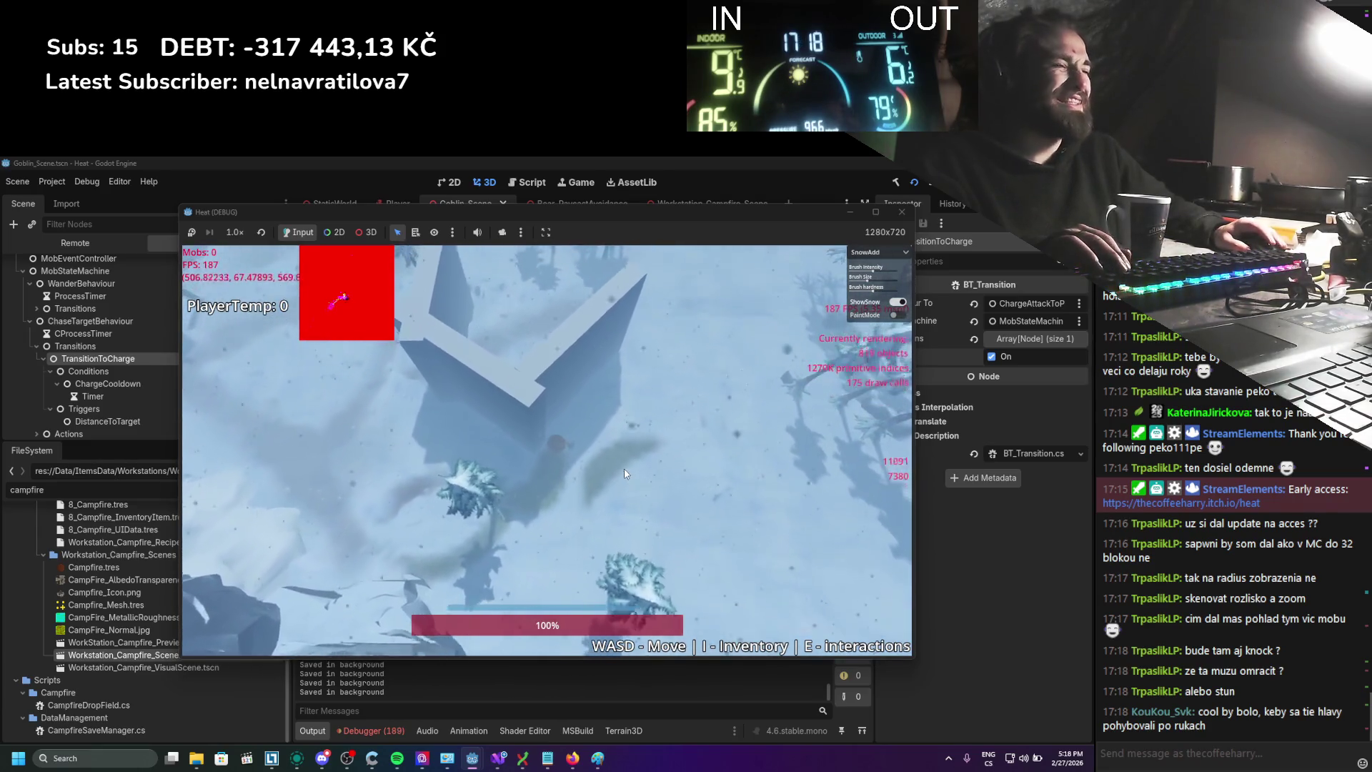
pyautogui.press('d')
pyautogui.press('w')
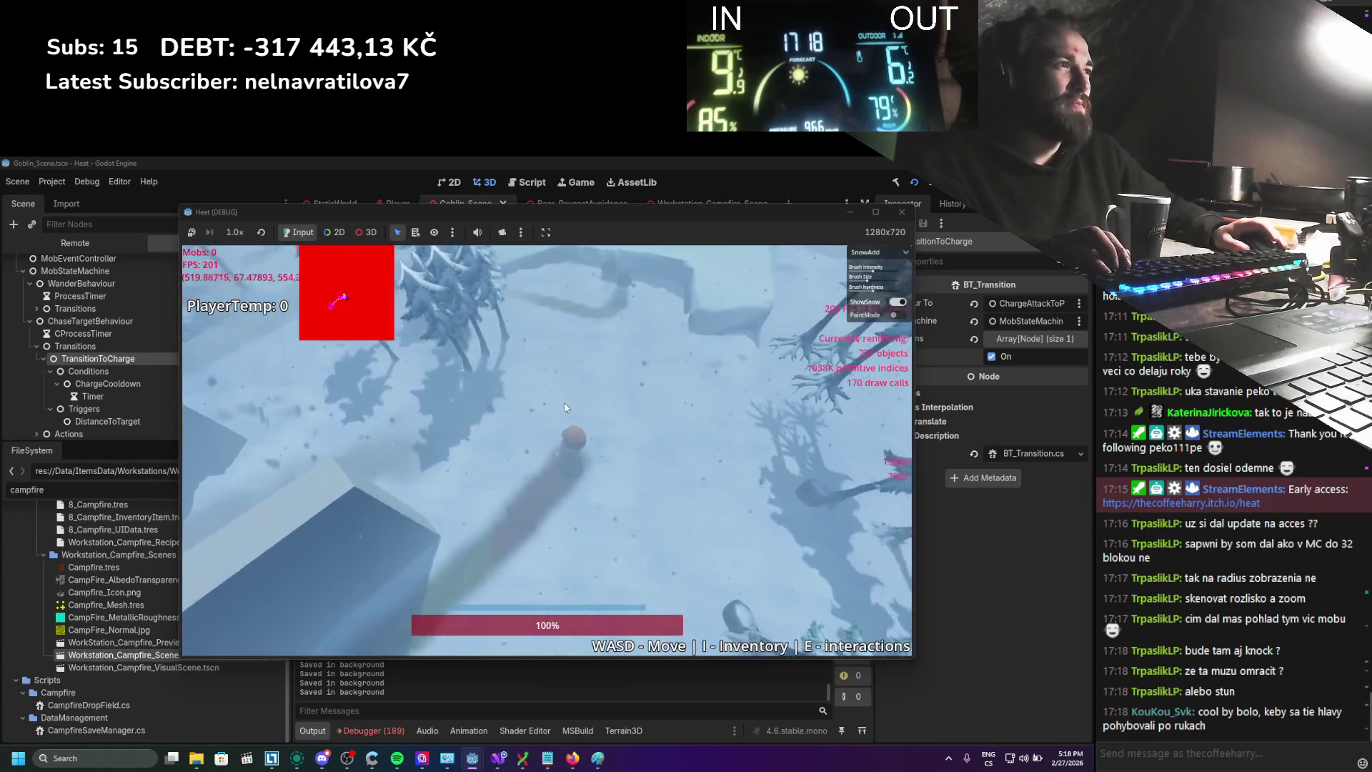
pyautogui.press('a')
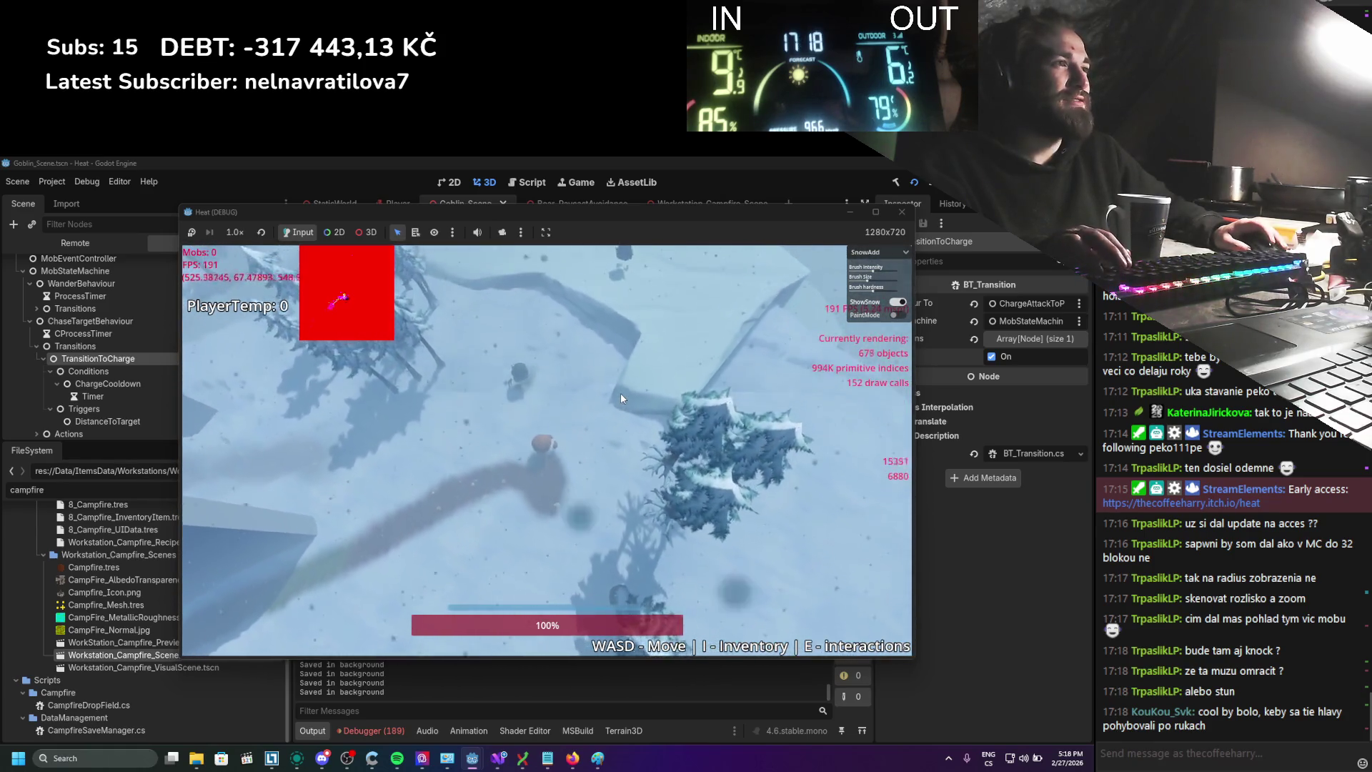
pyautogui.press('a')
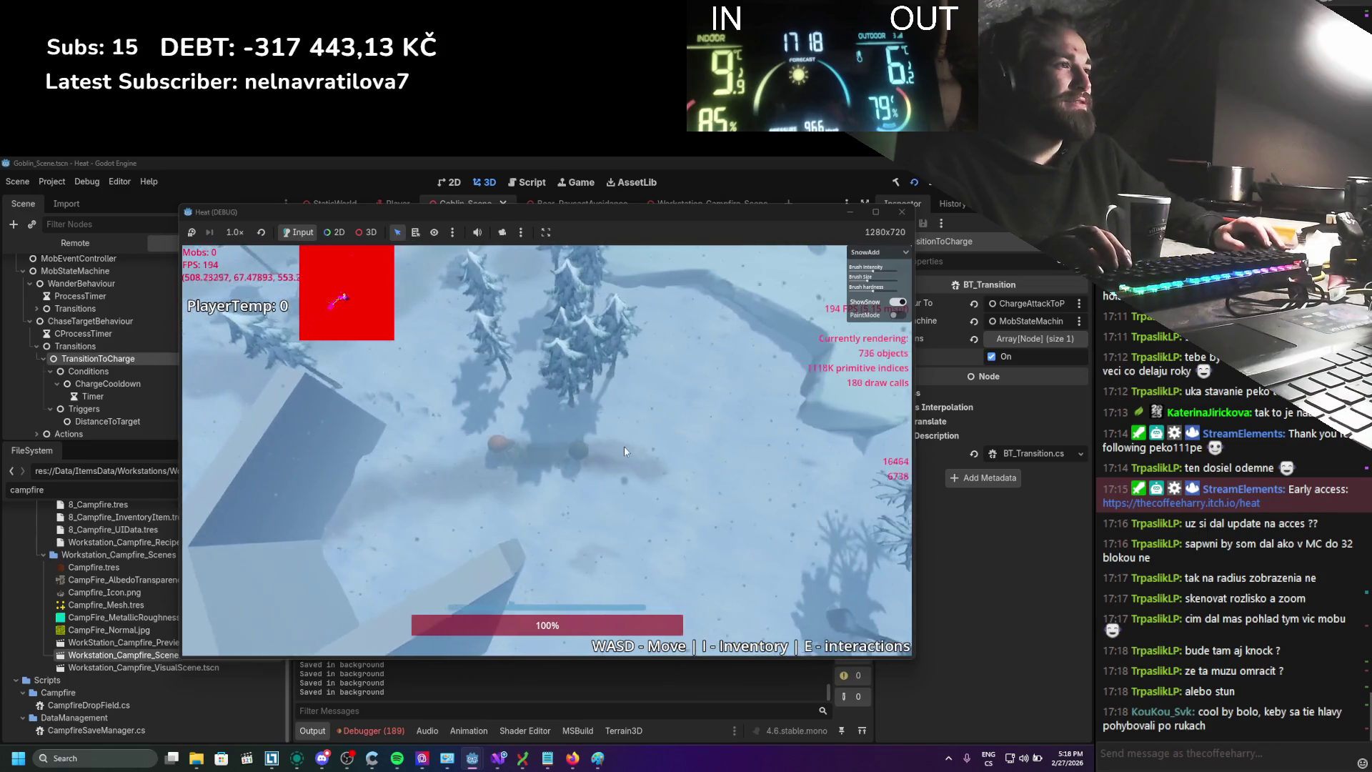
pyautogui.press('d')
pyautogui.press('s')
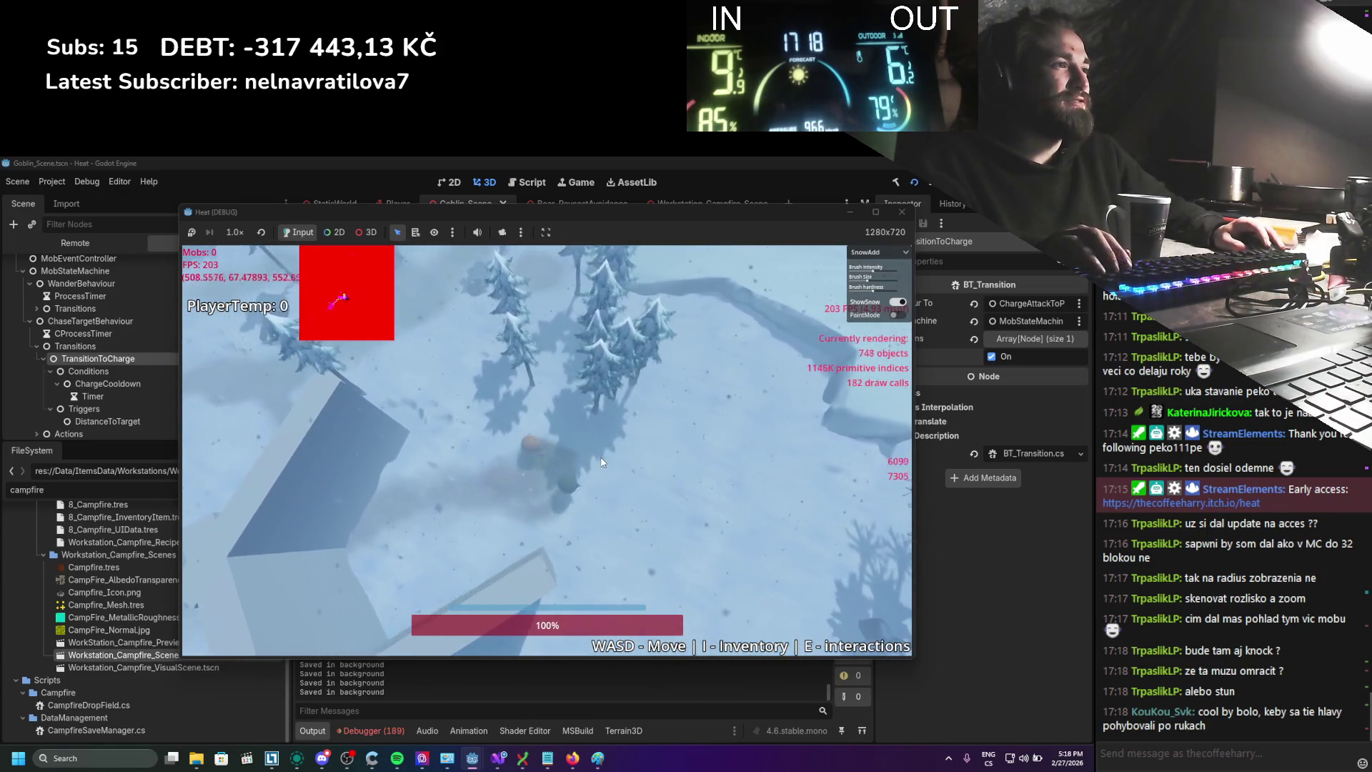
pyautogui.press('a')
pyautogui.press('s')
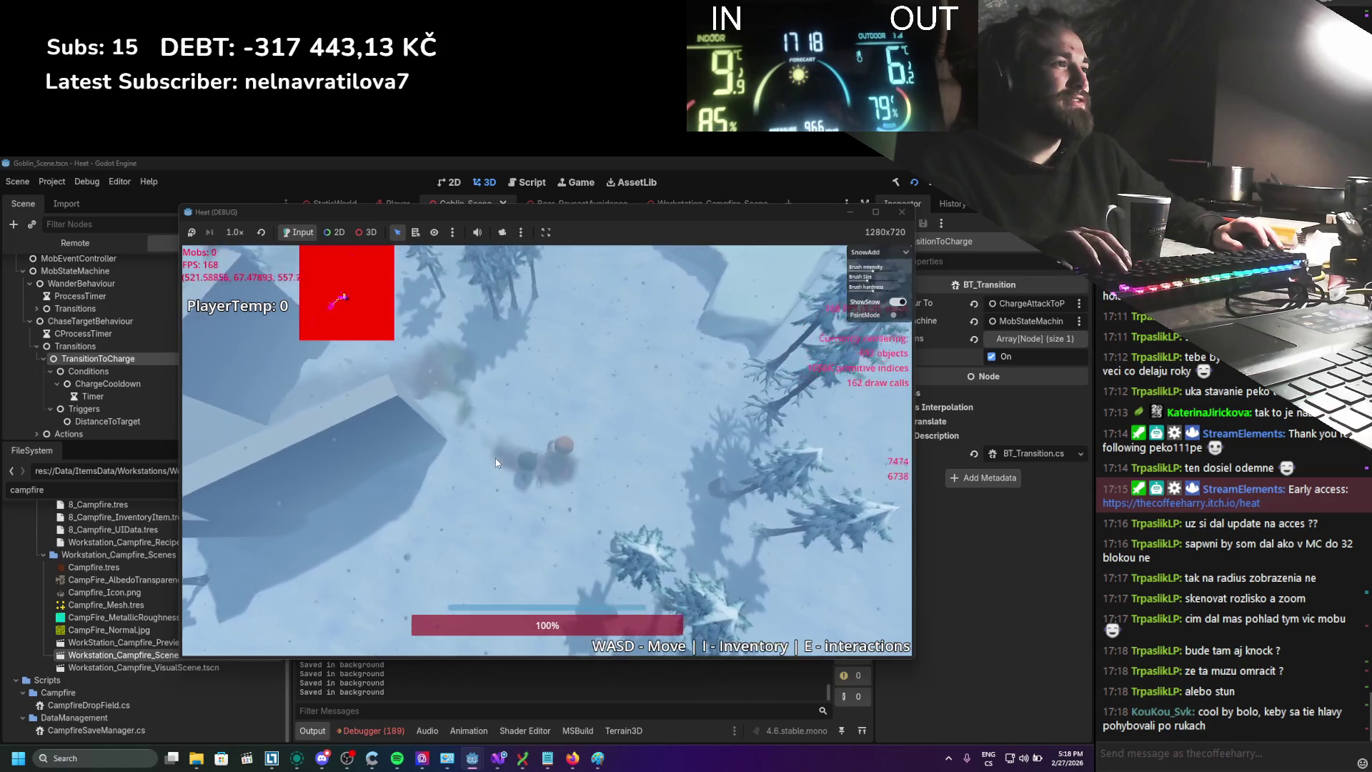
# Run the player down past the building, then back up toward the house
pyautogui.press('s')
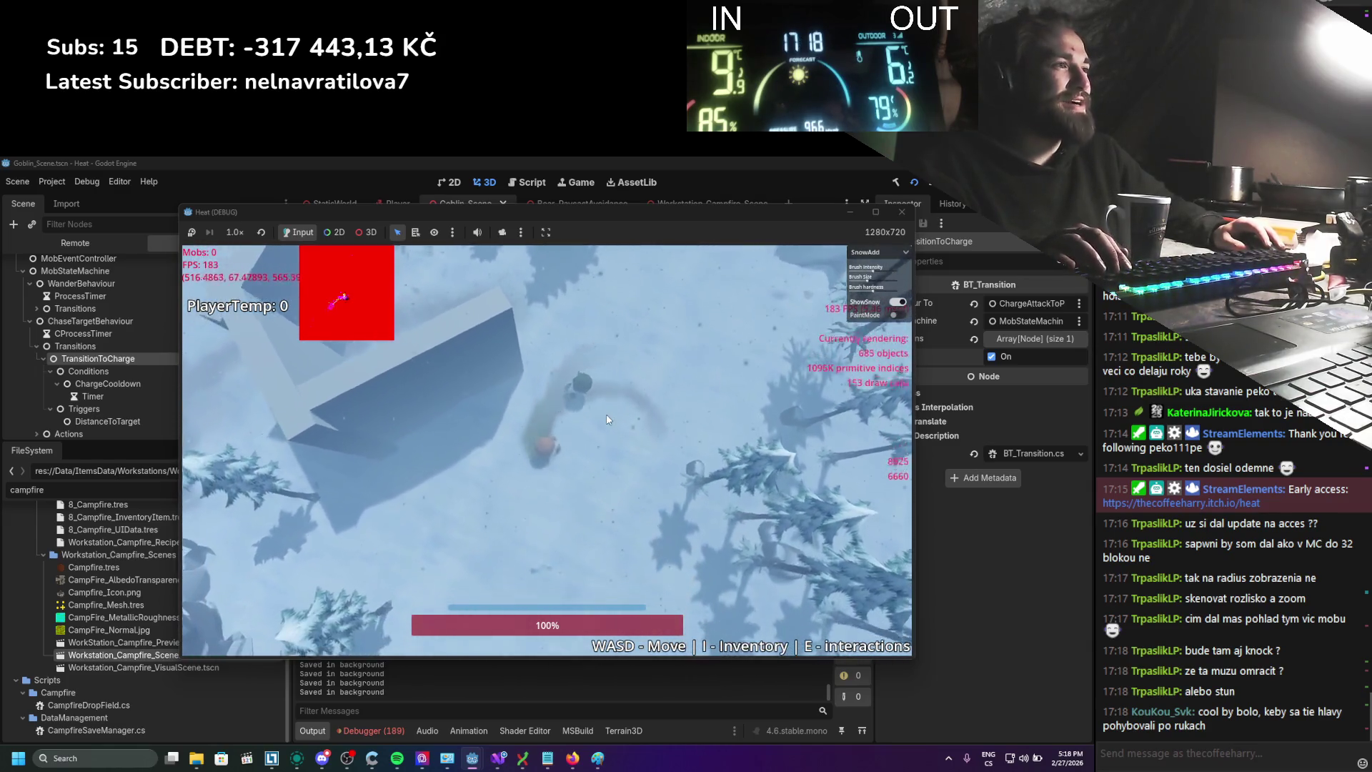
pyautogui.press('a')
pyautogui.press('d')
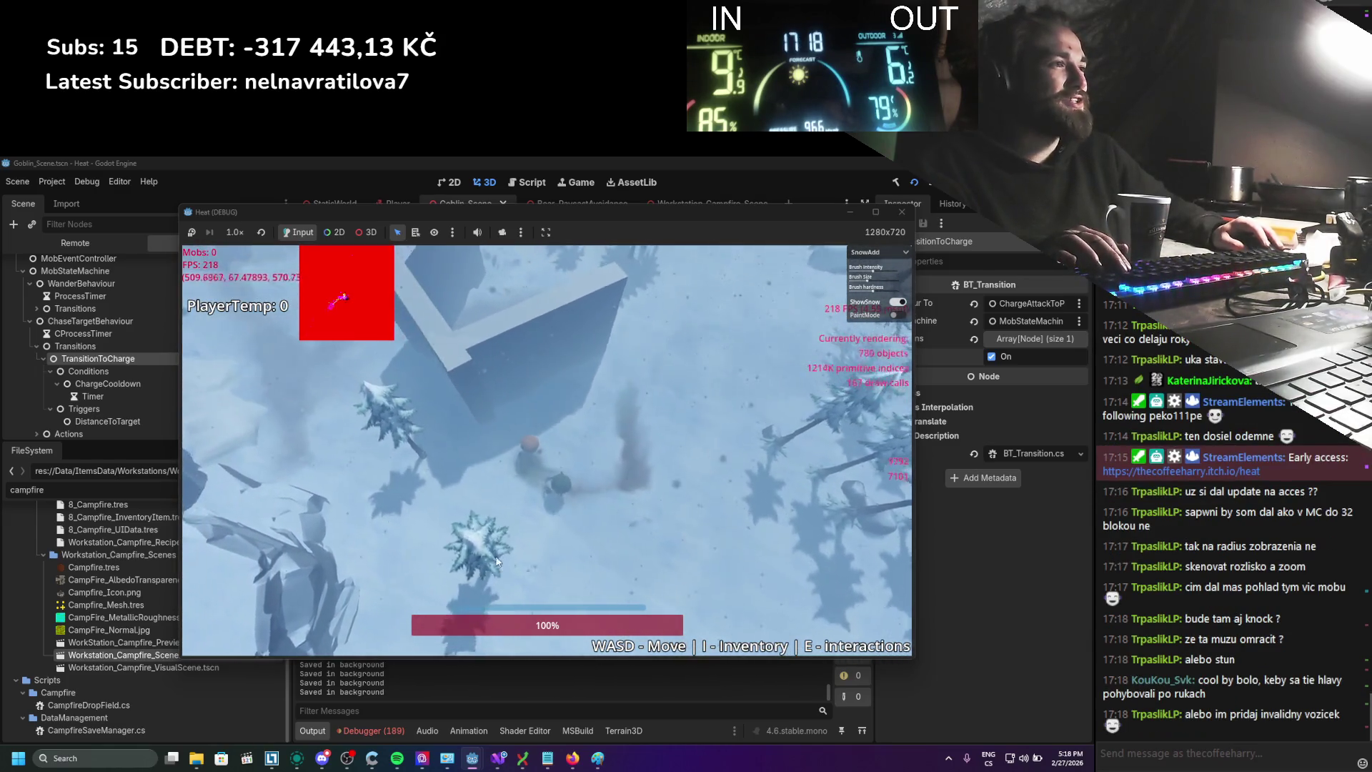
pyautogui.press('s')
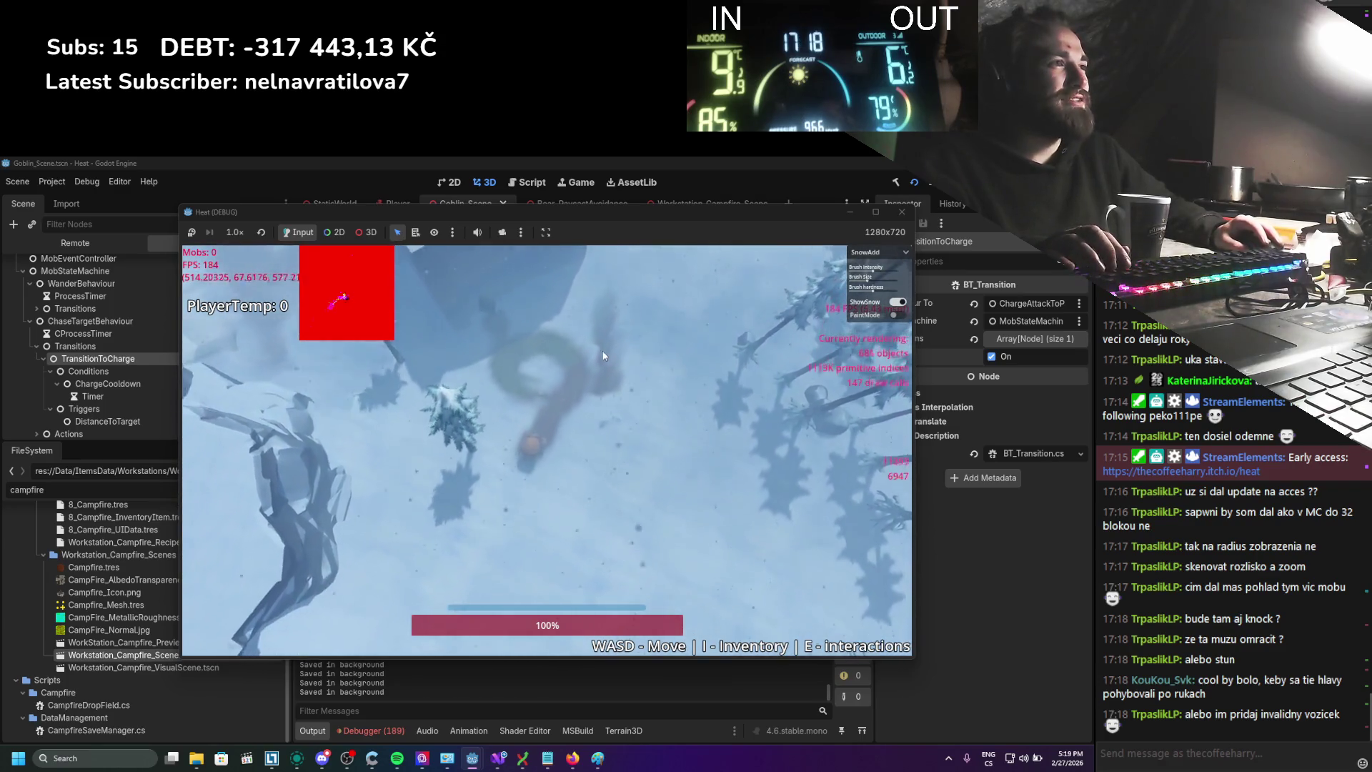
pyautogui.press('a')
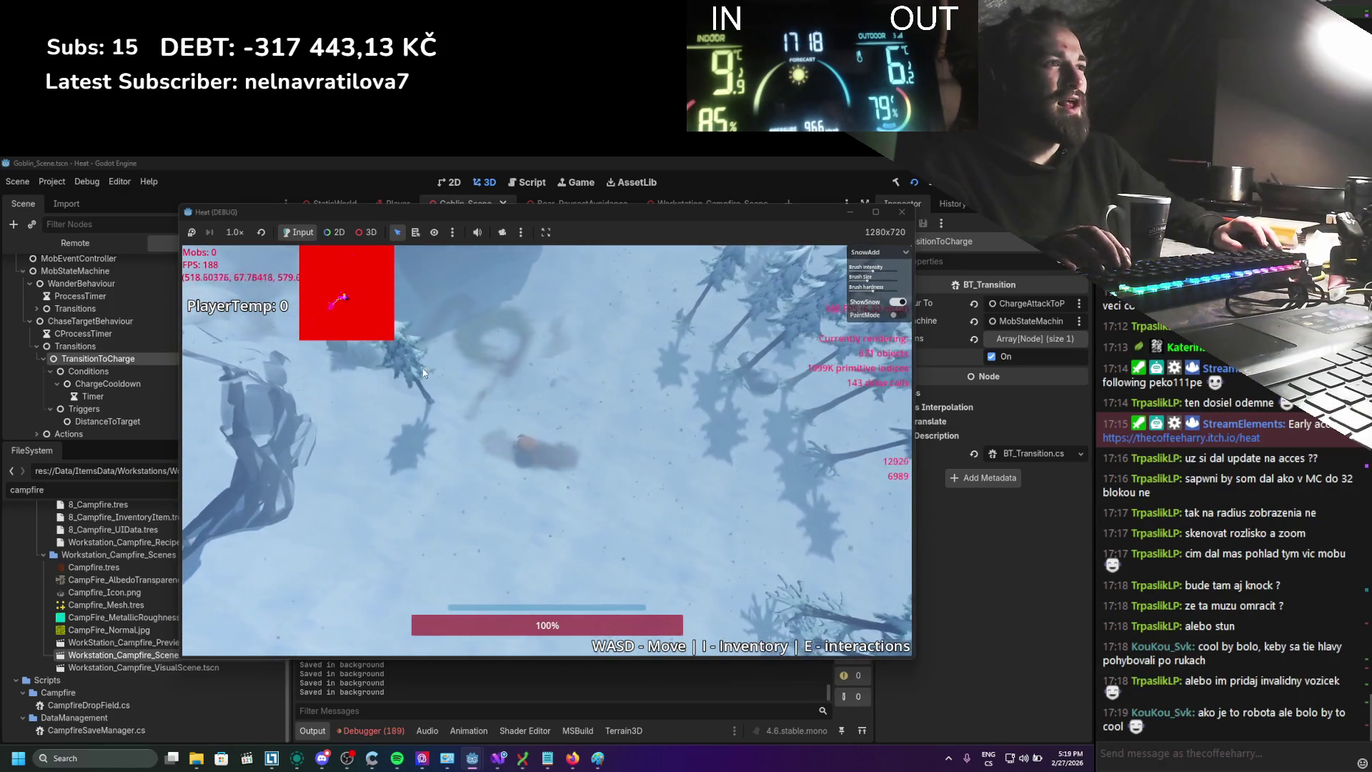
pyautogui.press('w')
pyautogui.press('d')
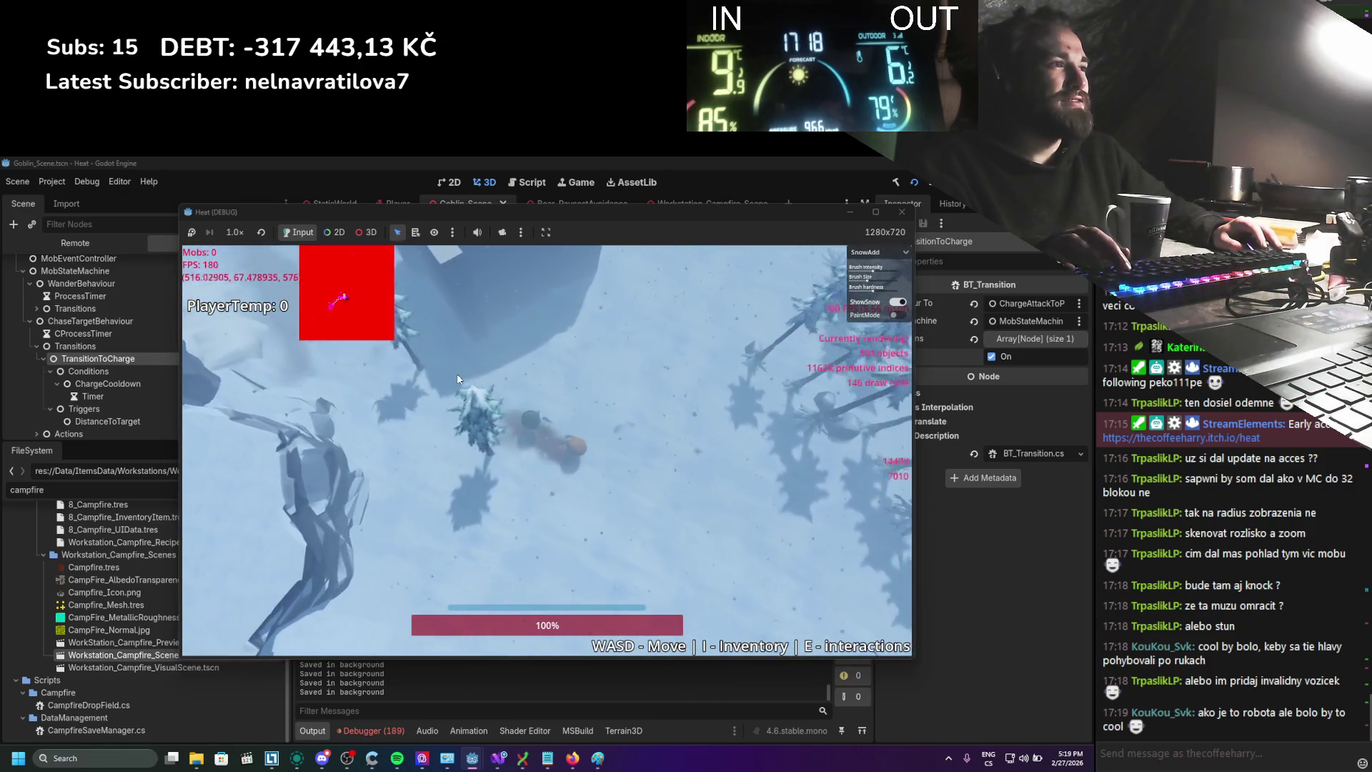
pyautogui.press('s')
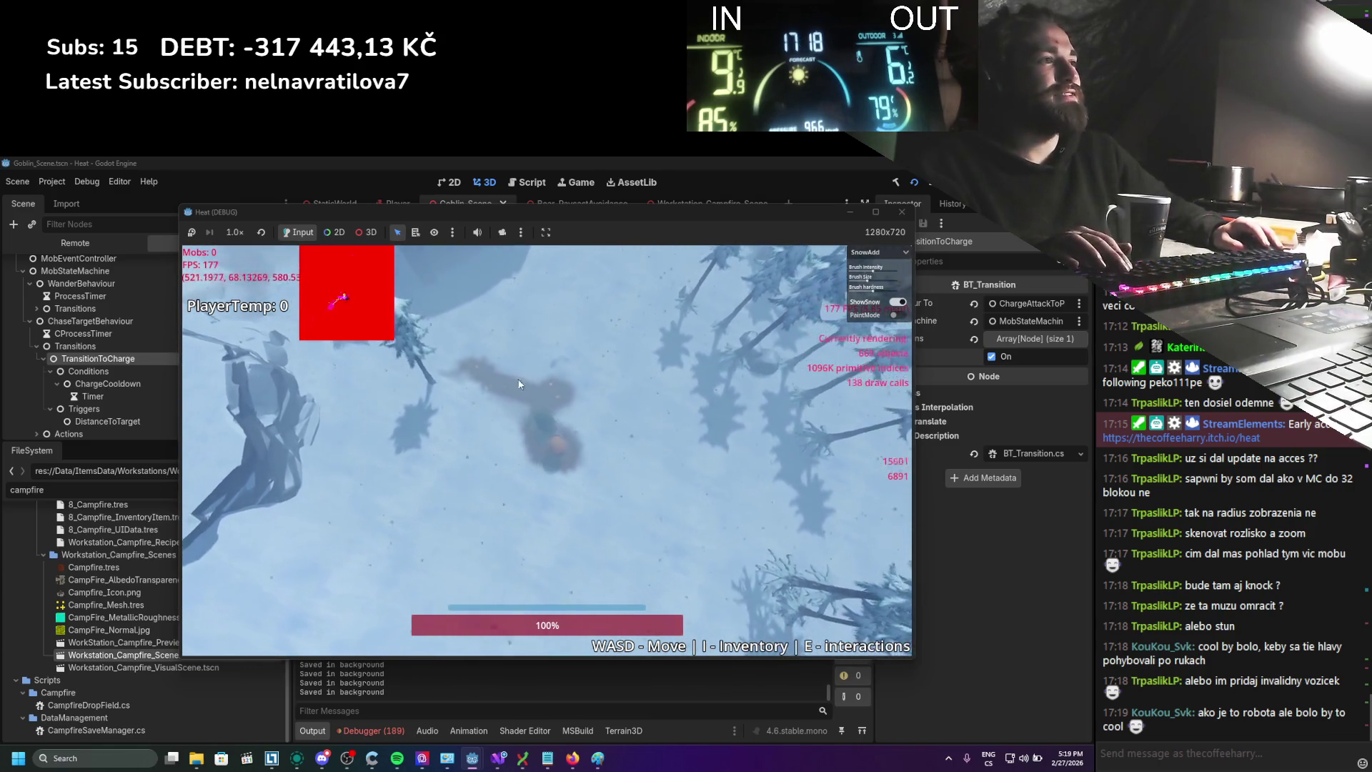
pyautogui.press('s')
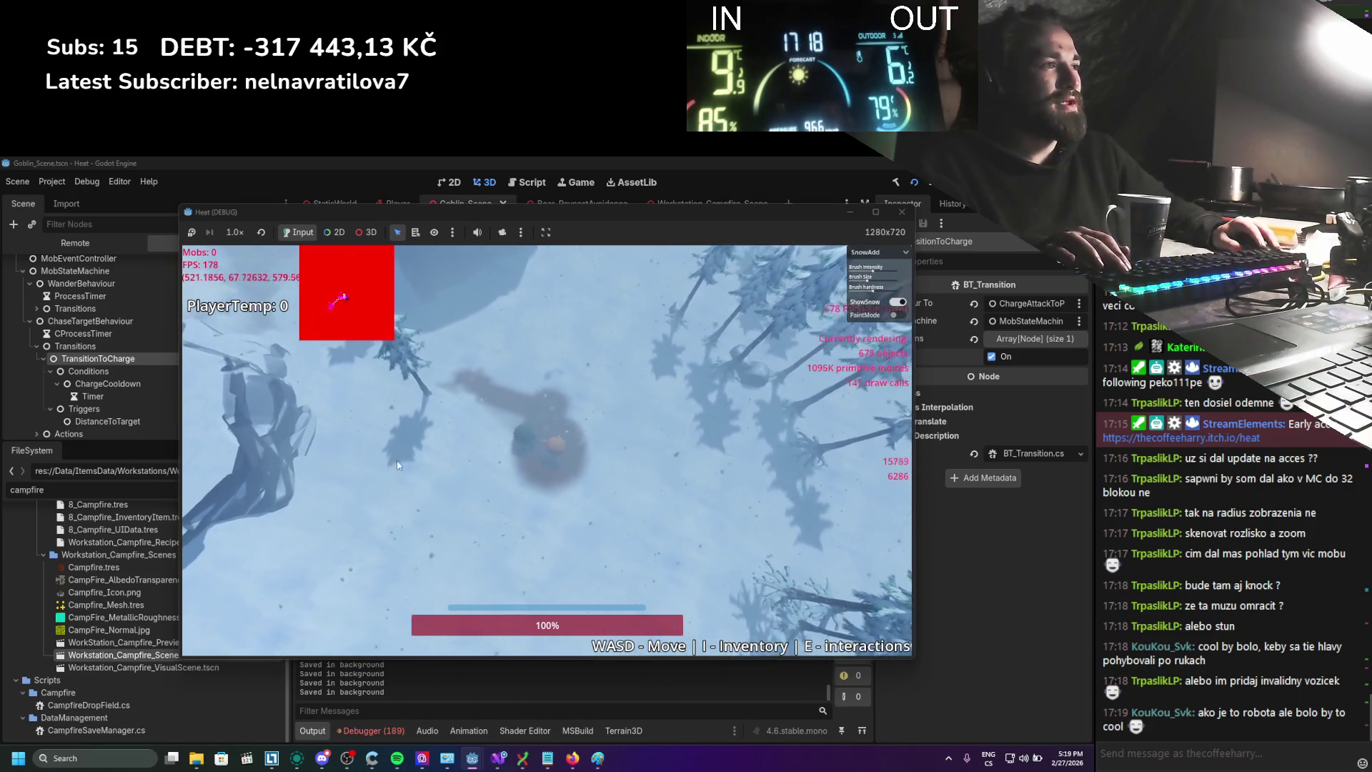
pyautogui.press('w')
pyautogui.press('a')
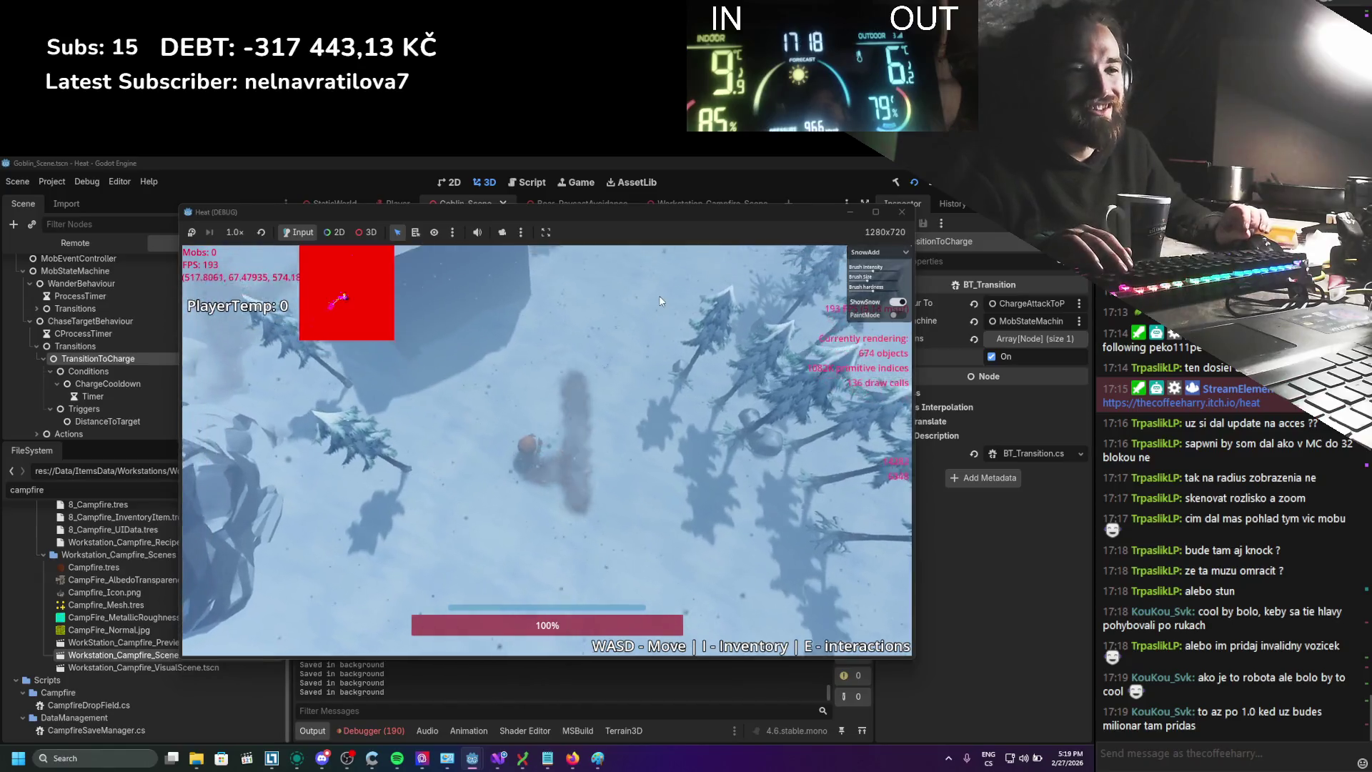
pyautogui.press('w')
pyautogui.press('a')
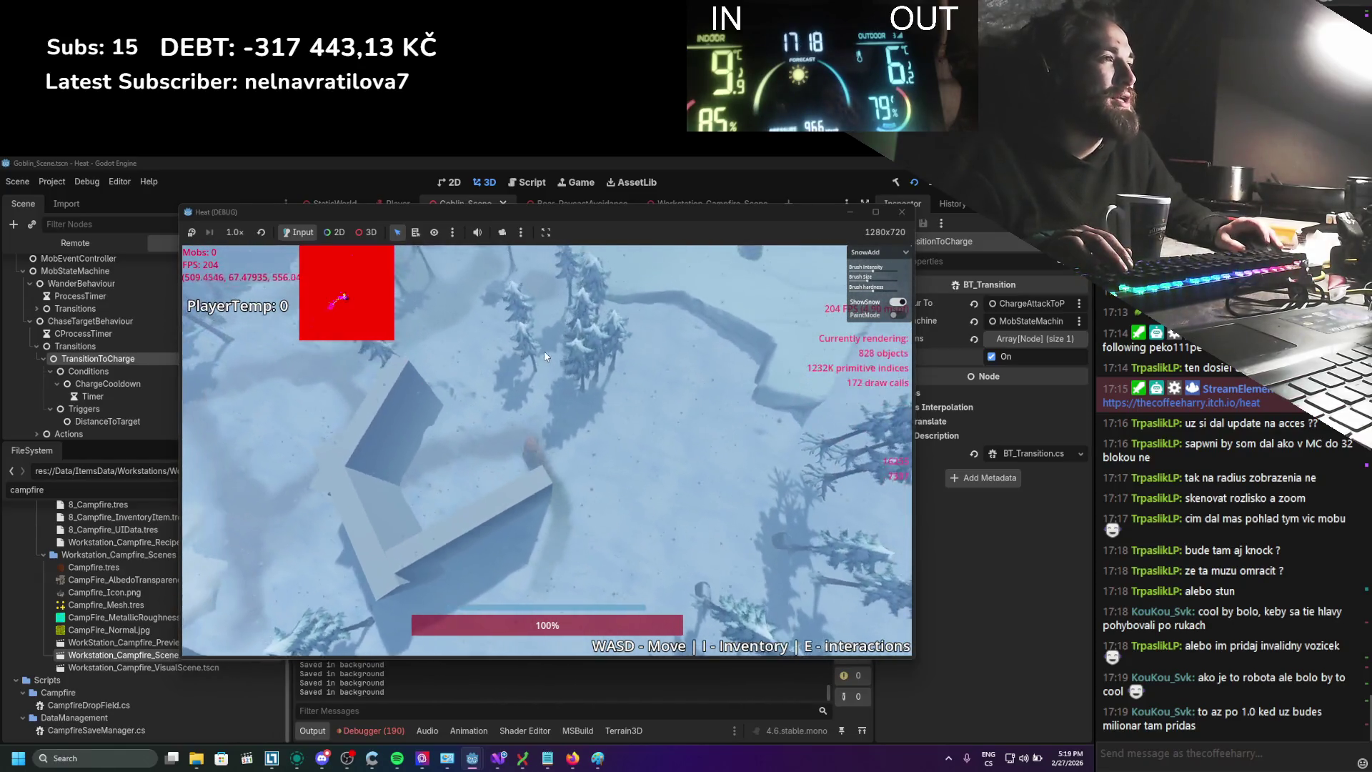
# Lead the player through the trees onto new snowy terrain, then stop the game with F8
pyautogui.press('a')
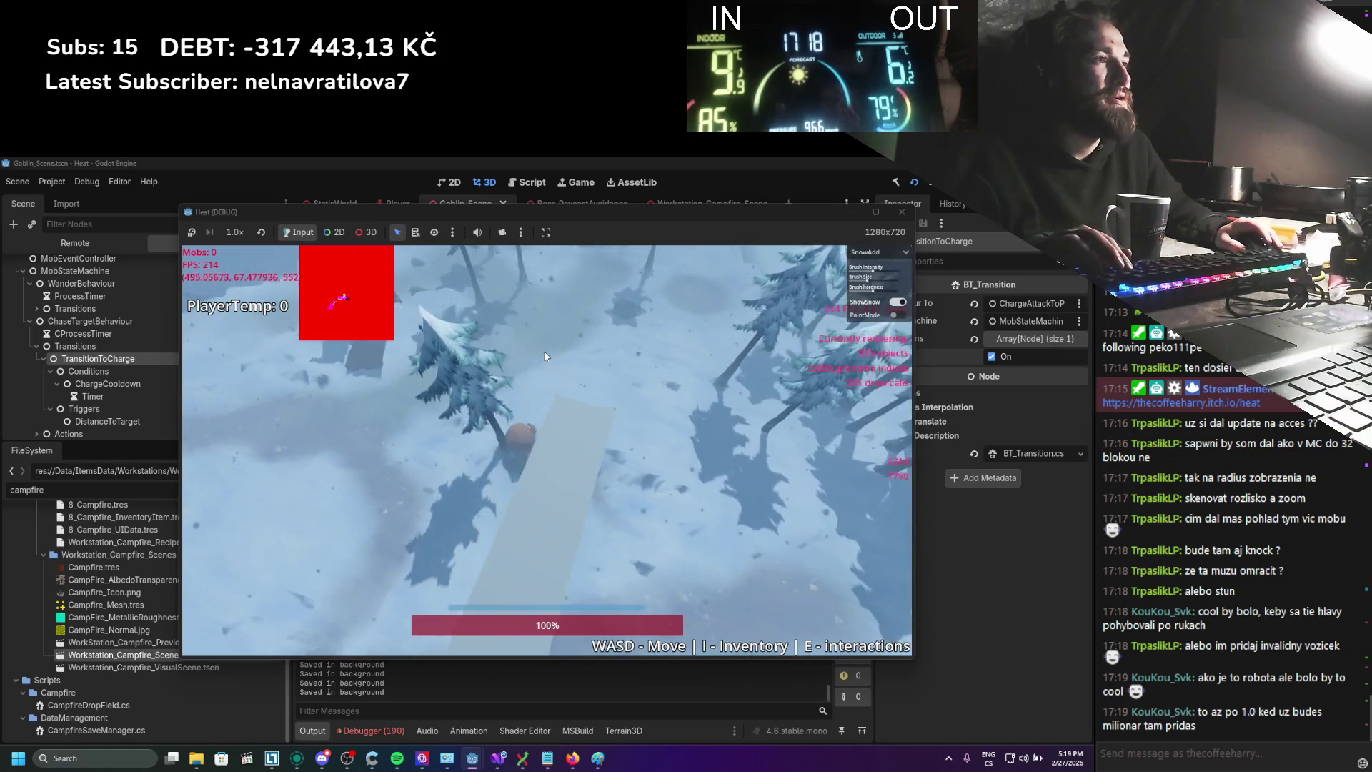
pyautogui.press('d')
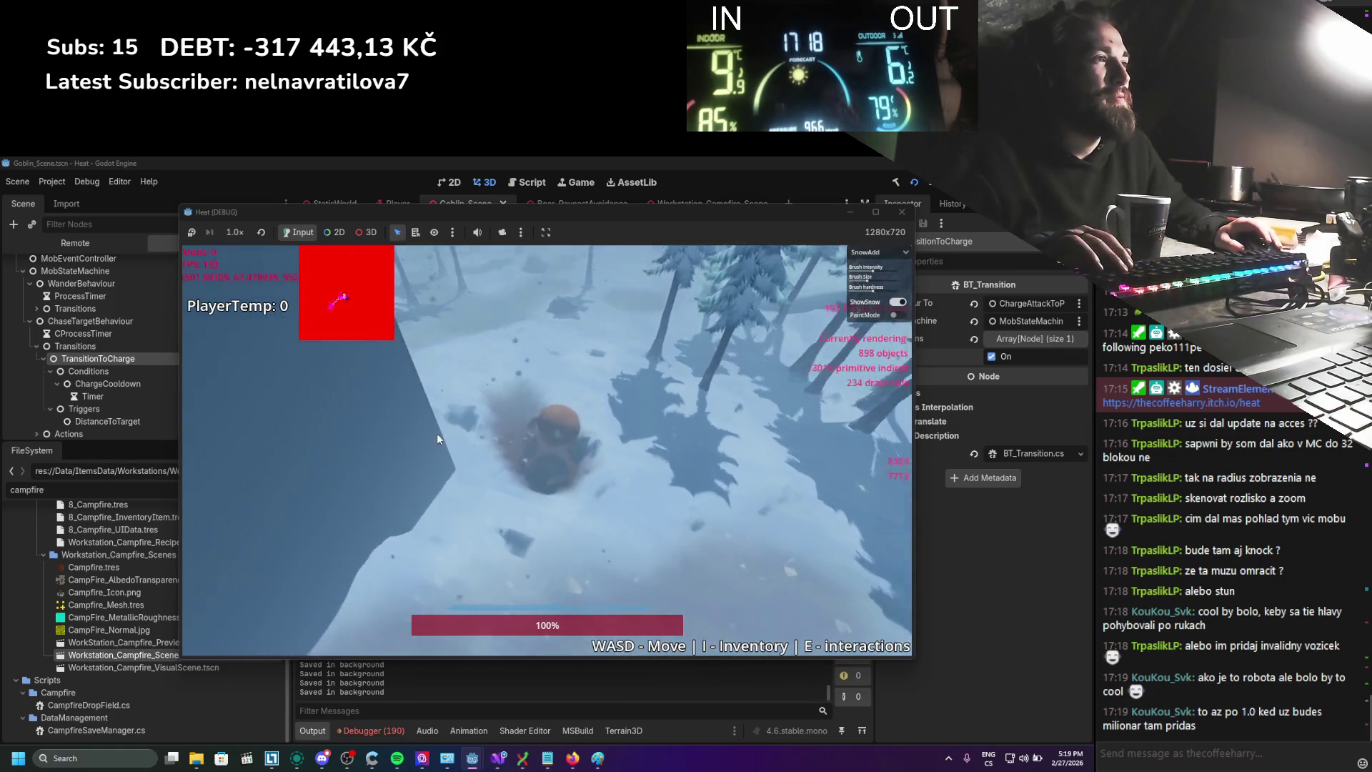
pyautogui.press('w')
pyautogui.press('a')
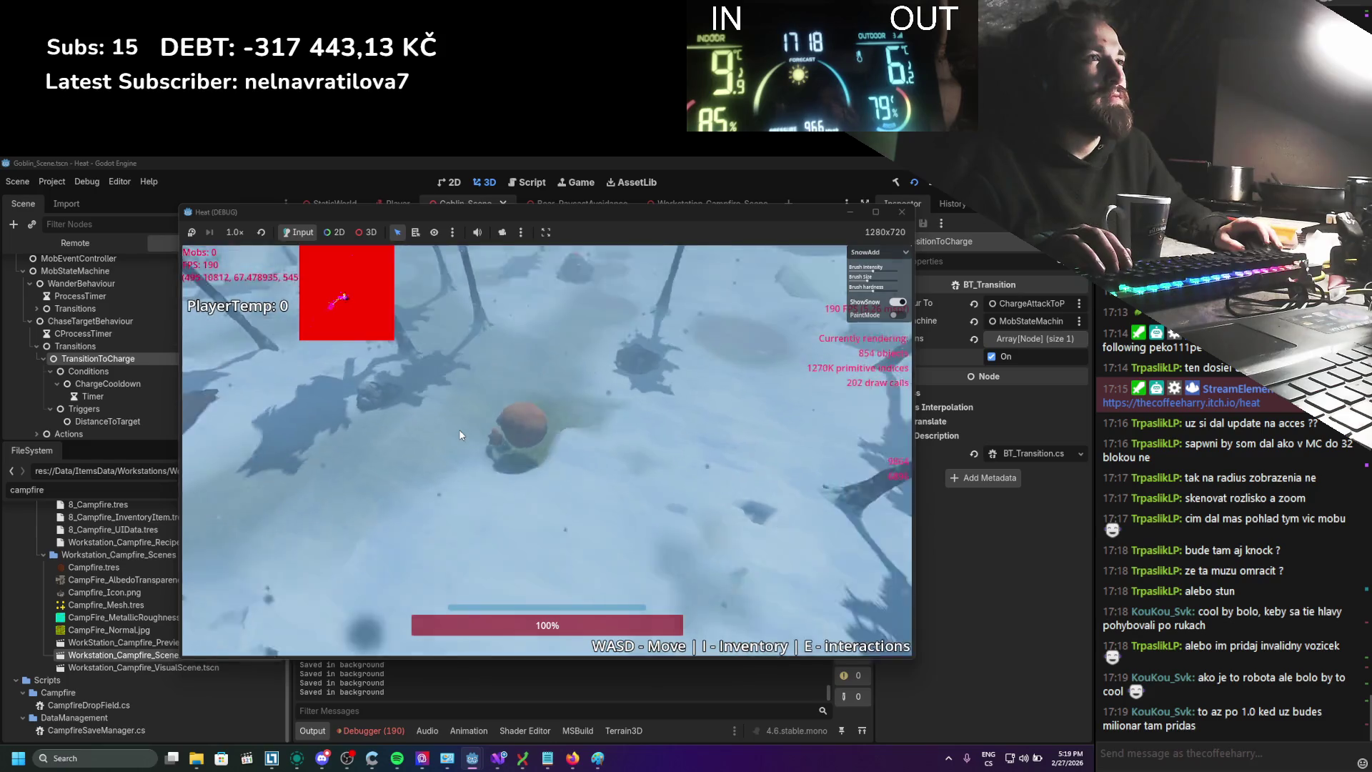
pyautogui.press('d')
pyautogui.press('s')
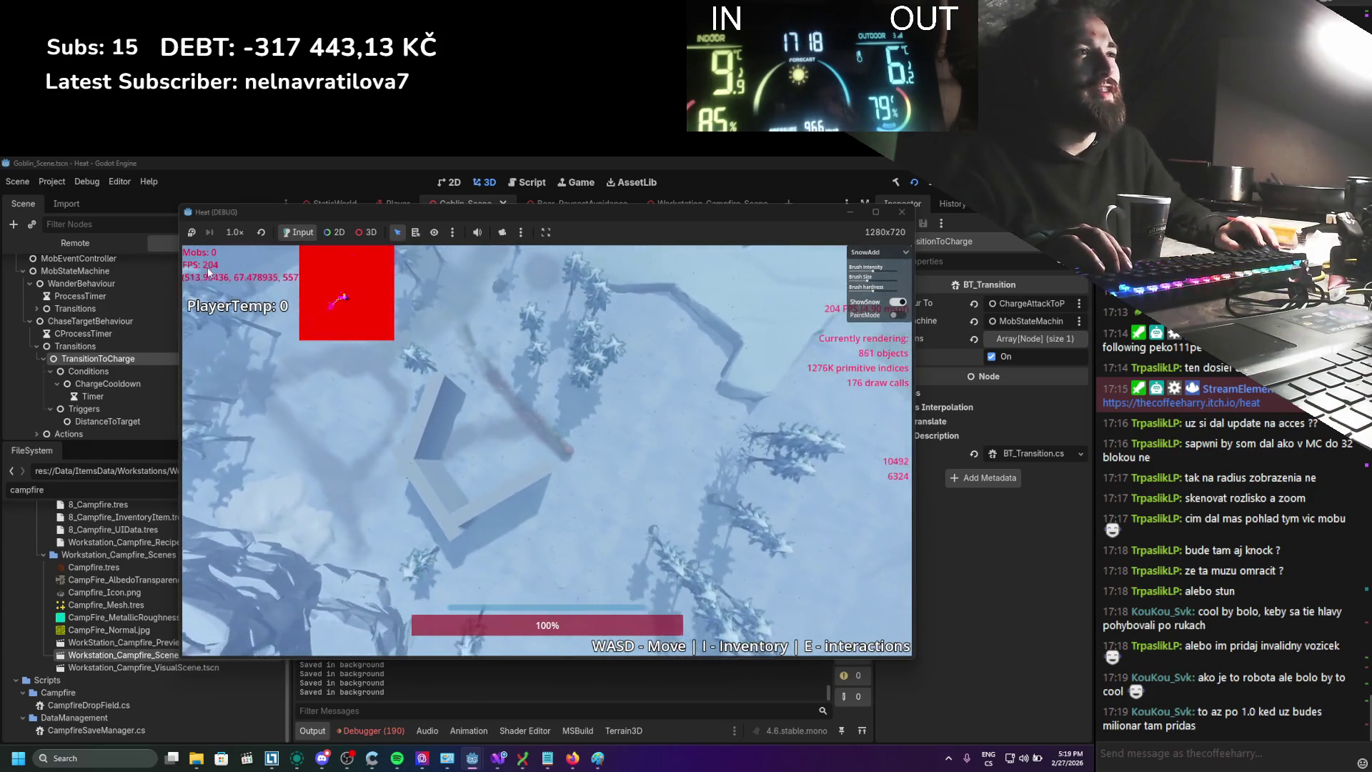
pyautogui.press('d')
pyautogui.press('s')
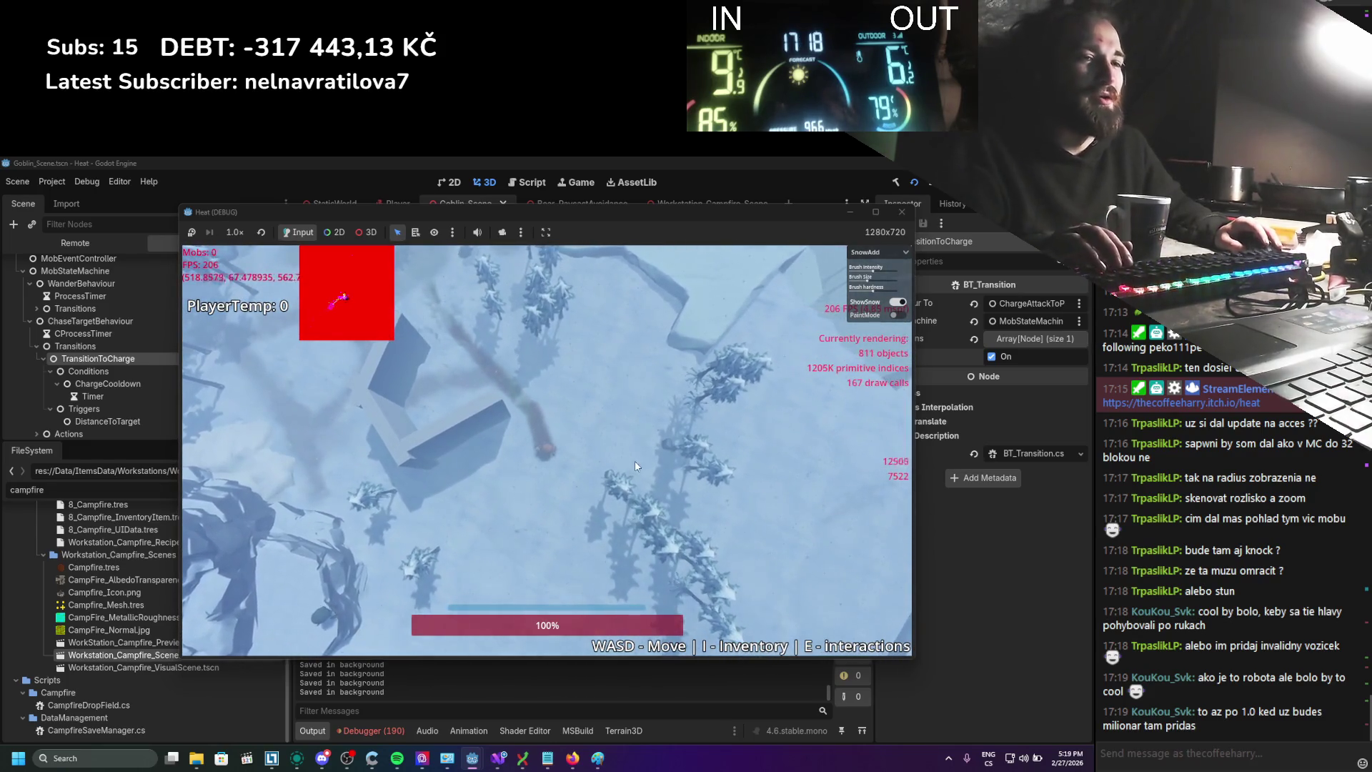
pyautogui.press('s')
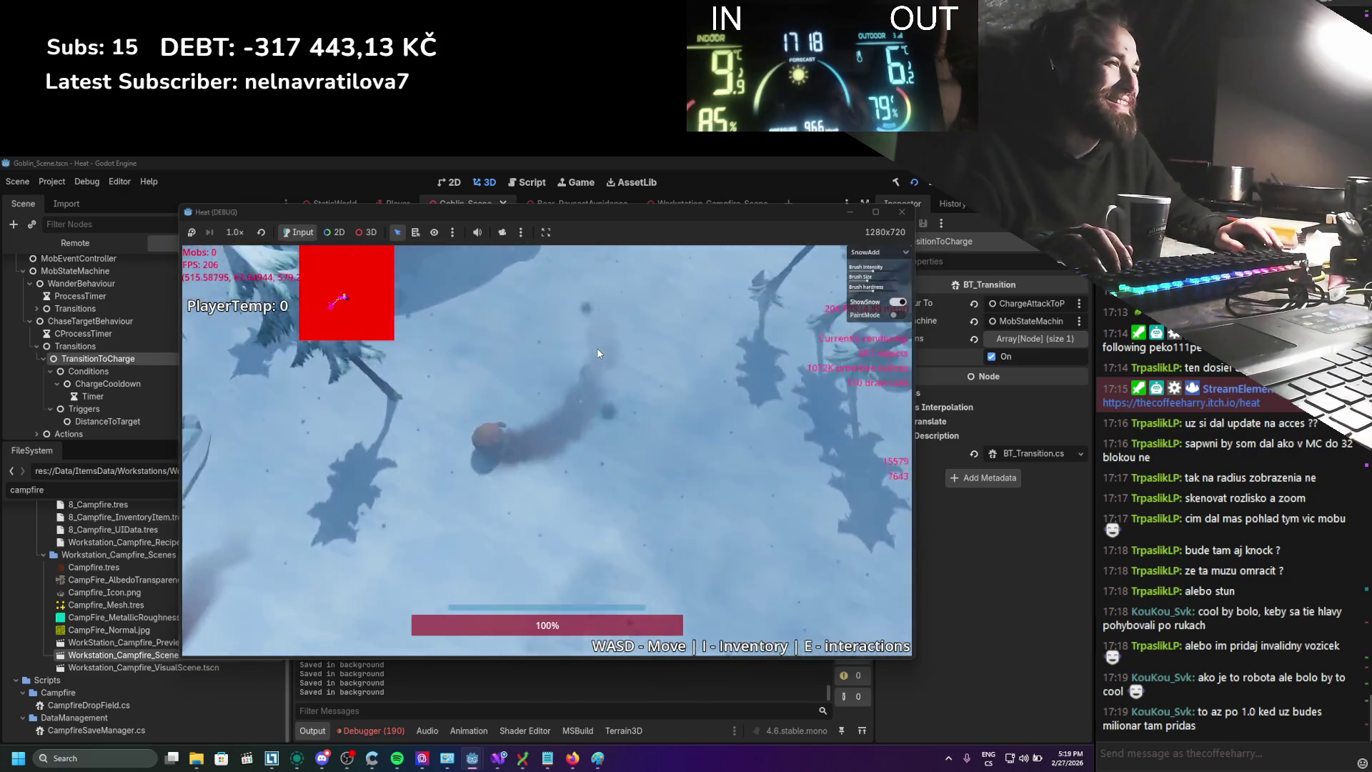
pyautogui.press('s')
pyautogui.press('a')
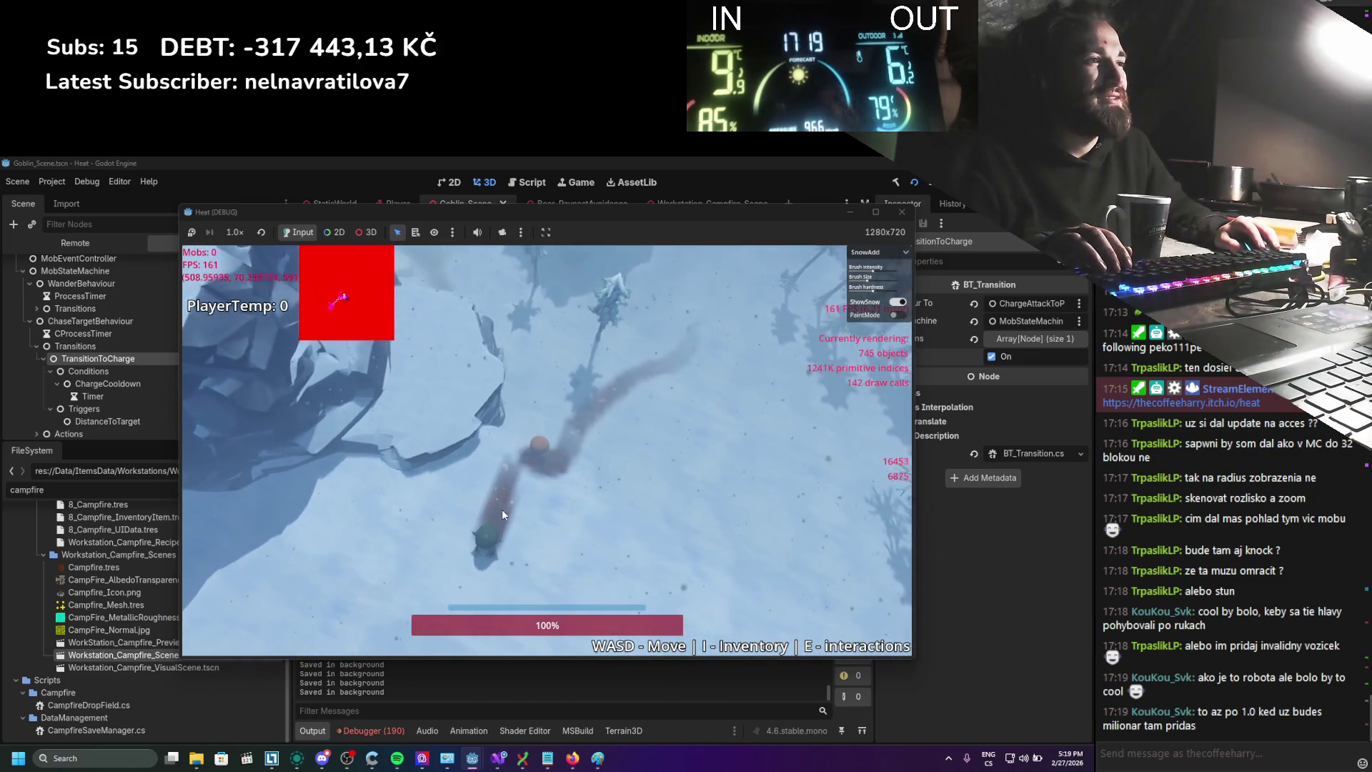
pyautogui.press('F8')
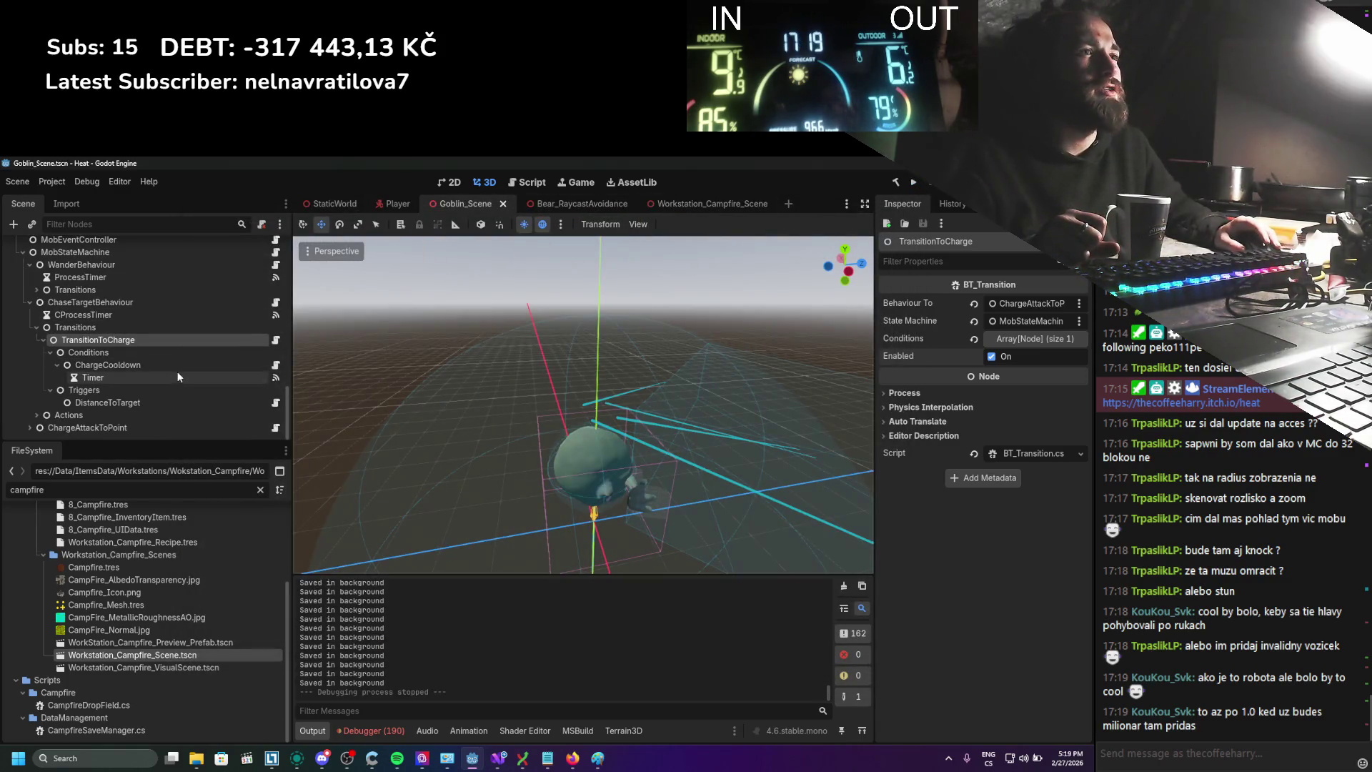
# Hide the Goblin2 mesh and orbit the viewport around the goblin's box and raycast lines
pyautogui.scroll(10, 110, 356)
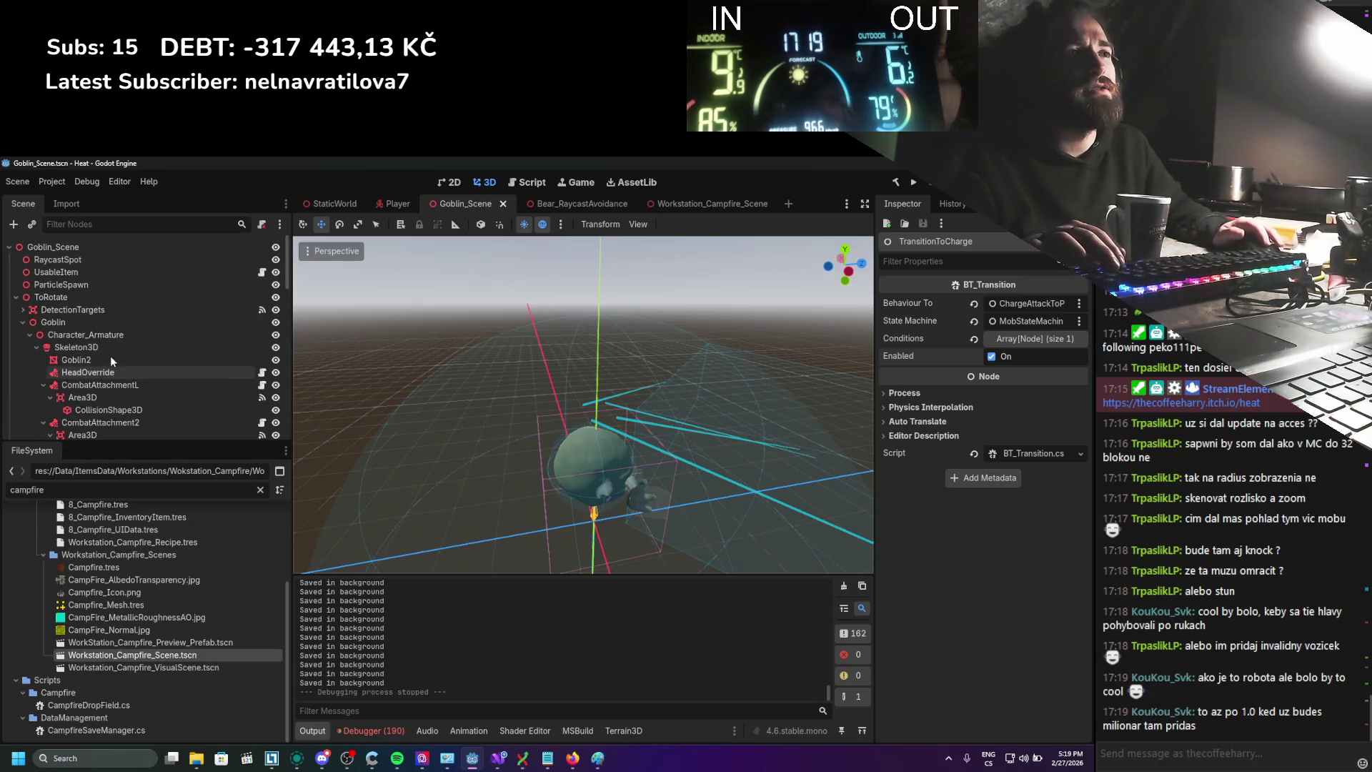
pyautogui.scroll(-5, 110, 356)
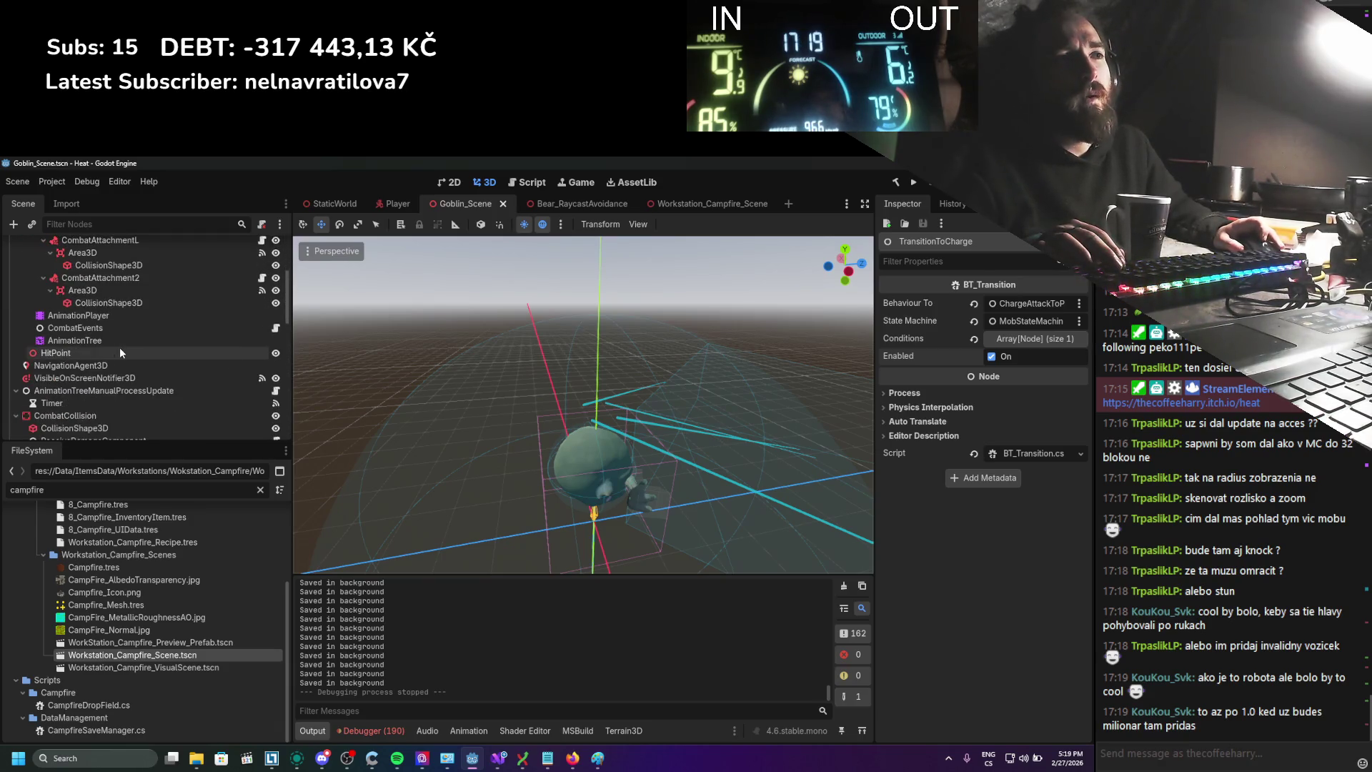
pyautogui.scroll(5, 118, 348)
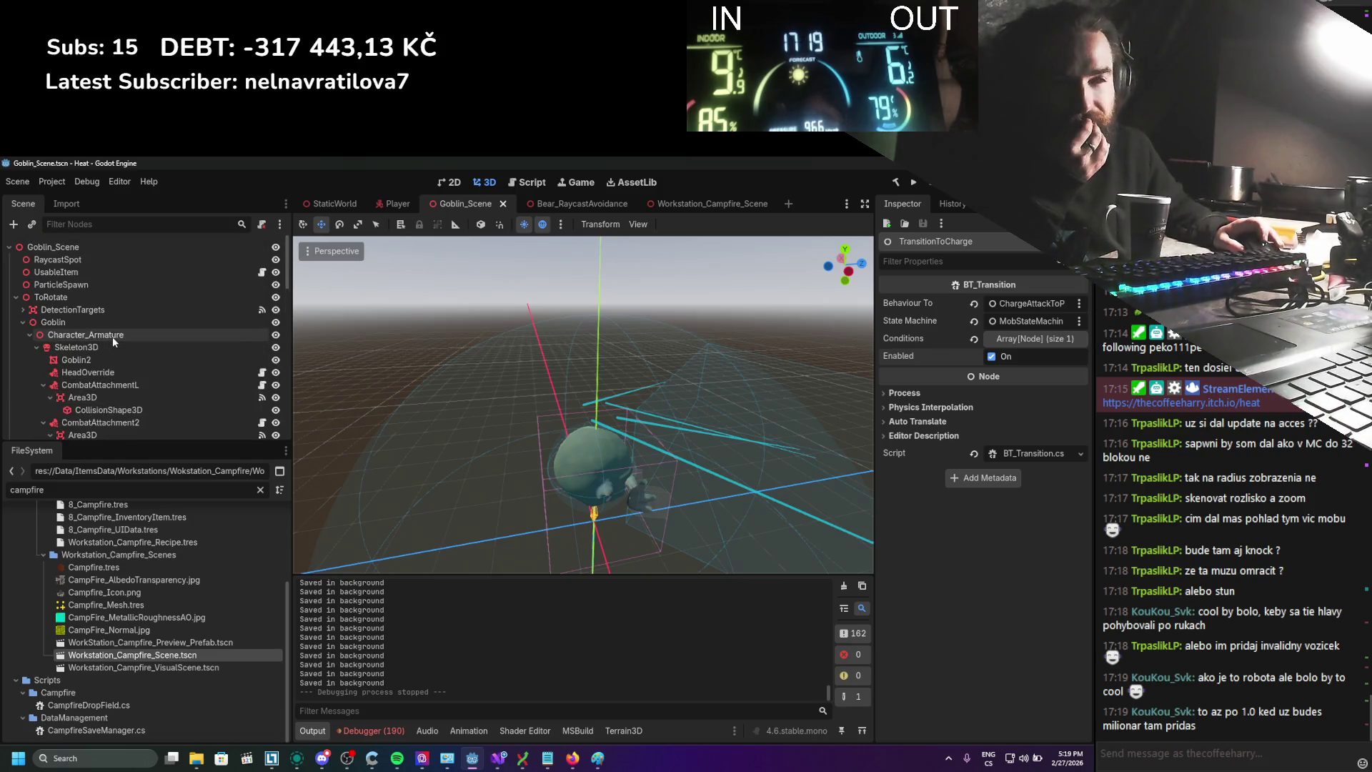
pyautogui.click(121, 362)
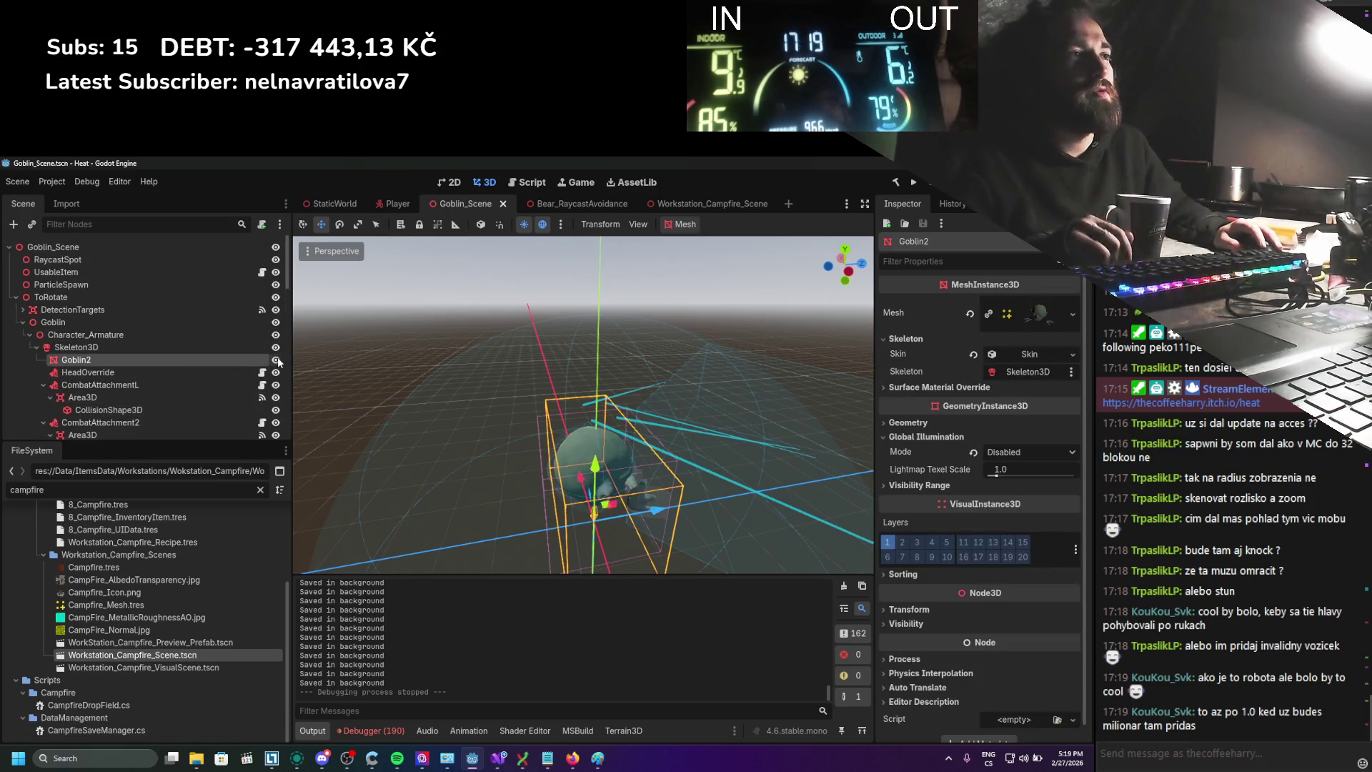
pyautogui.moveTo(519, 397)
pyautogui.mouseDown()
pyautogui.moveTo(480, 393)
pyautogui.moveTo(643, 375)
pyautogui.mouseUp()
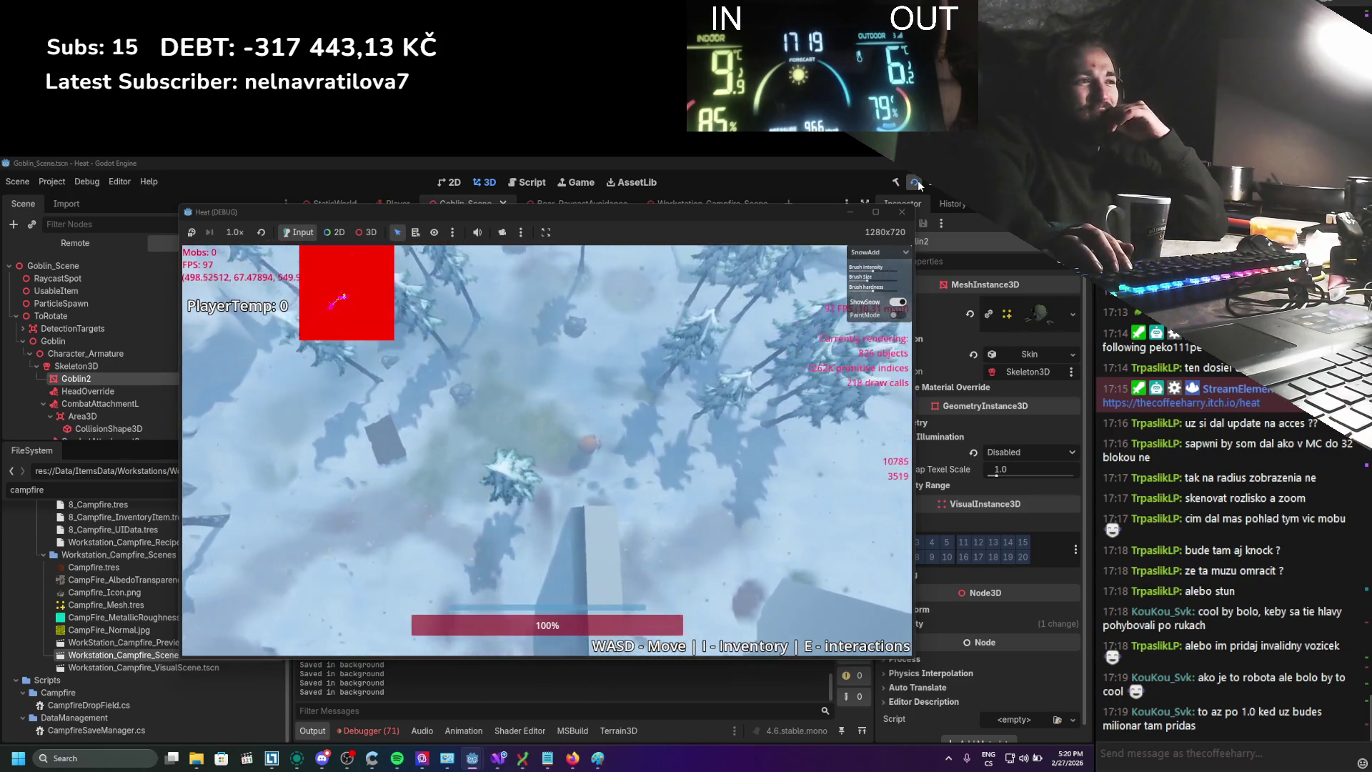
pyautogui.press('d')
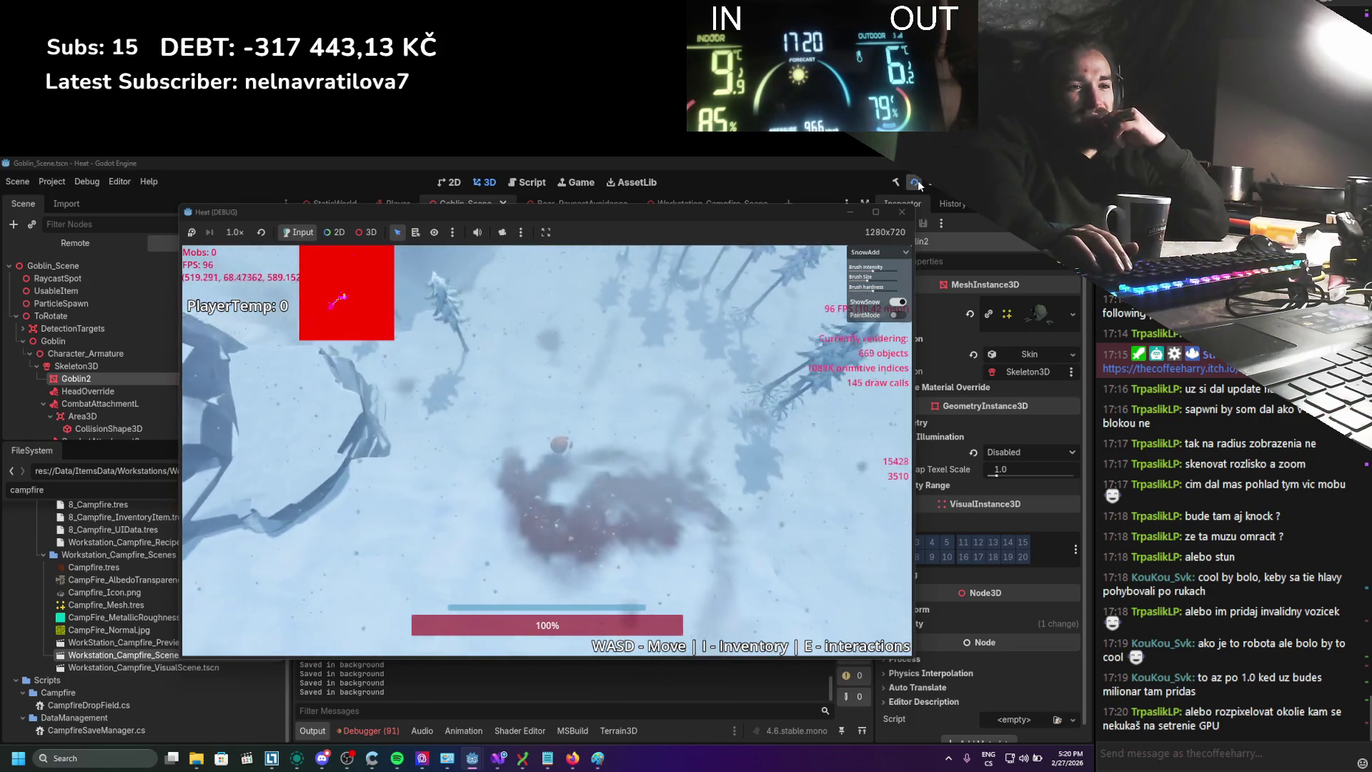
pyautogui.press('w')
pyautogui.press('s')
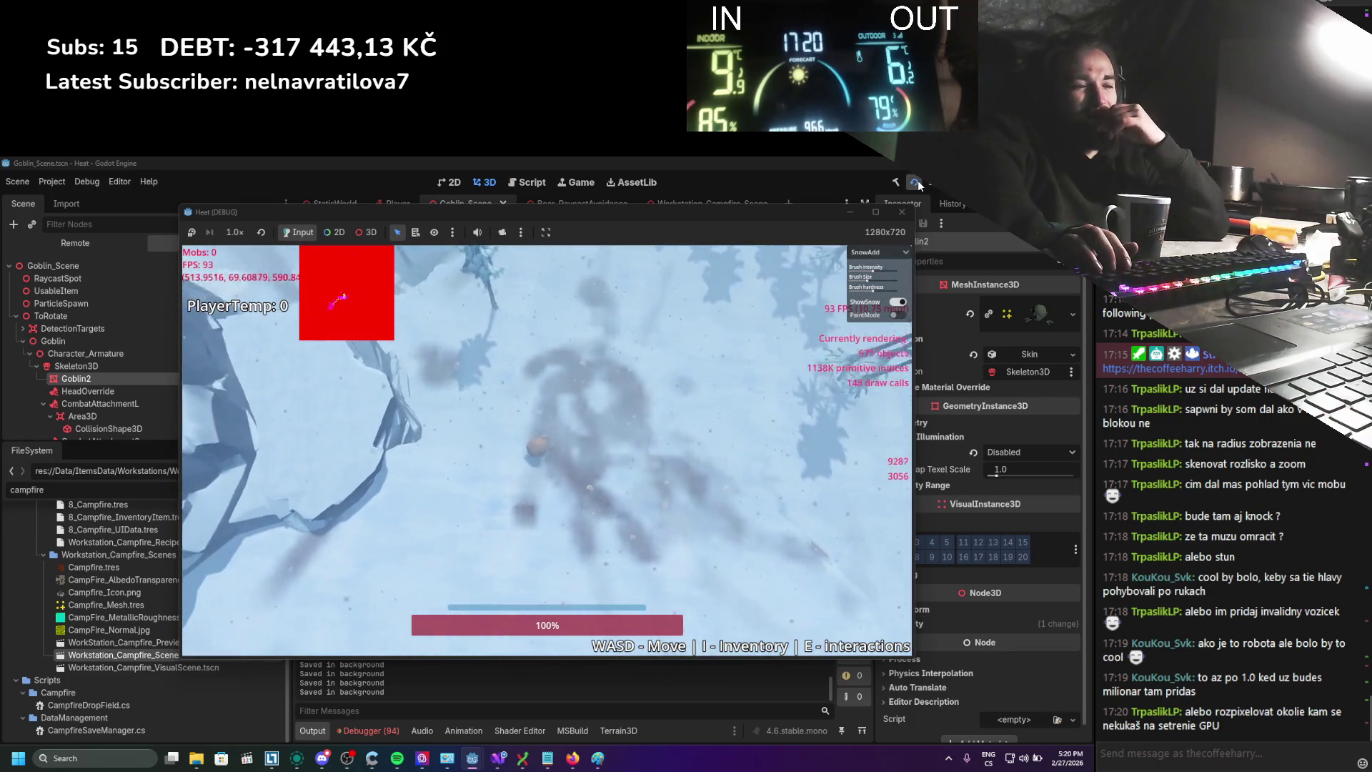
pyautogui.press('w')
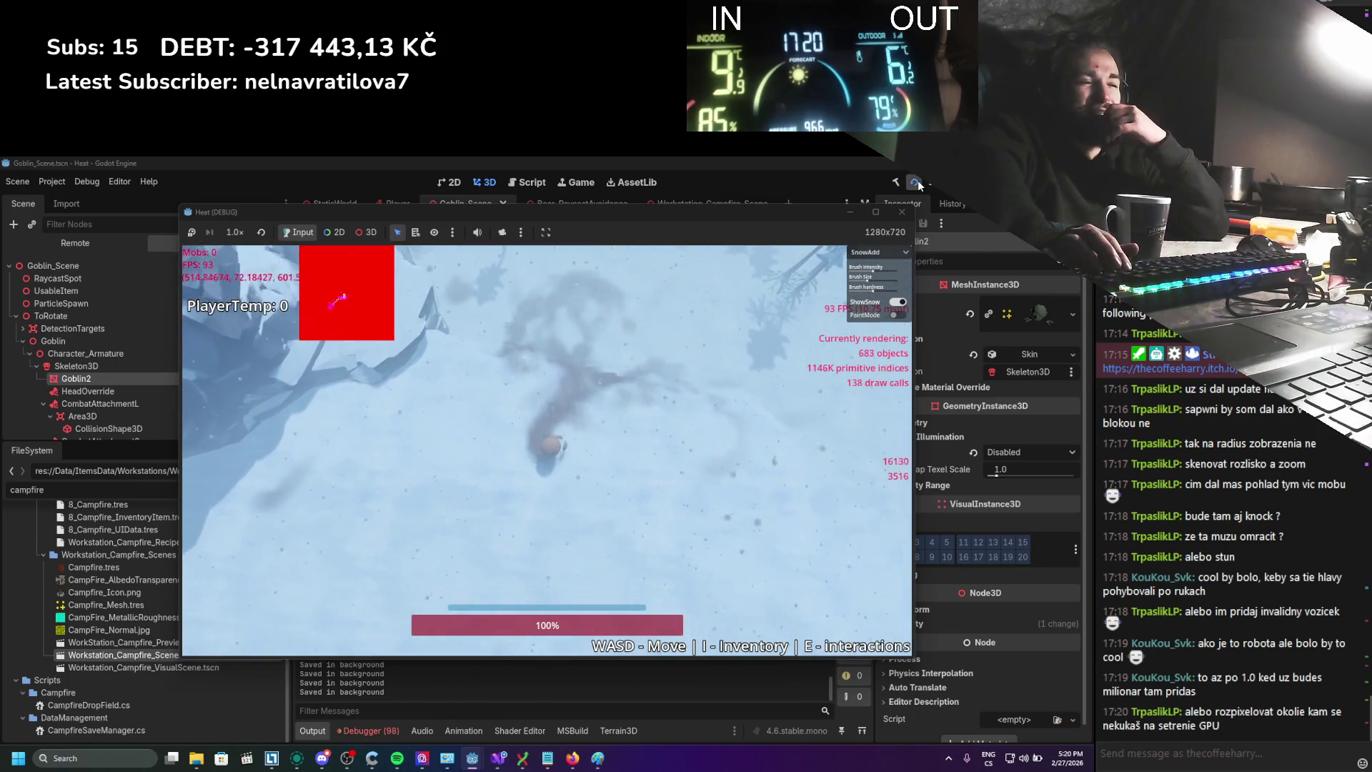
pyautogui.press('s')
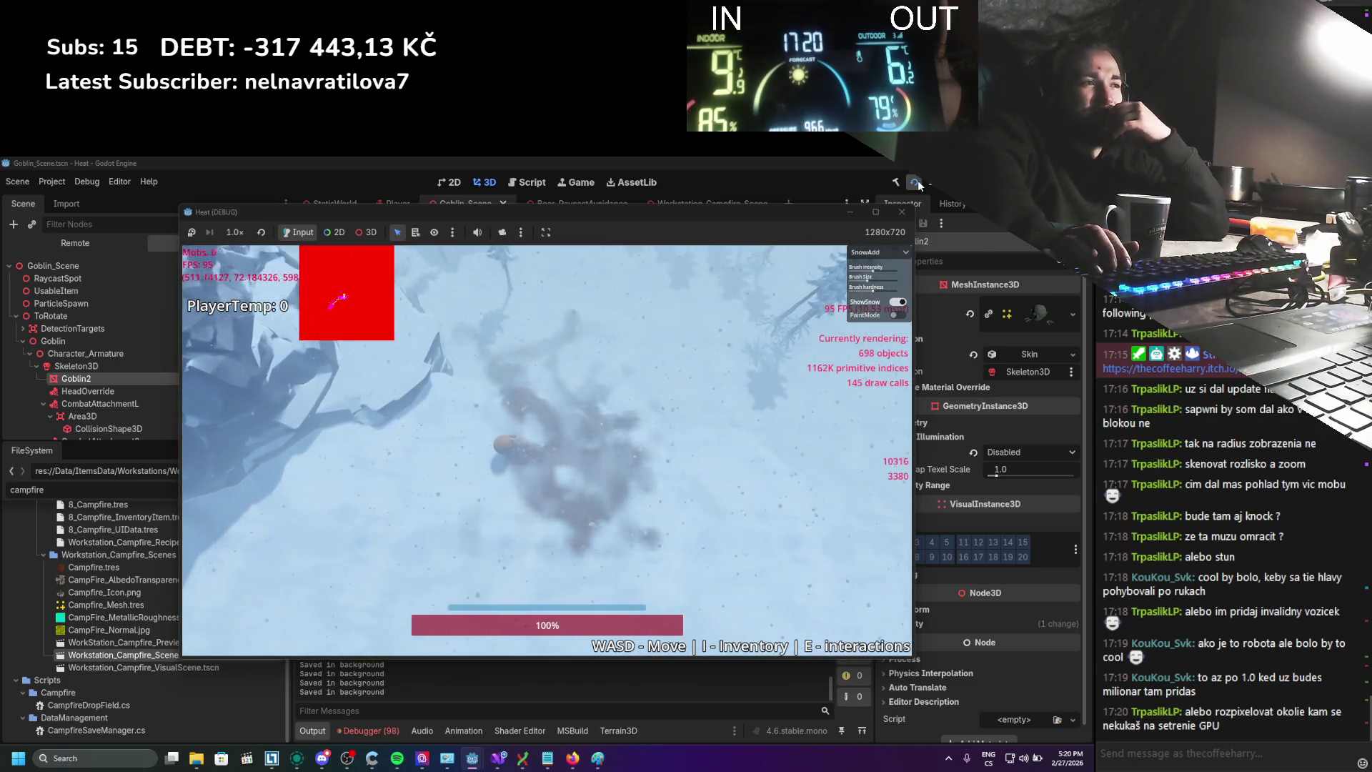
pyautogui.press('s')
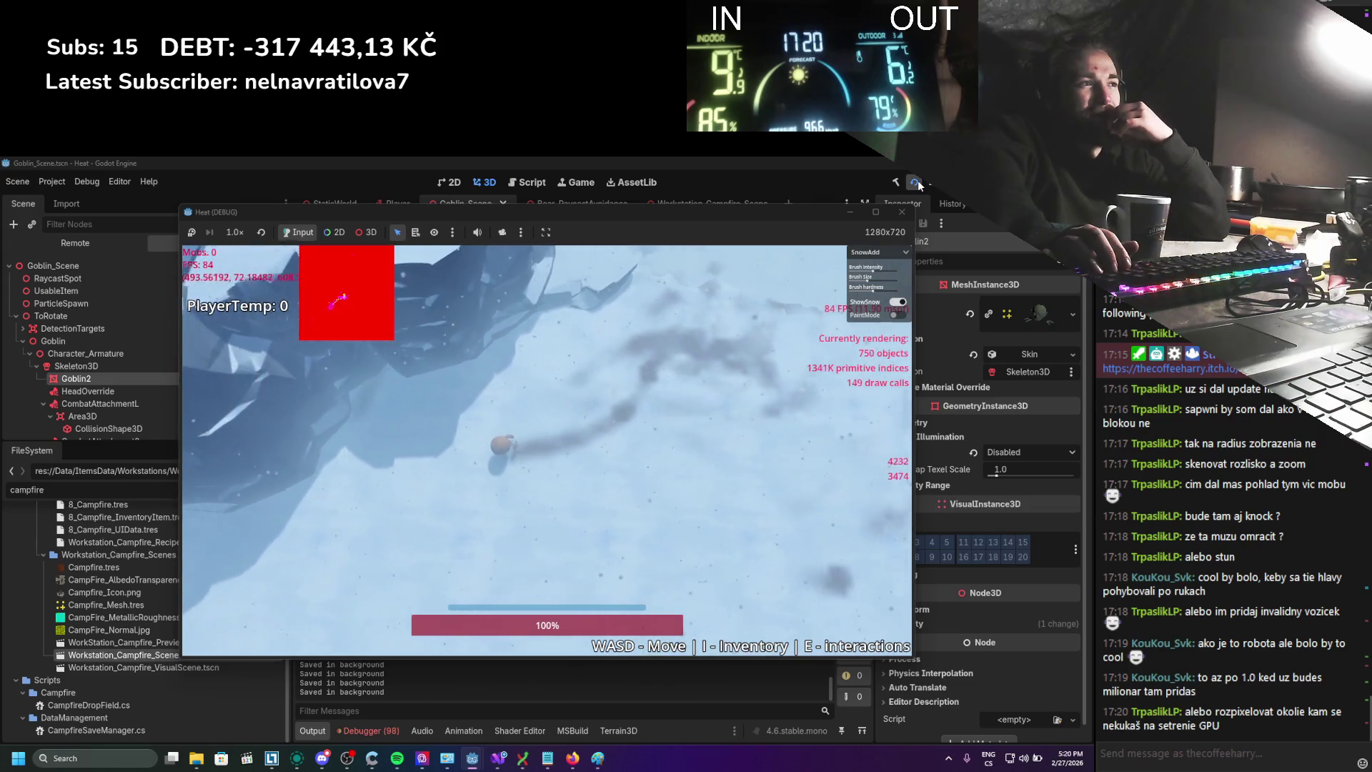
pyautogui.press('w')
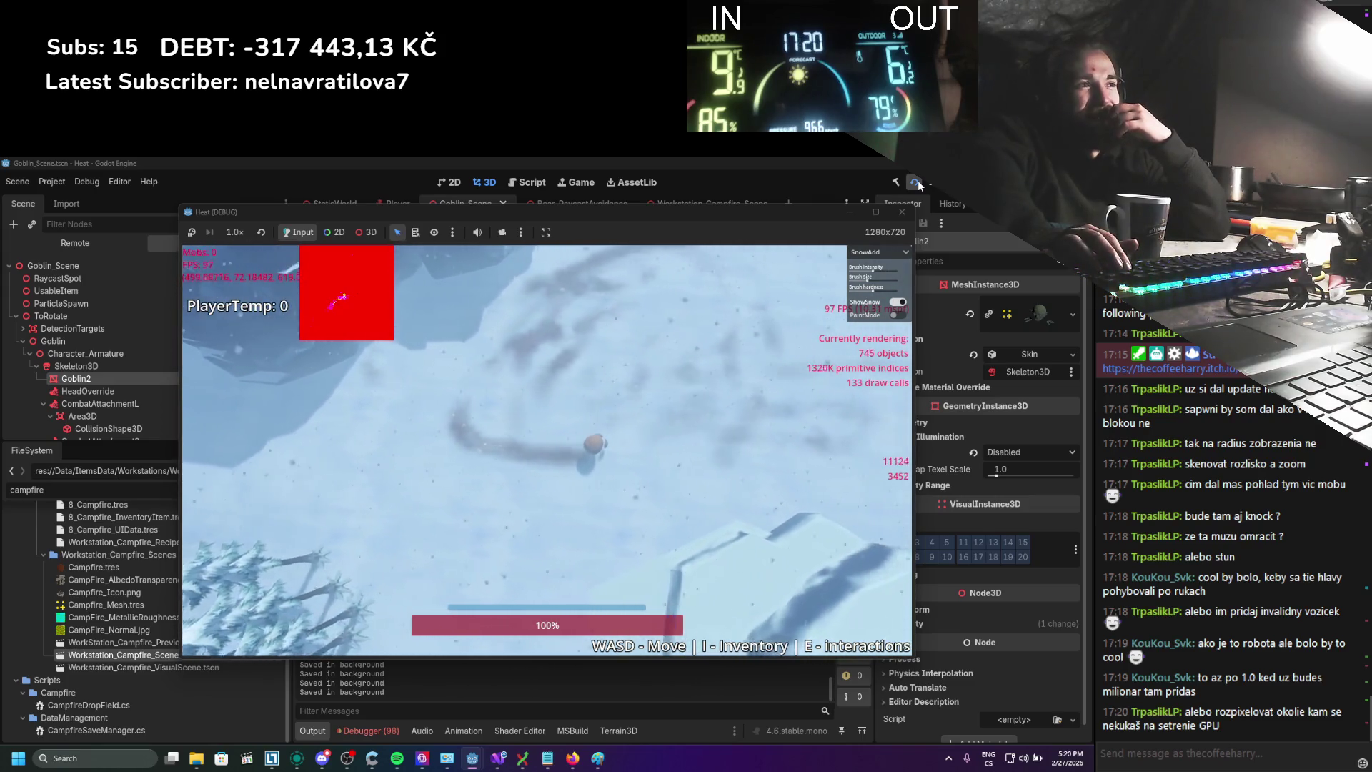
pyautogui.press('w')
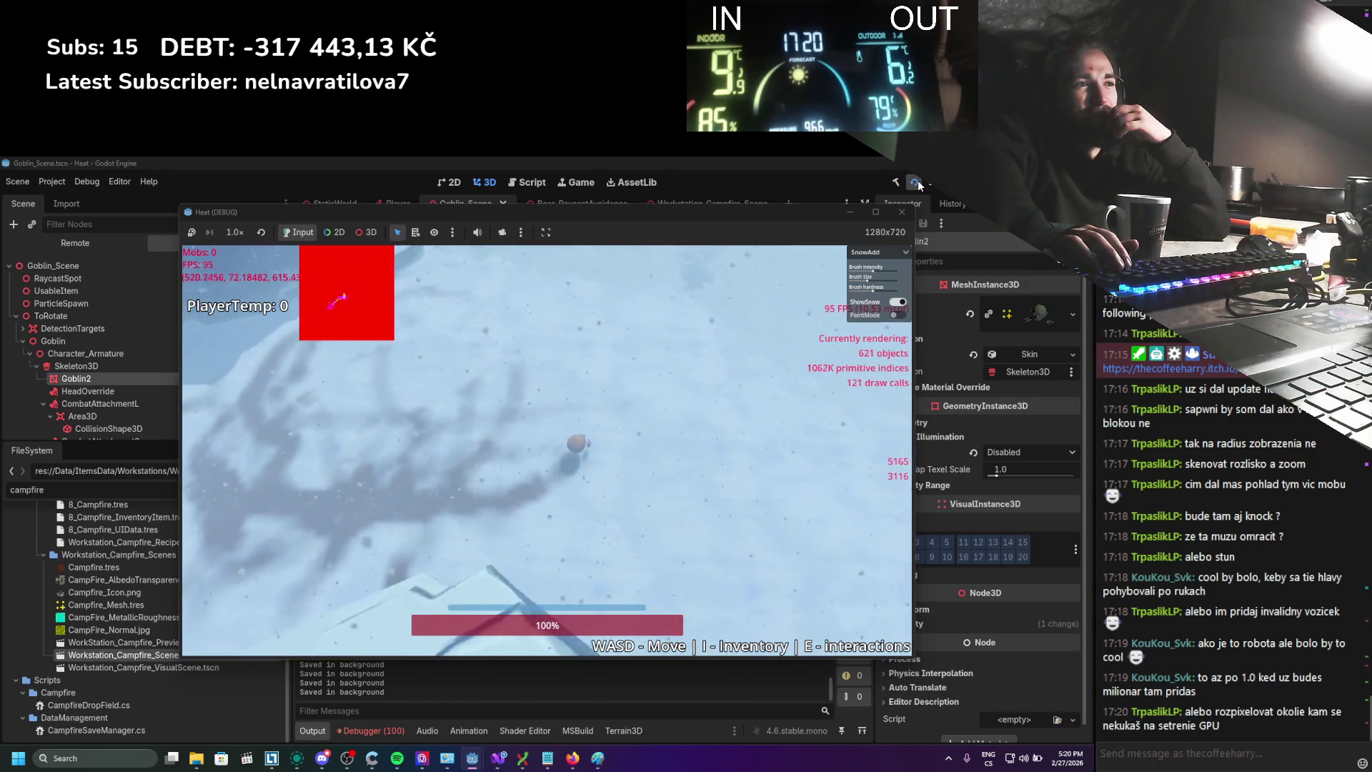
pyautogui.press('w')
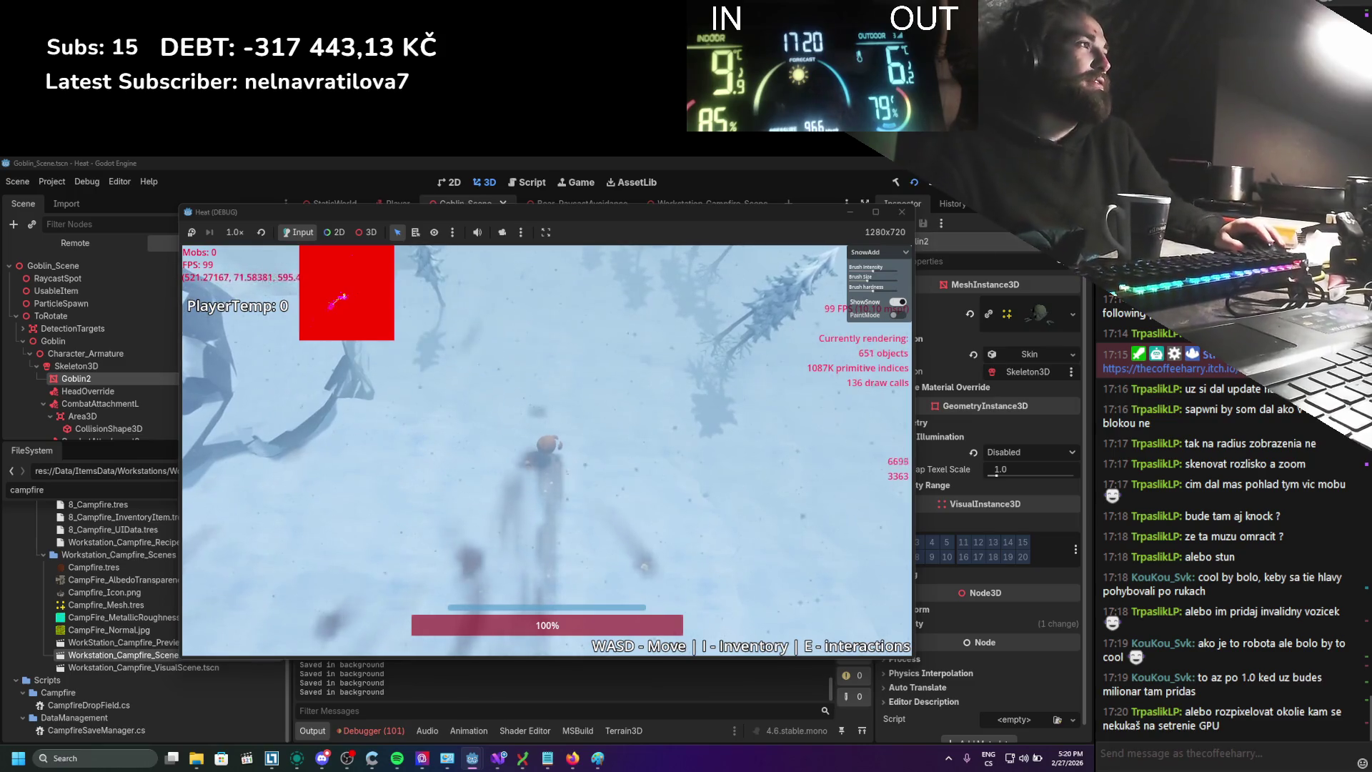
pyautogui.click(914, 183)
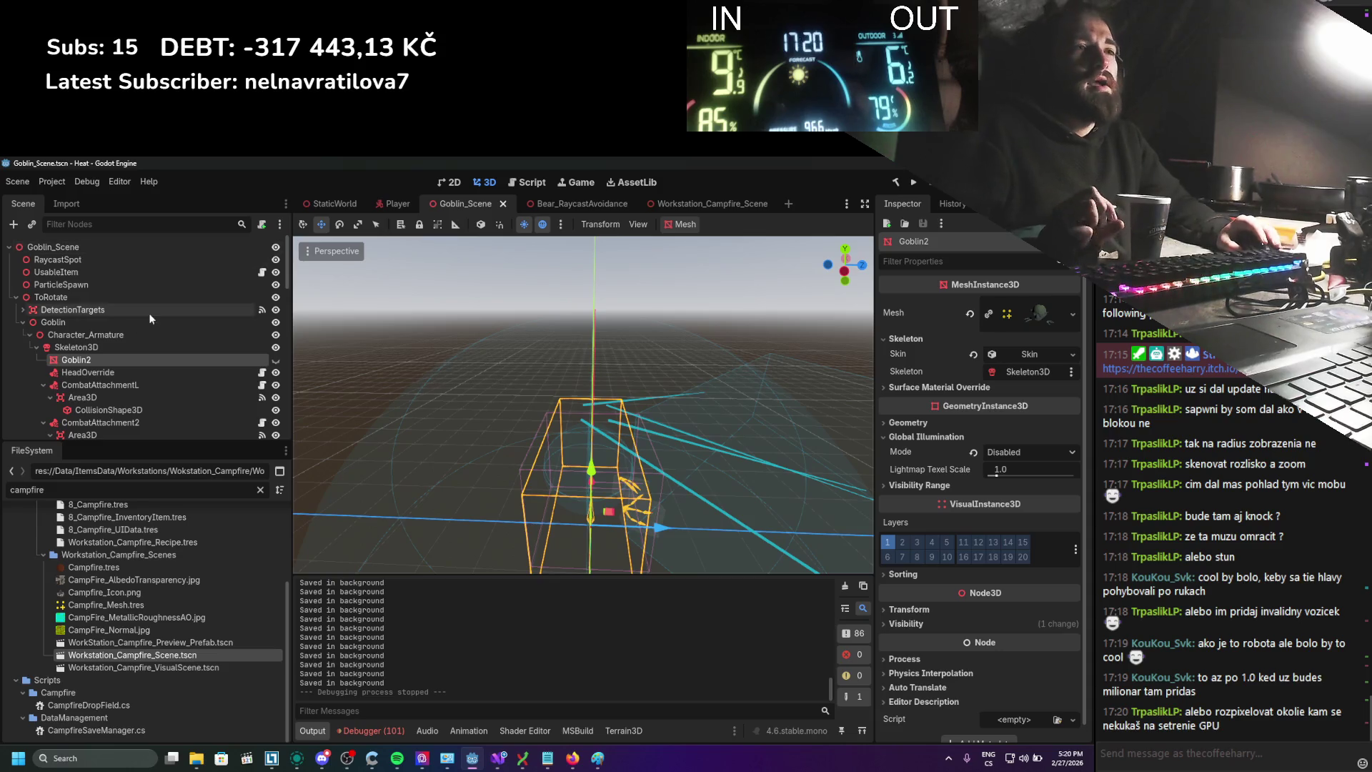
# Untick Enabled on RayCast3D, RayCast3D2, RightRaycast and LeftRaycast, then save and run the game
pyautogui.scroll(-10, 148, 319)
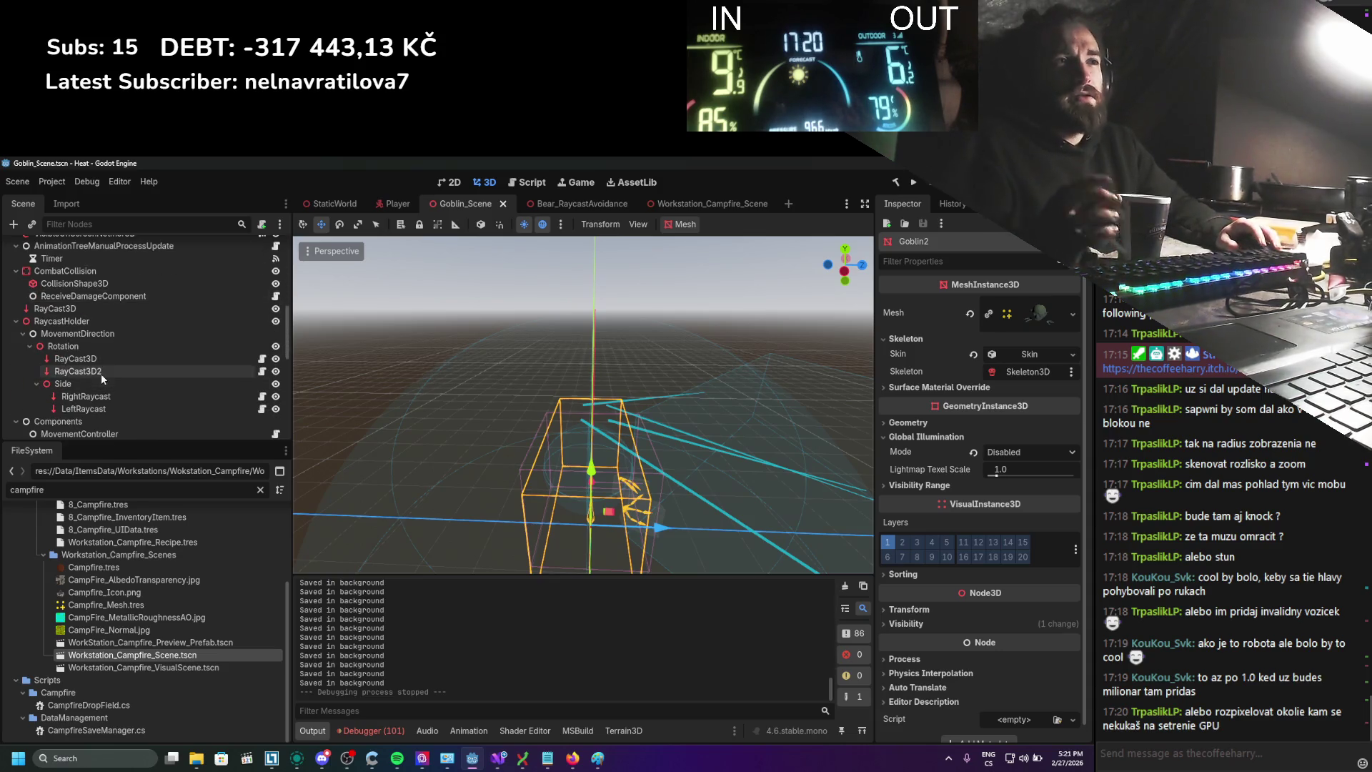
pyautogui.click(100, 371)
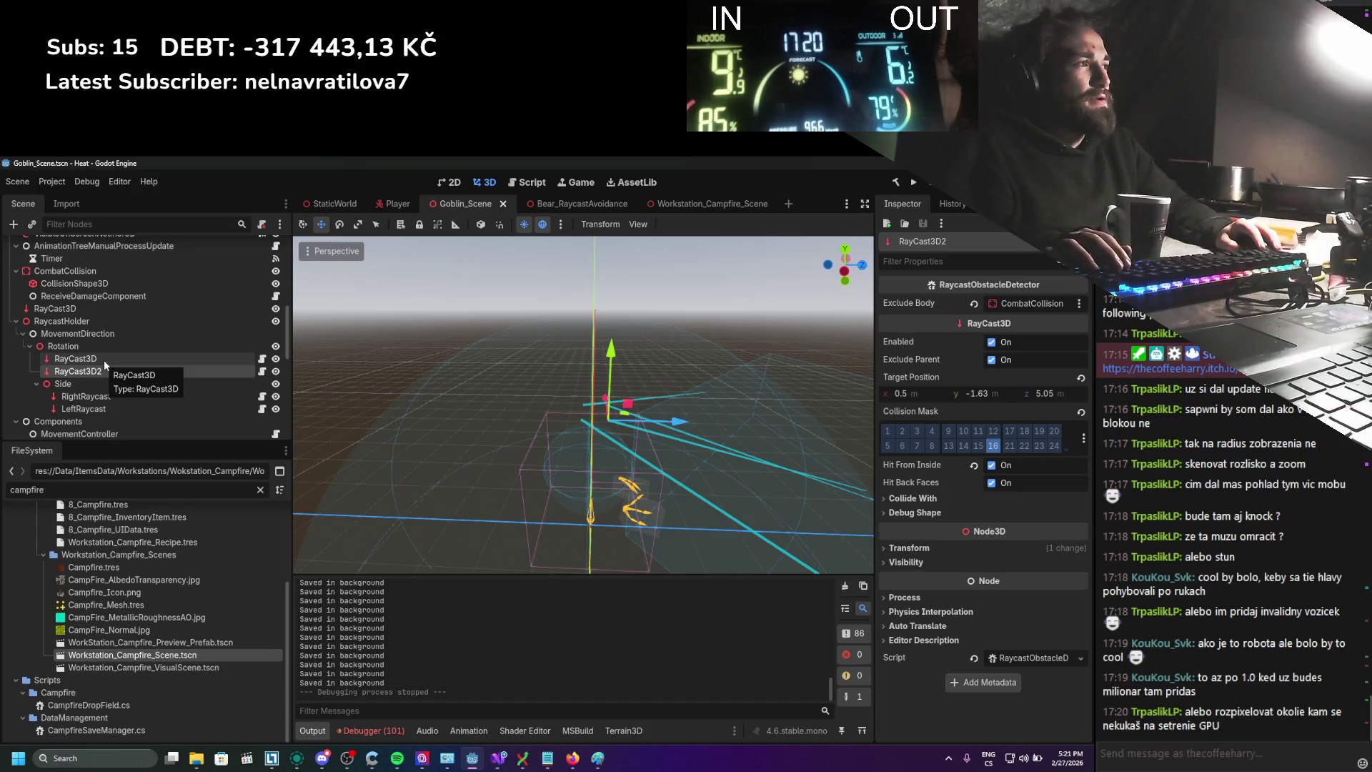
pyautogui.keyDown('ctrl'); pyautogui.click(105, 359); pyautogui.keyUp('ctrl')
pyautogui.click(993, 344)
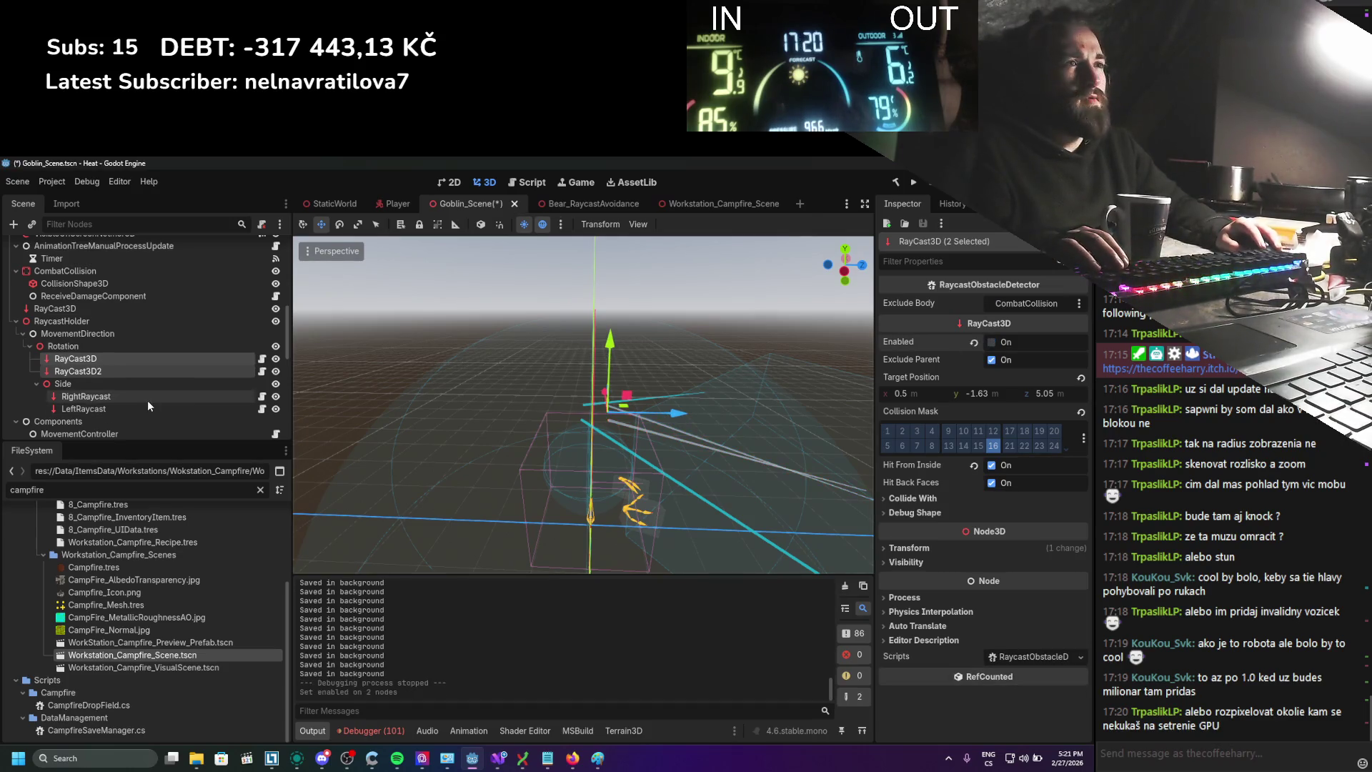
pyautogui.click(147, 398)
pyautogui.keyDown('ctrl'); pyautogui.click(114, 405); pyautogui.keyUp('ctrl')
pyautogui.click(914, 183)
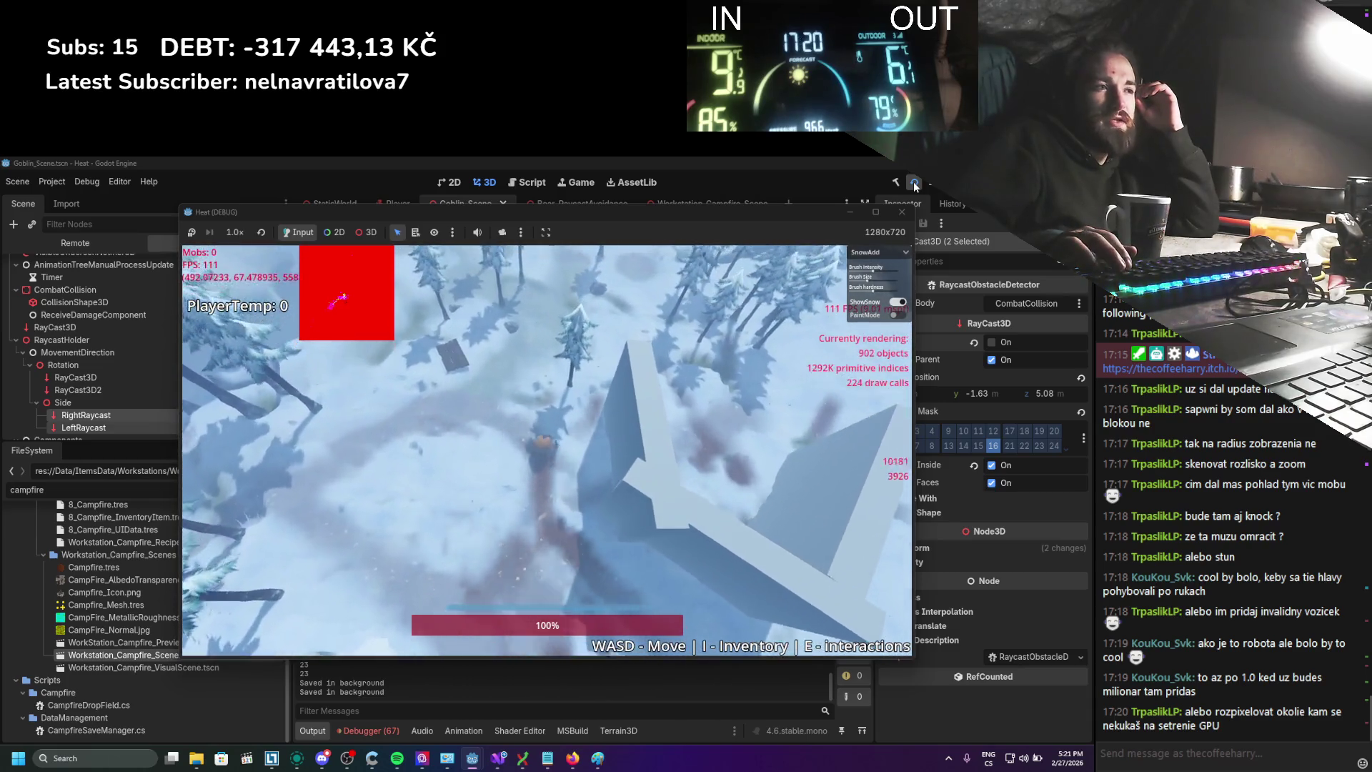
# Roll the player ball left, right, down and up toward the trees, then stop with F8
pyautogui.press('a')
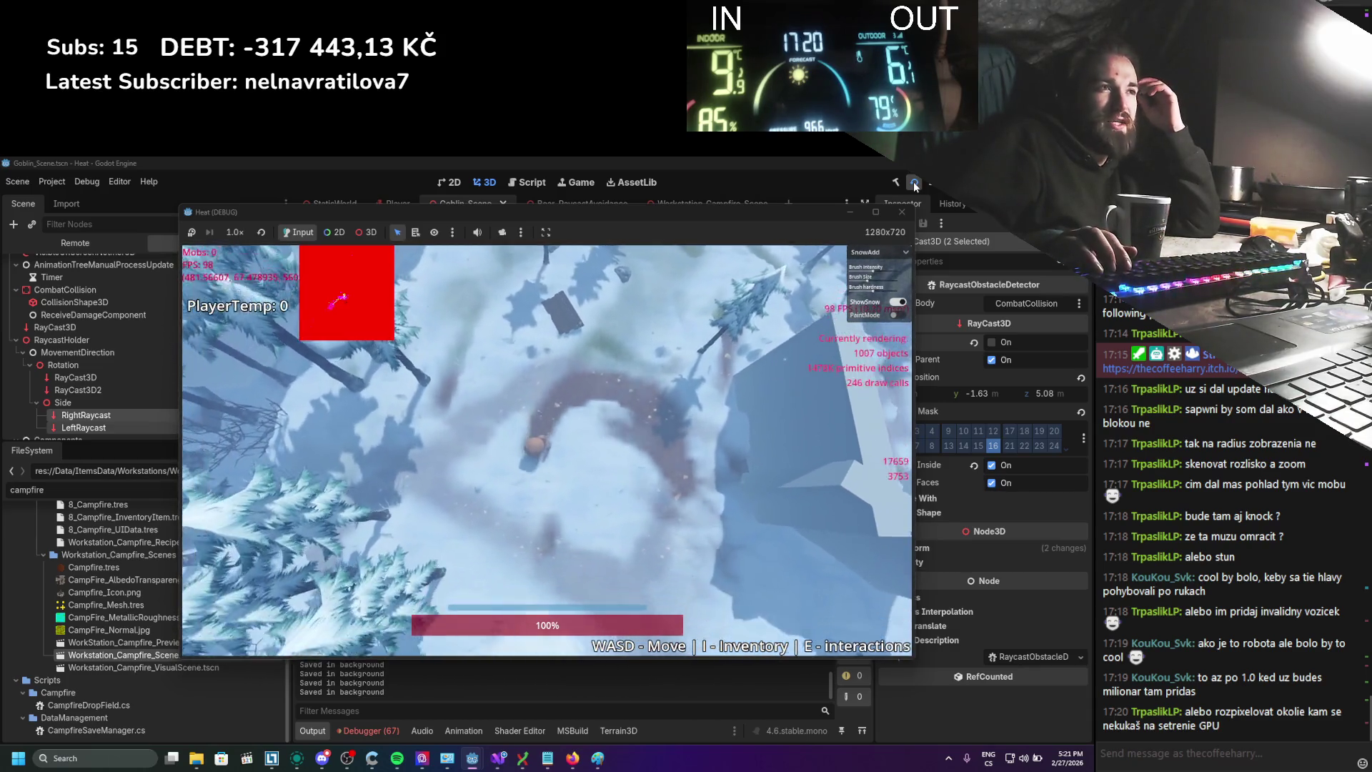
pyautogui.press('d')
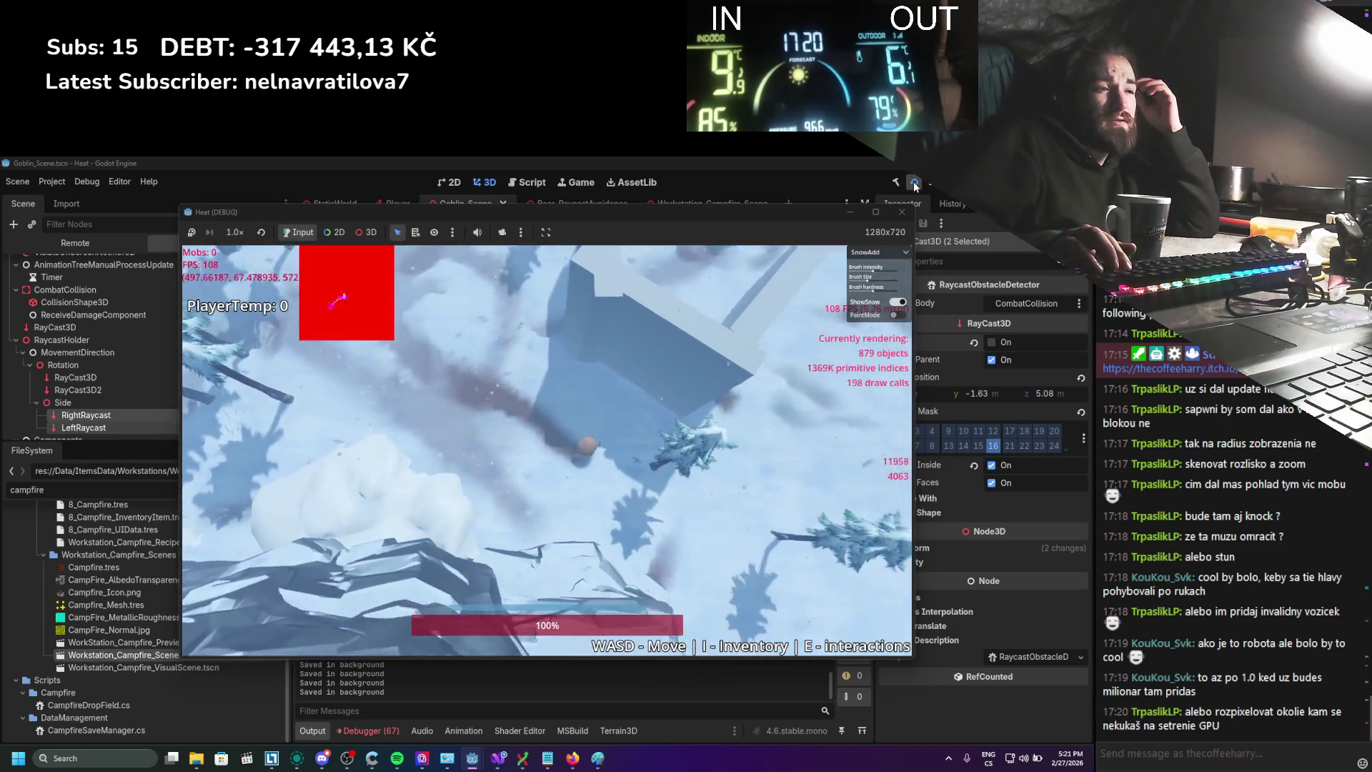
pyautogui.press('d')
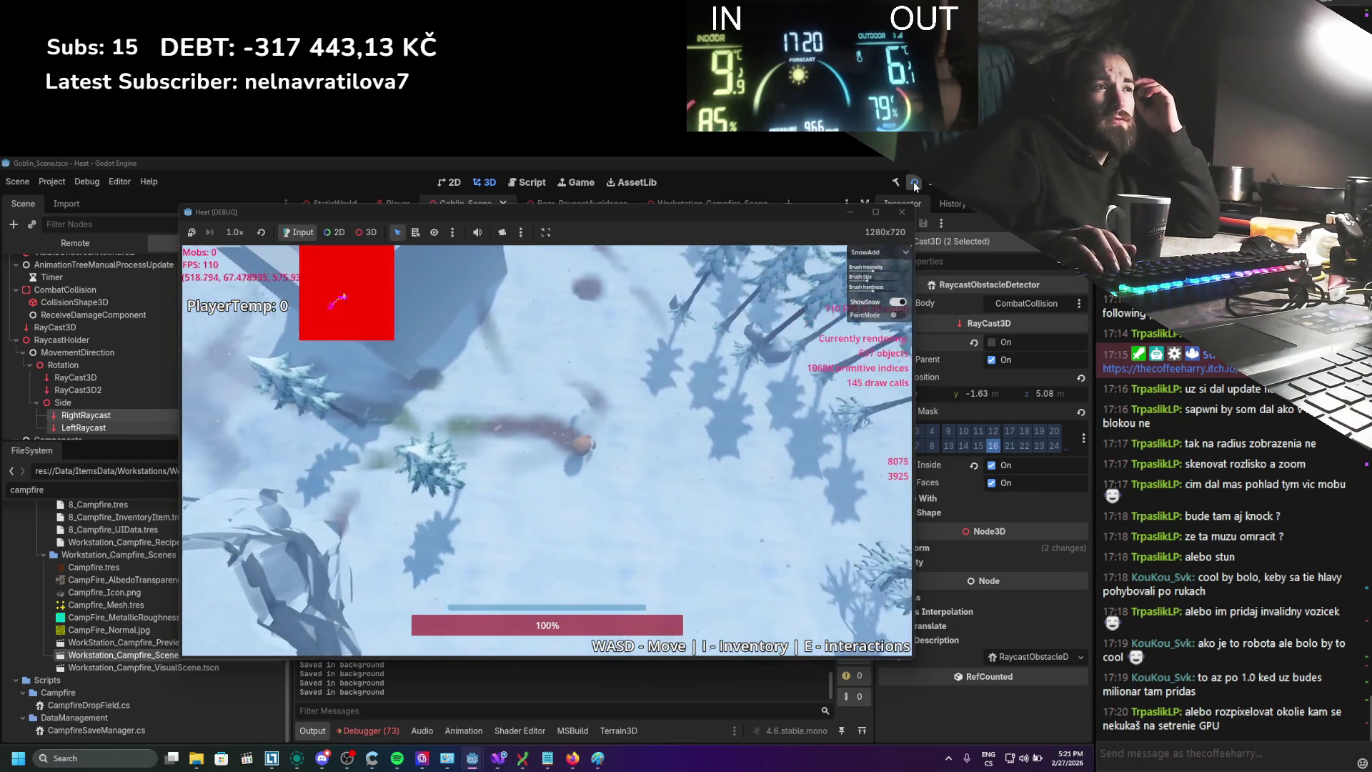
pyautogui.press('s')
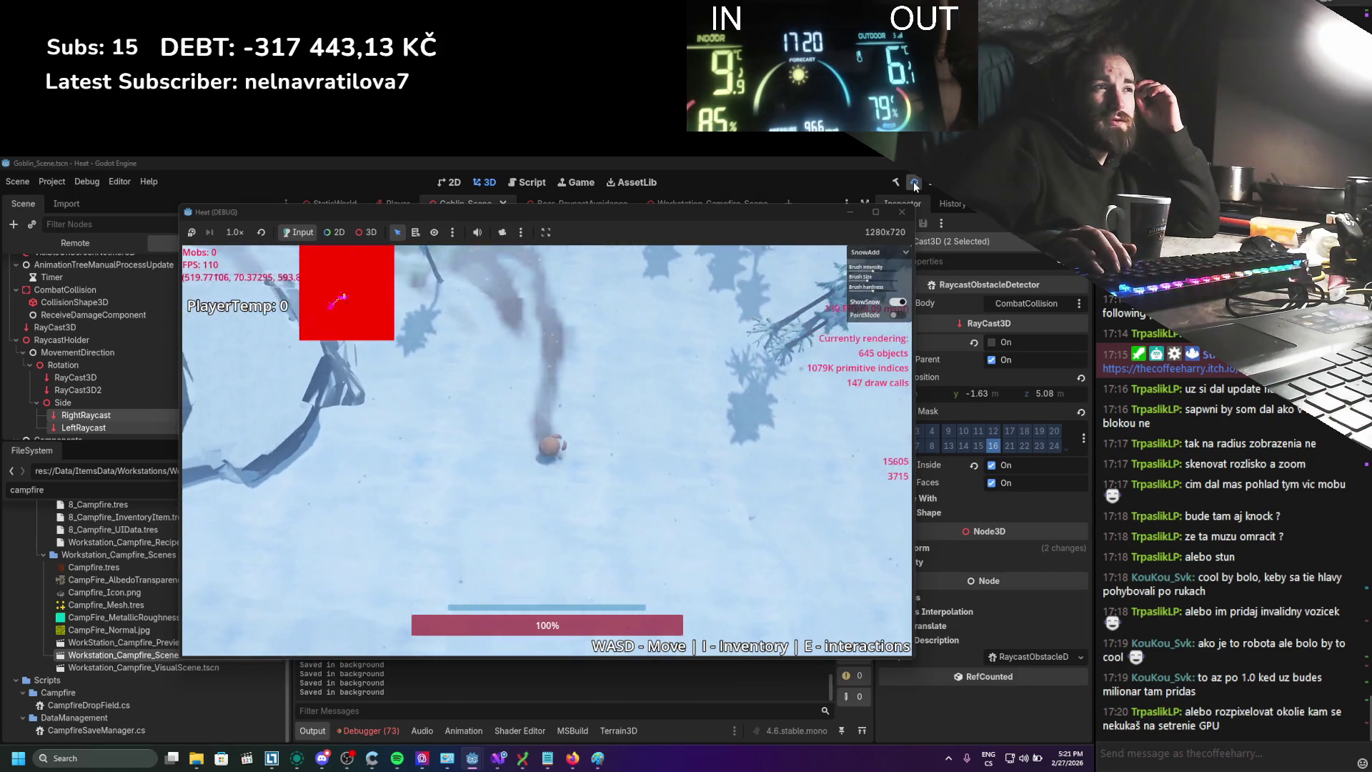
pyautogui.press('s')
pyautogui.press('d')
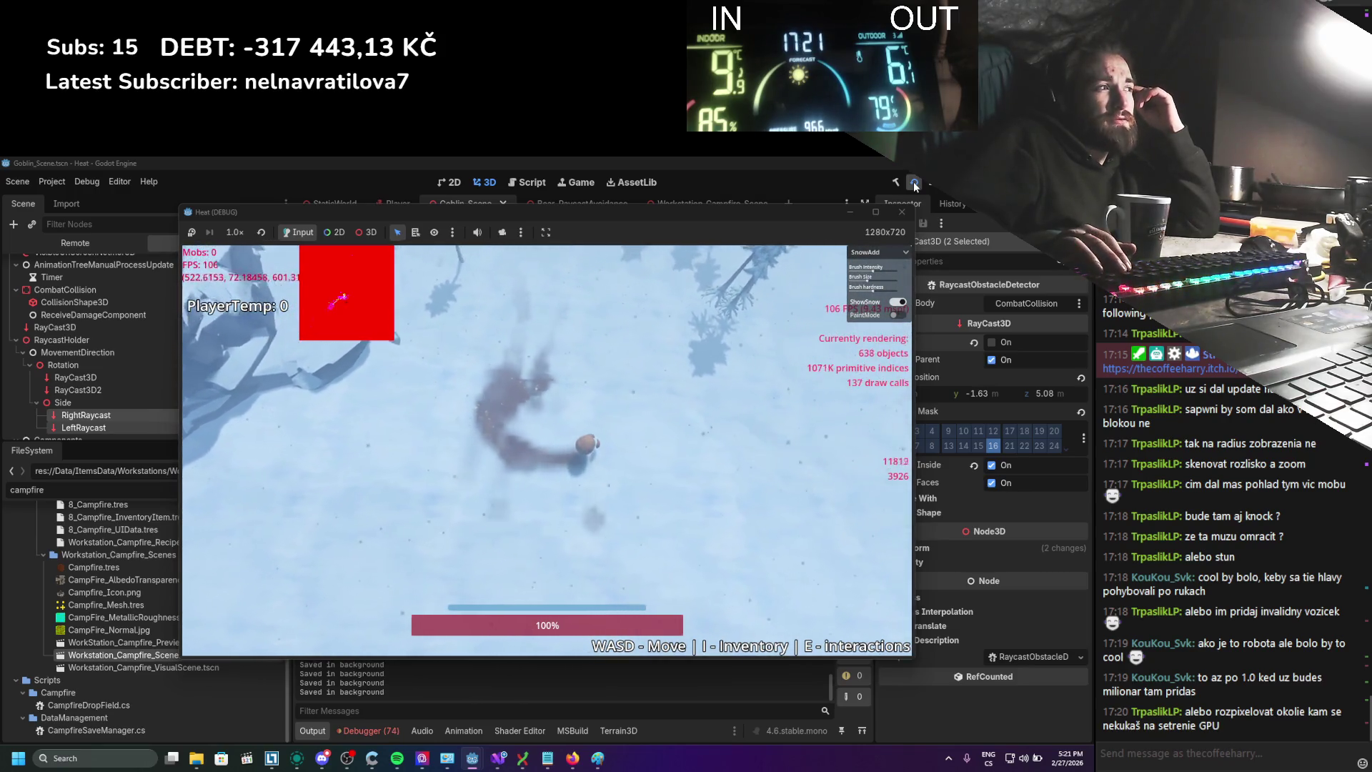
pyautogui.press('w')
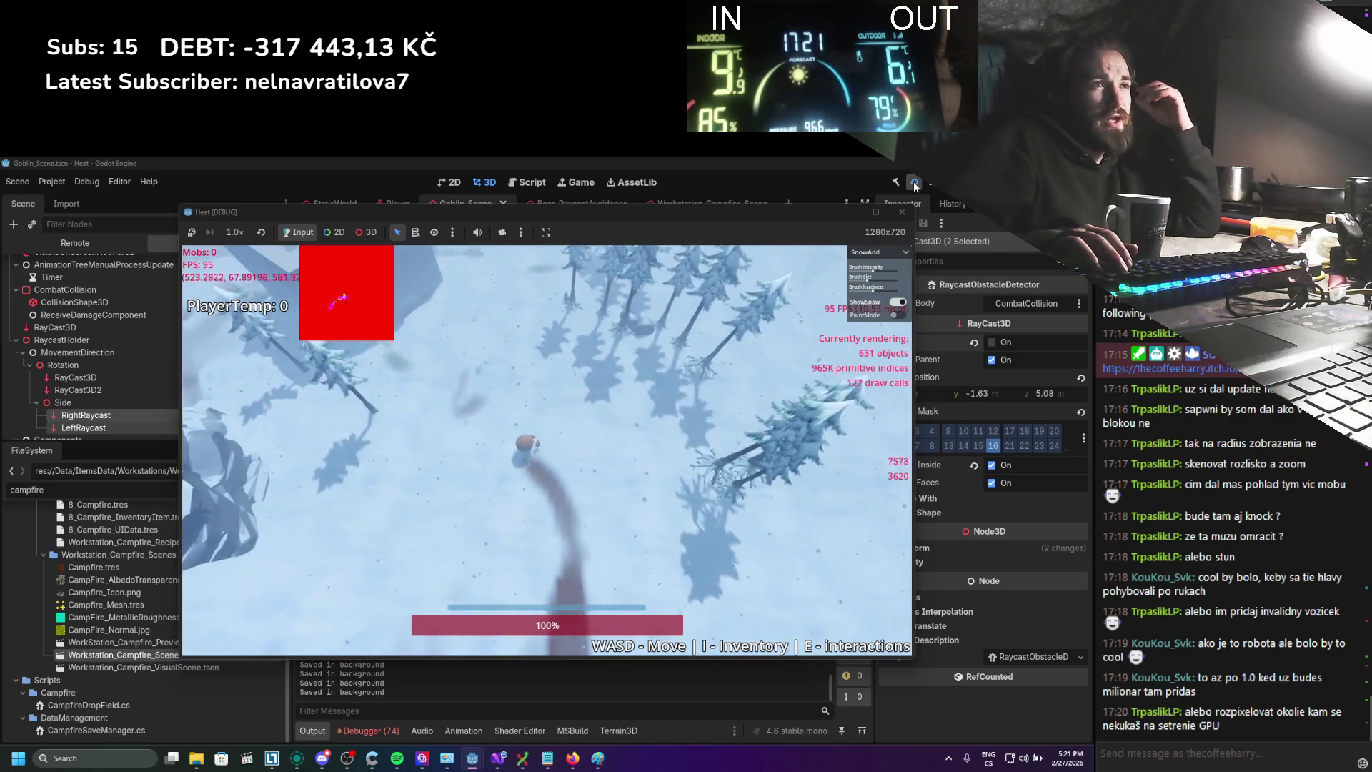
pyautogui.press('w')
pyautogui.press('a')
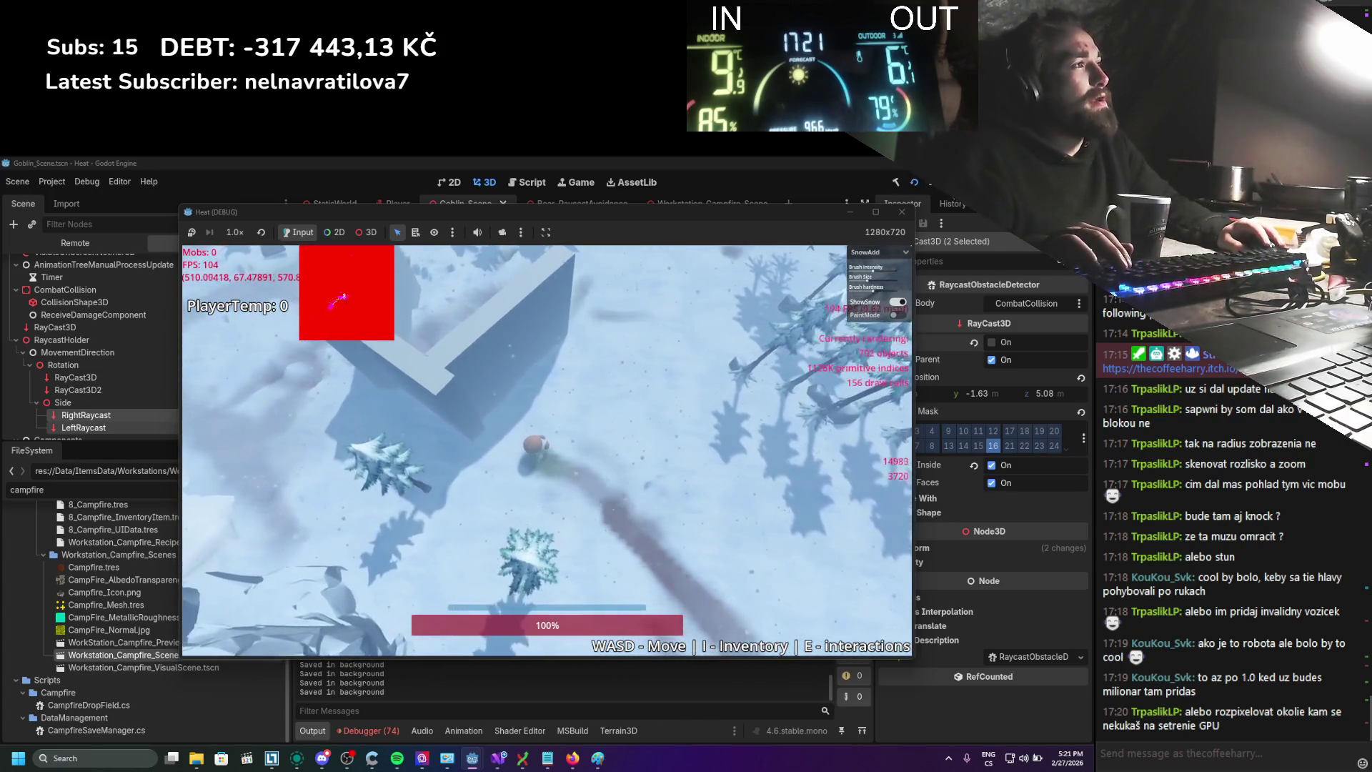
pyautogui.press('F8')
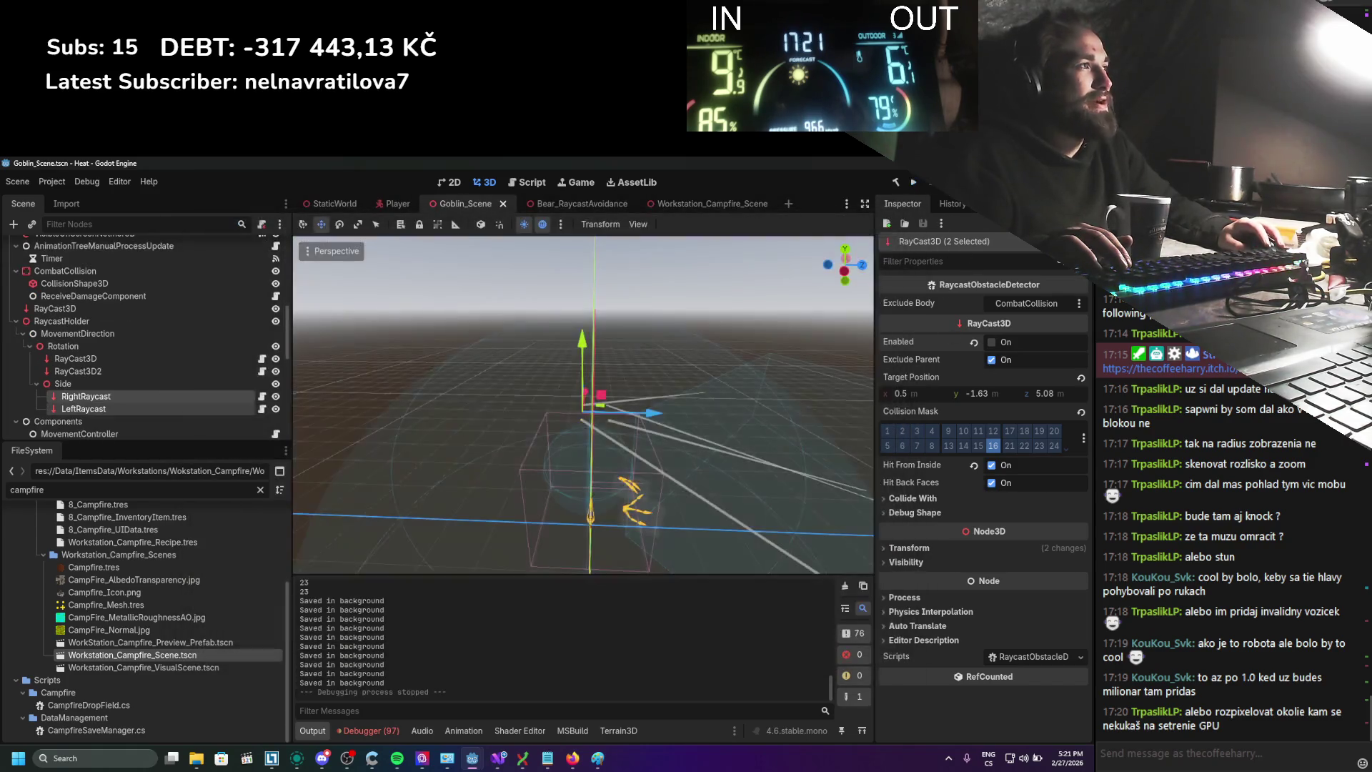
# Re-enable the RightRaycast, LeftRaycast, RayCast3D and RayCast3D2 nodes
pyautogui.click(999, 340)
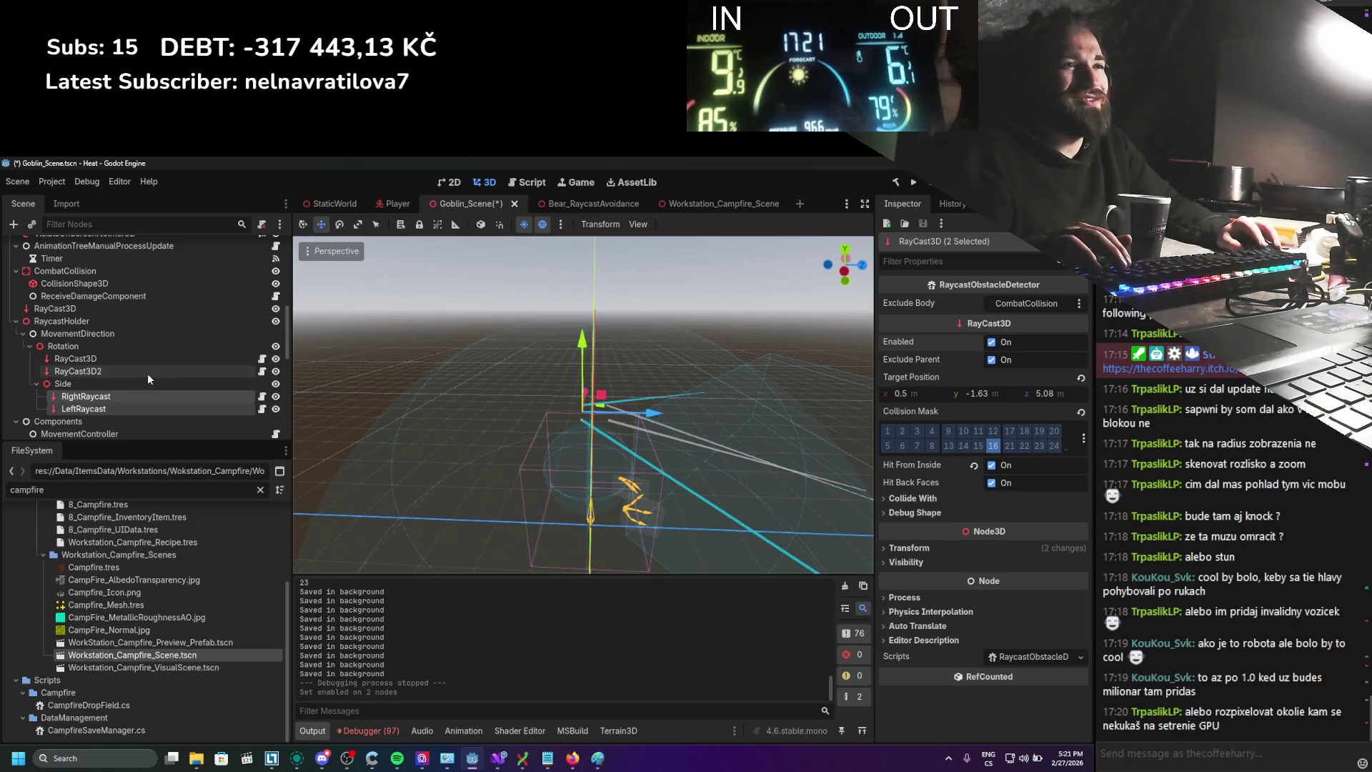
pyautogui.click(148, 373)
pyautogui.keyDown('shift'); pyautogui.click(148, 362); pyautogui.keyUp('shift')
pyautogui.click(994, 342)
# Inspect the Goblin2 mesh and its HeadOverride node in the Scene tree
pyautogui.scroll(10, 109, 295)
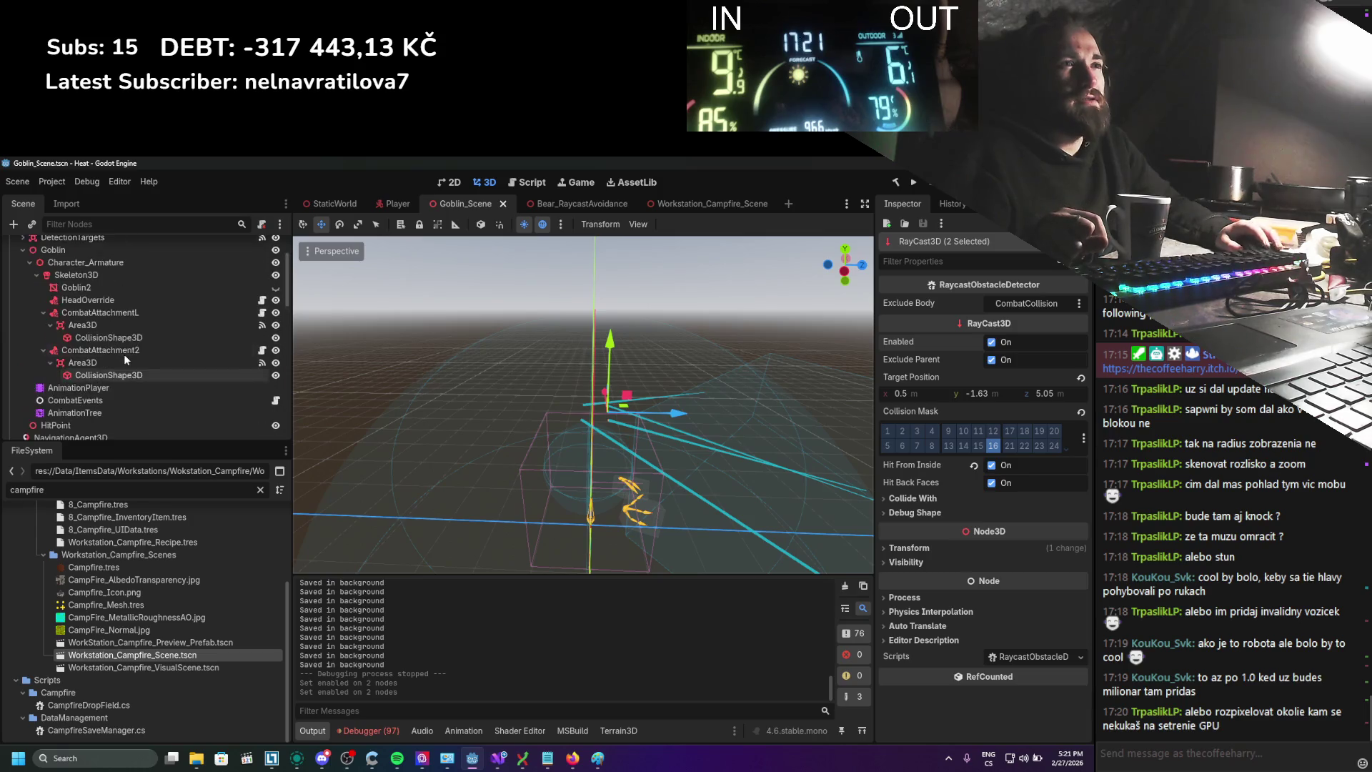
pyautogui.click(119, 360)
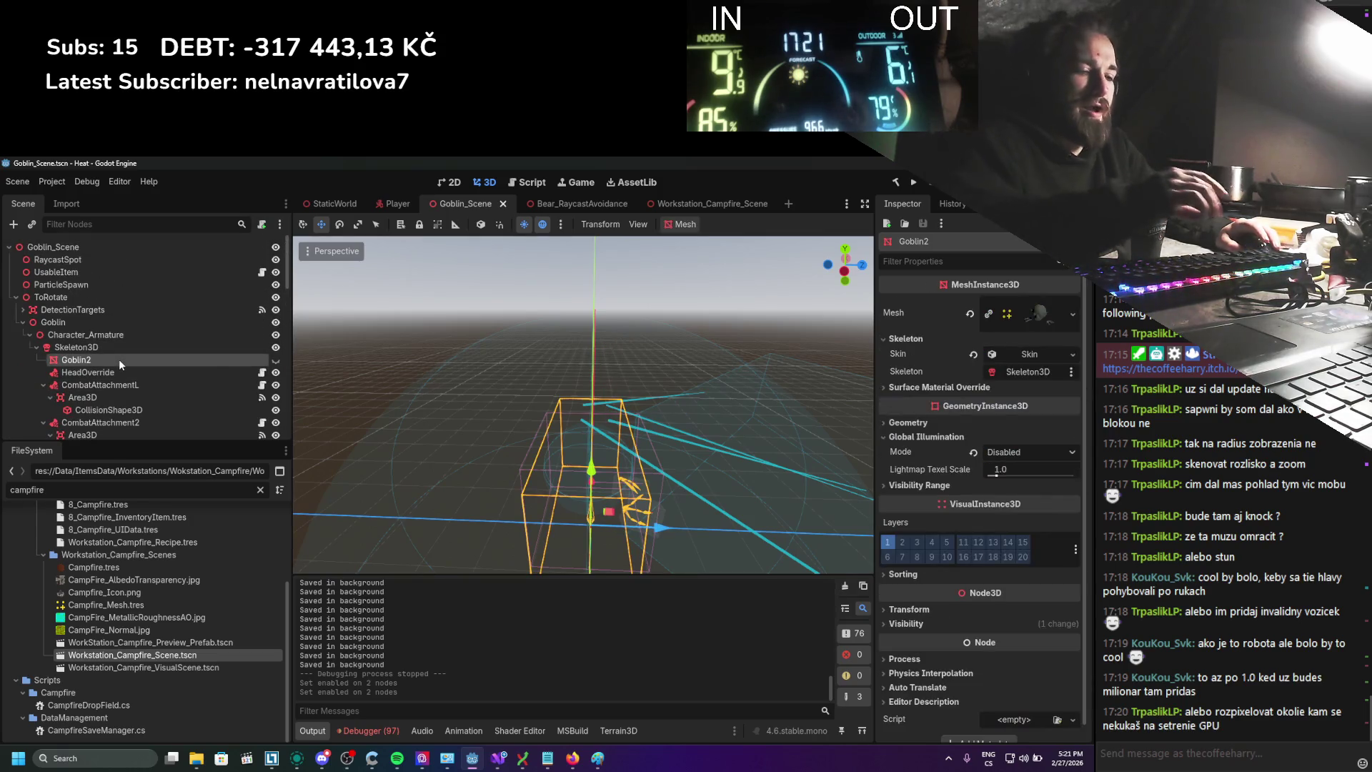
pyautogui.click(100, 372)
pyautogui.click(104, 358)
pyautogui.scroll(-2, 103, 352)
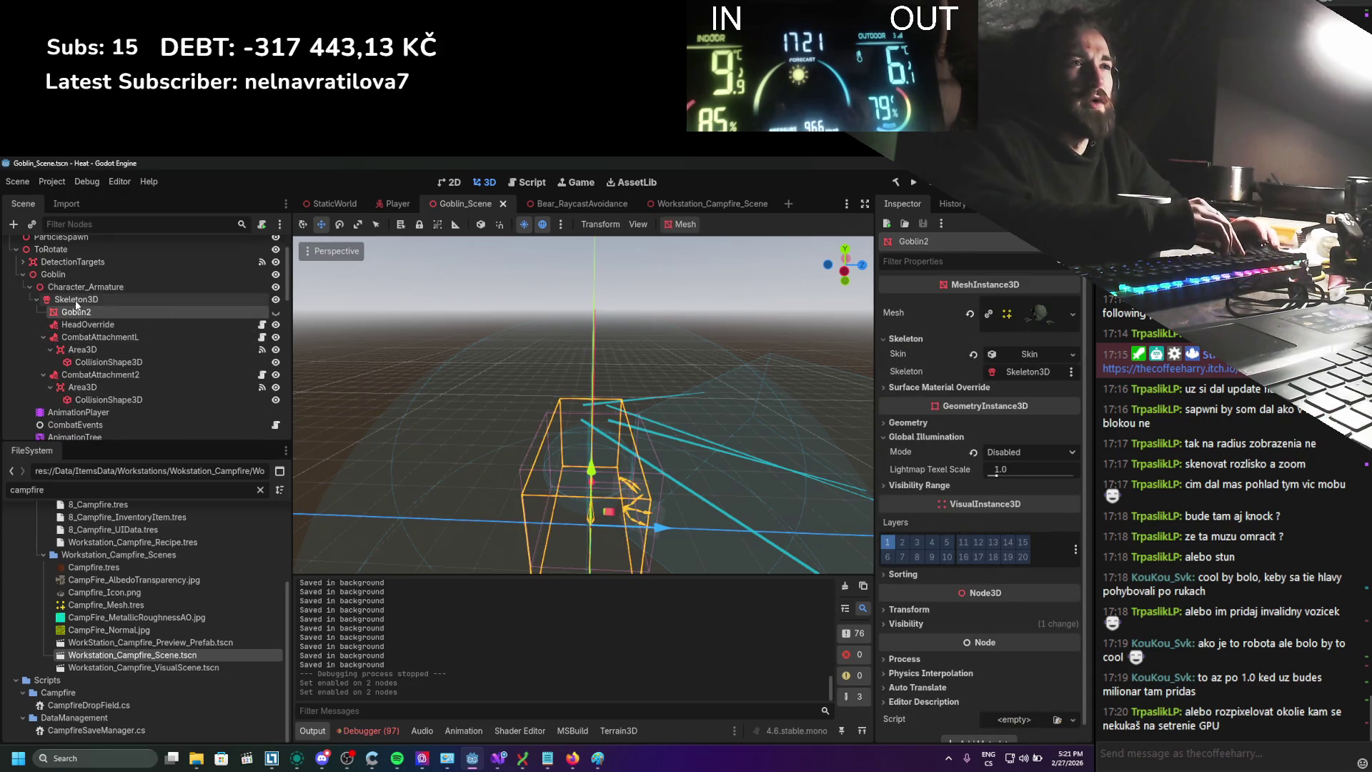
pyautogui.scroll(-1, 80, 335)
pyautogui.scroll(2, 80, 332)
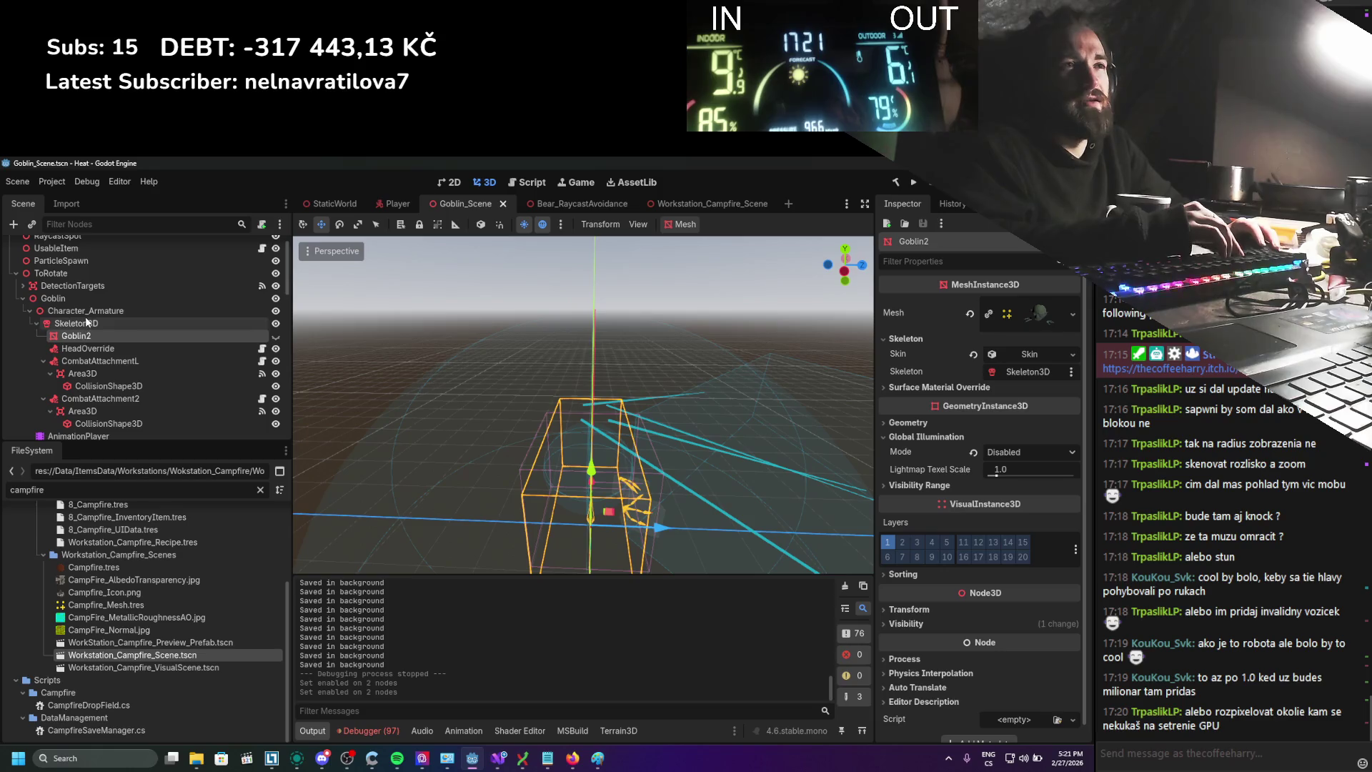
# Delete Character_Armature with its children, save the goblin scene and run the game
pyautogui.click(86, 313)
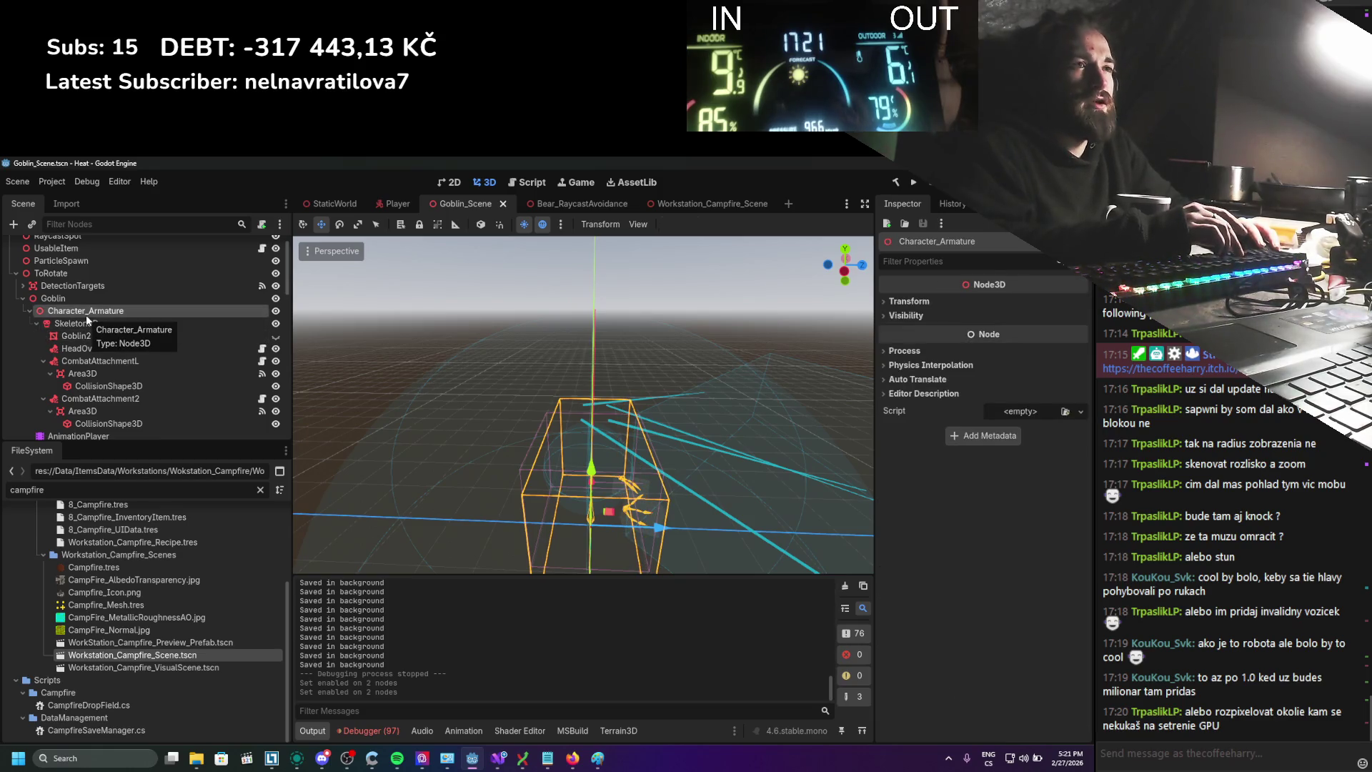
pyautogui.rightClick(86, 315)
pyautogui.click(153, 629)
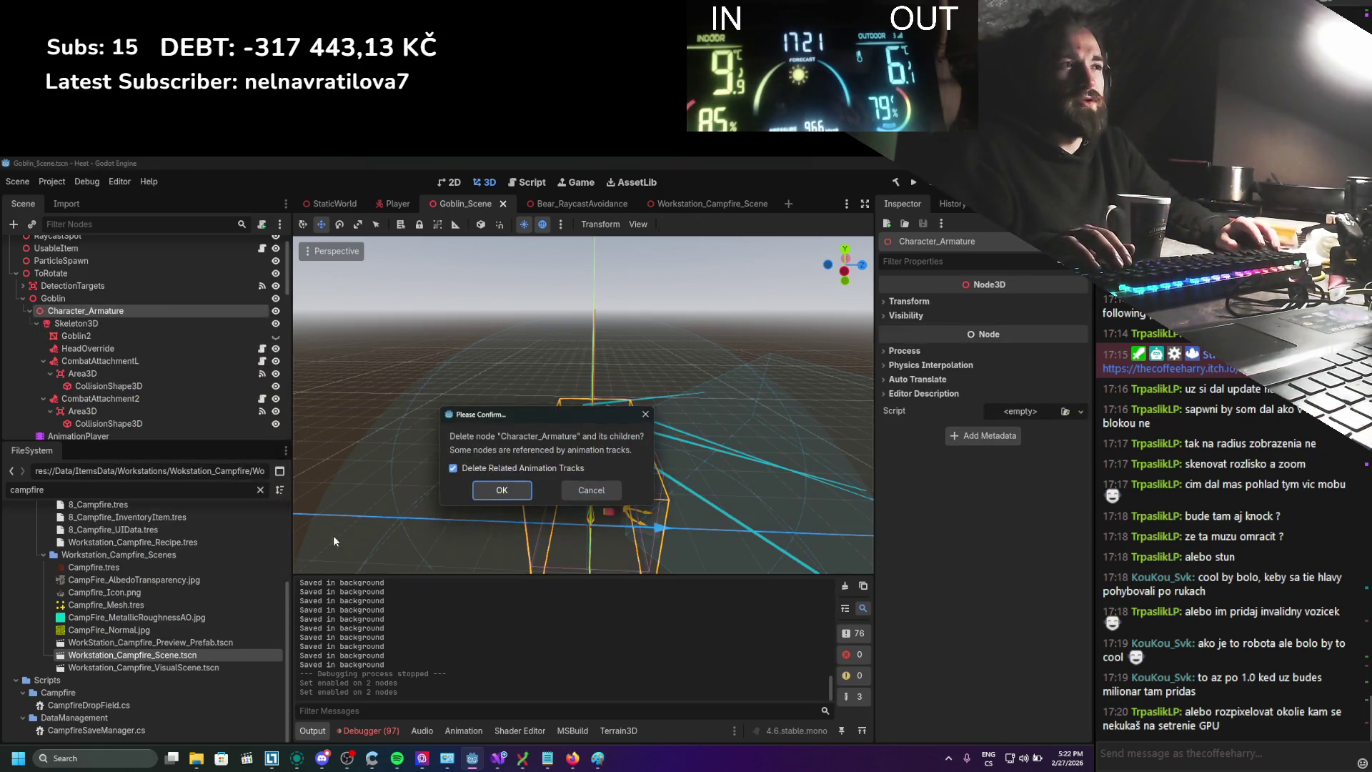
pyautogui.click(504, 489)
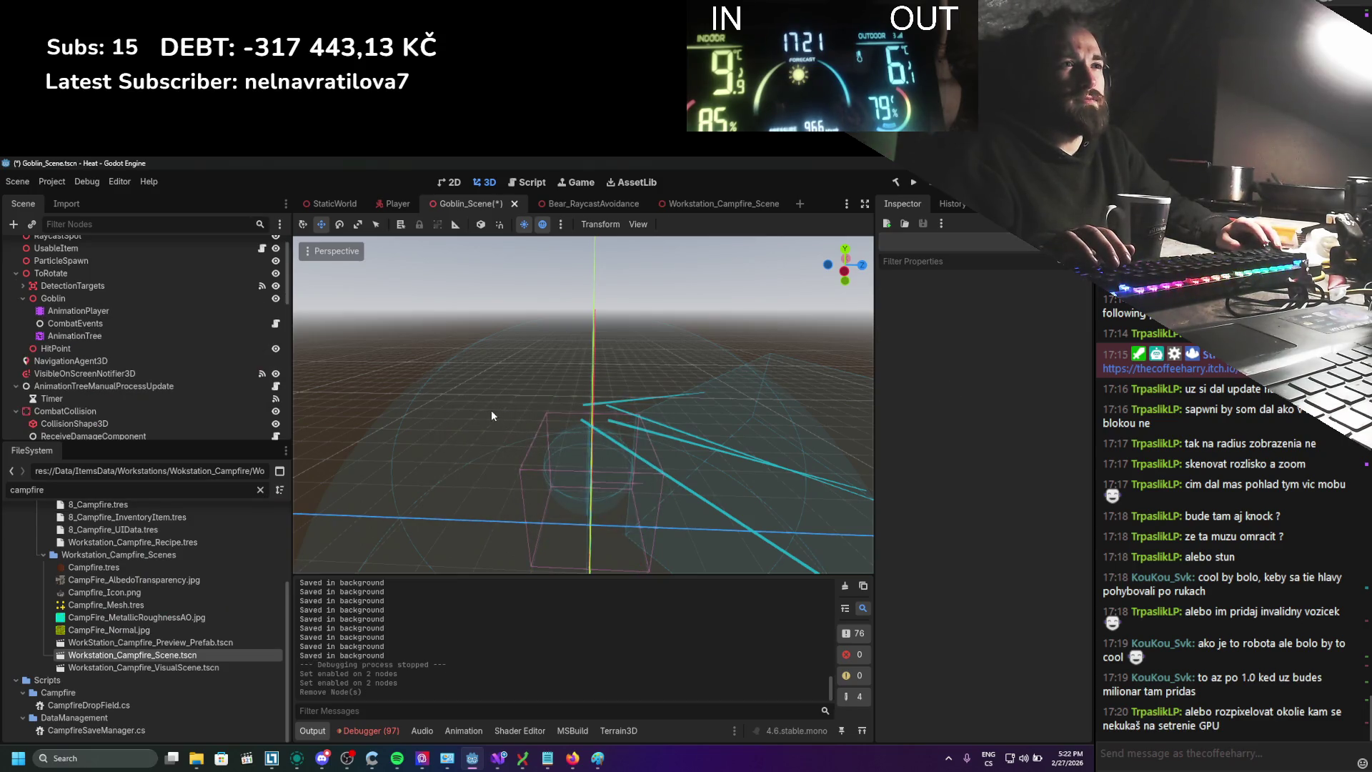
pyautogui.hotkey('ctrl', 's')
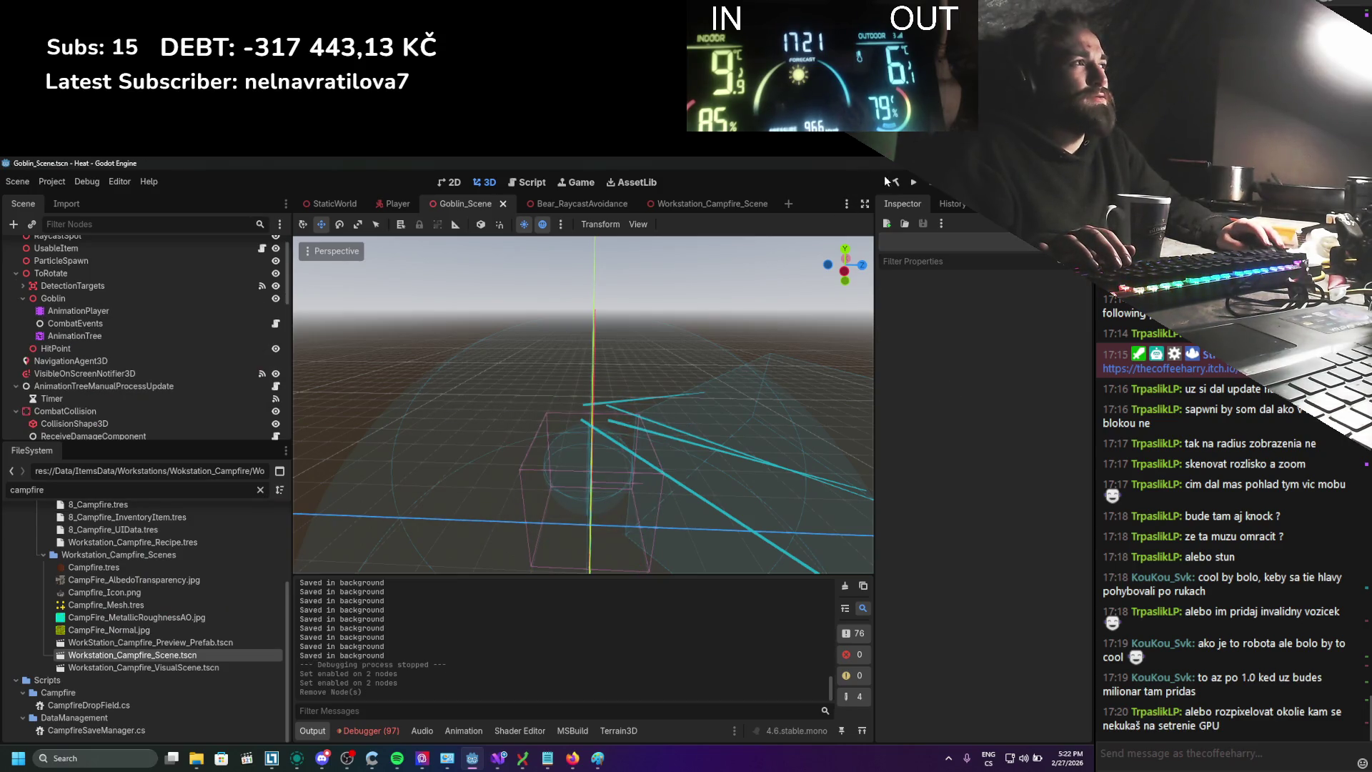
pyautogui.click(914, 183)
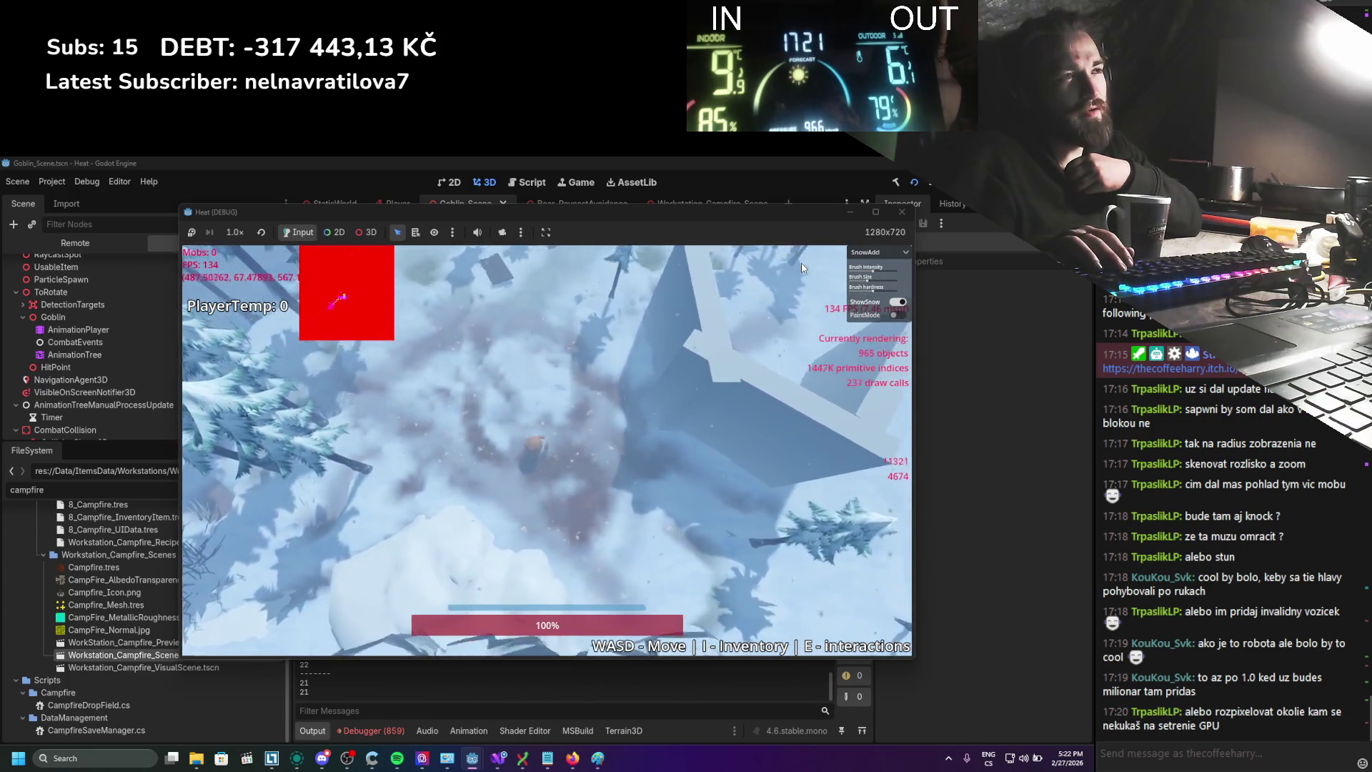
# Walk the player back and forth across the snowfield with WASD, then stop the running game
pyautogui.press('w')
pyautogui.press('s')
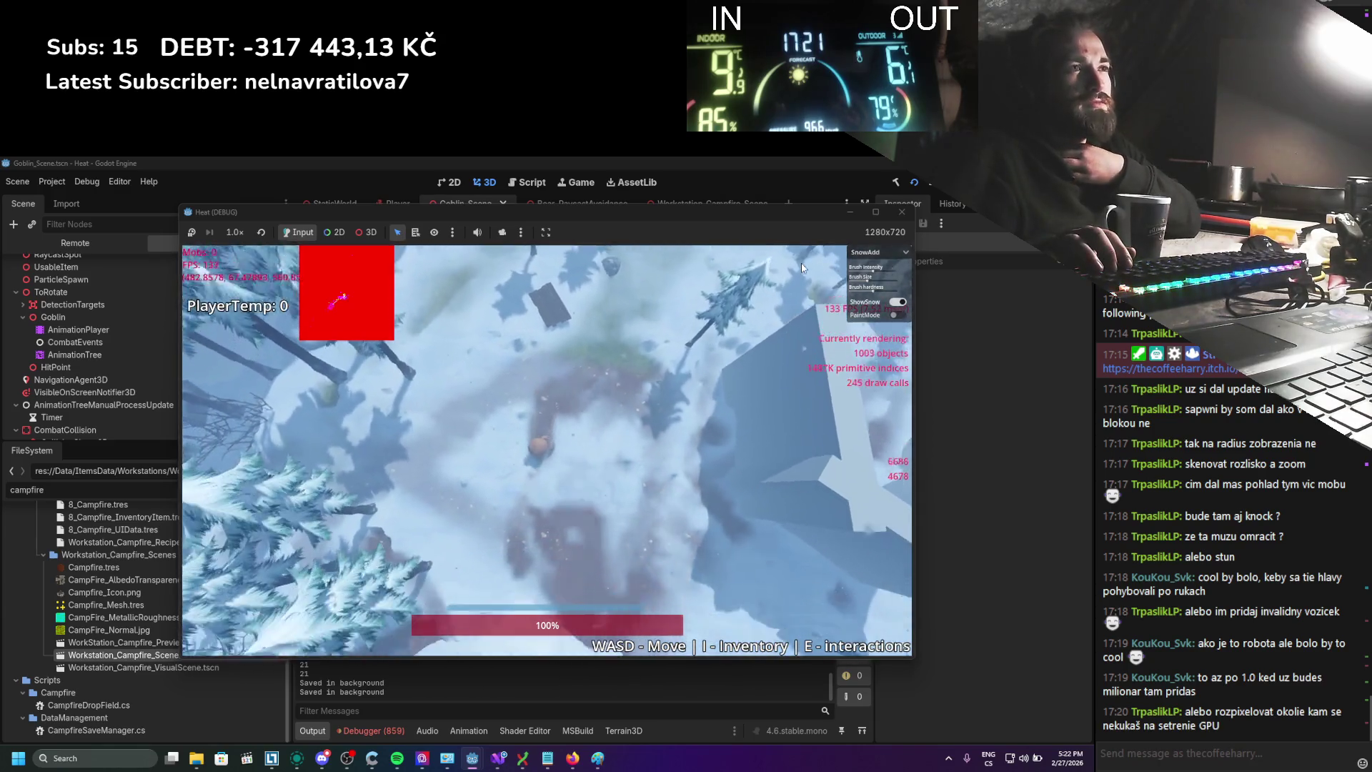
pyautogui.press('w')
pyautogui.press('d')
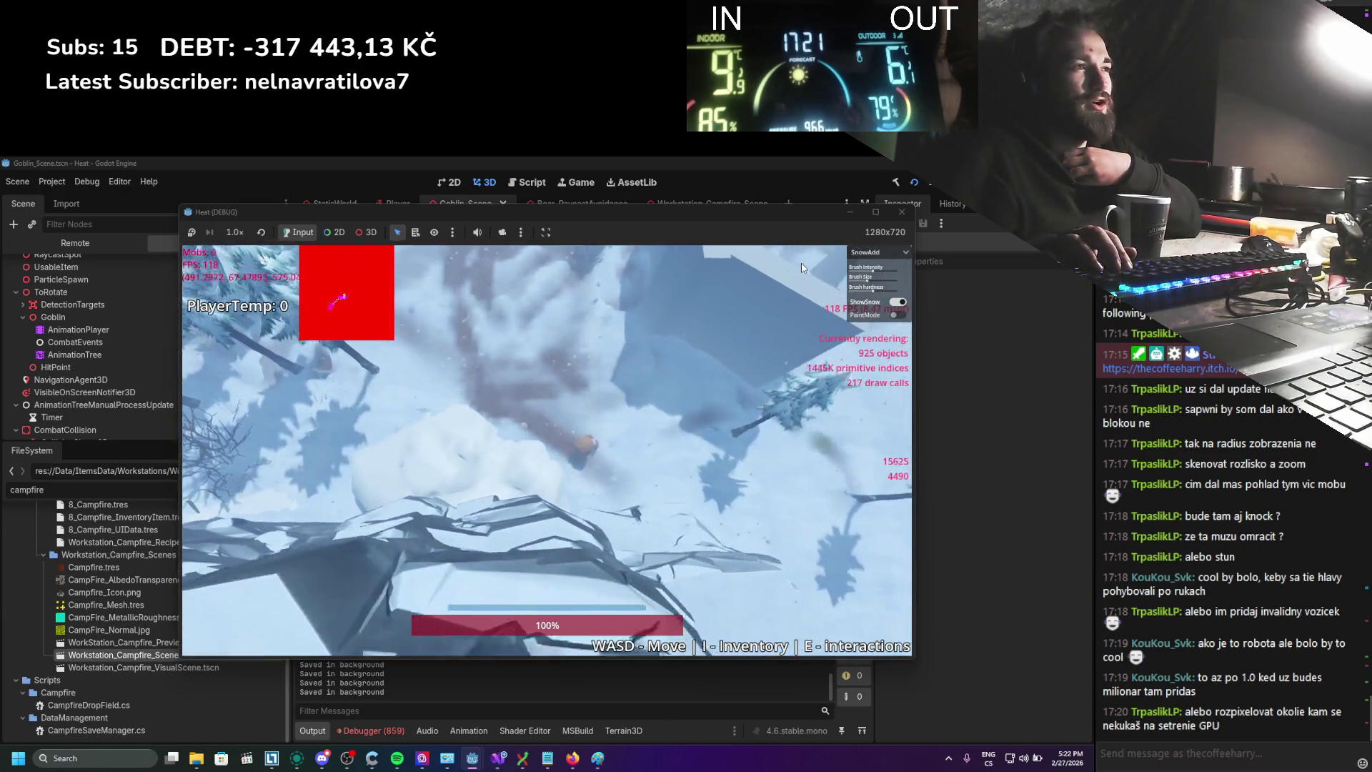
pyautogui.press('d')
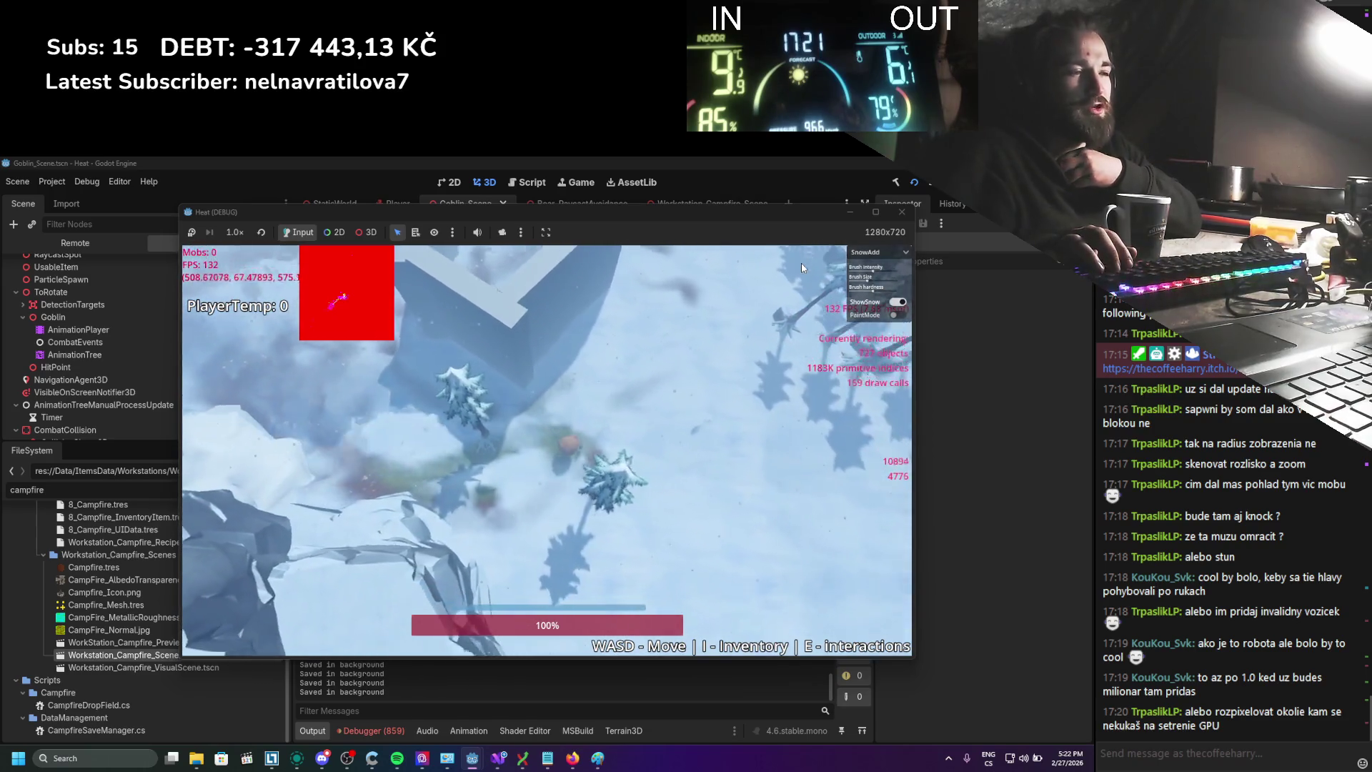
pyautogui.press('s')
pyautogui.press('d')
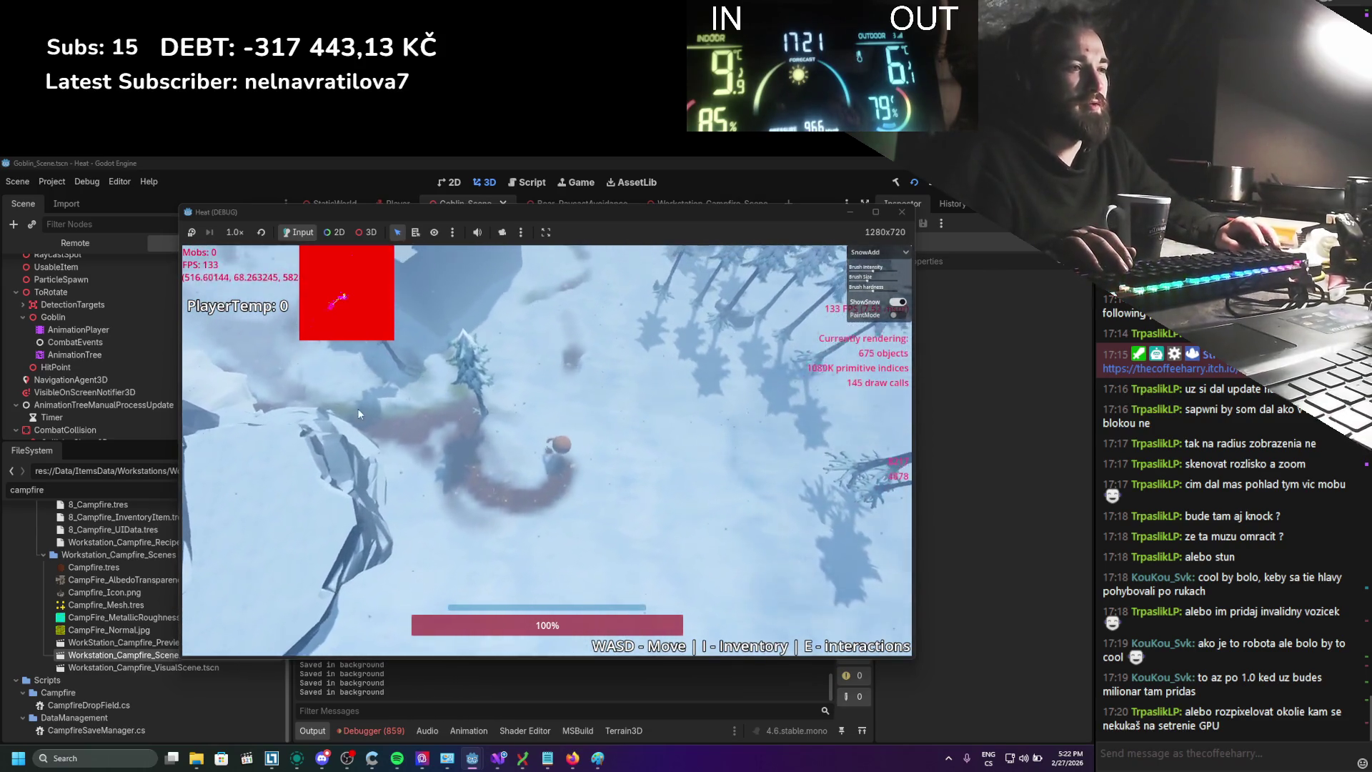
pyautogui.press('w')
pyautogui.press('a')
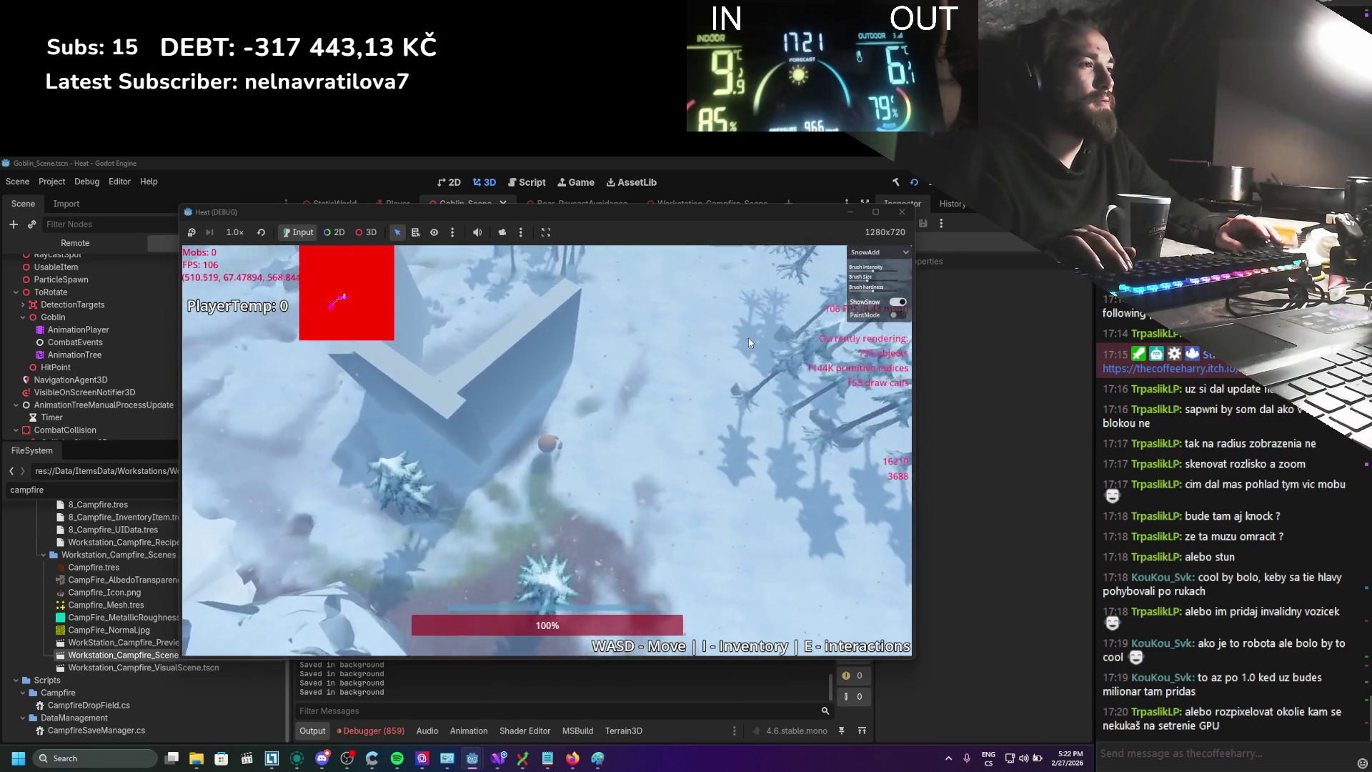
pyautogui.press('d')
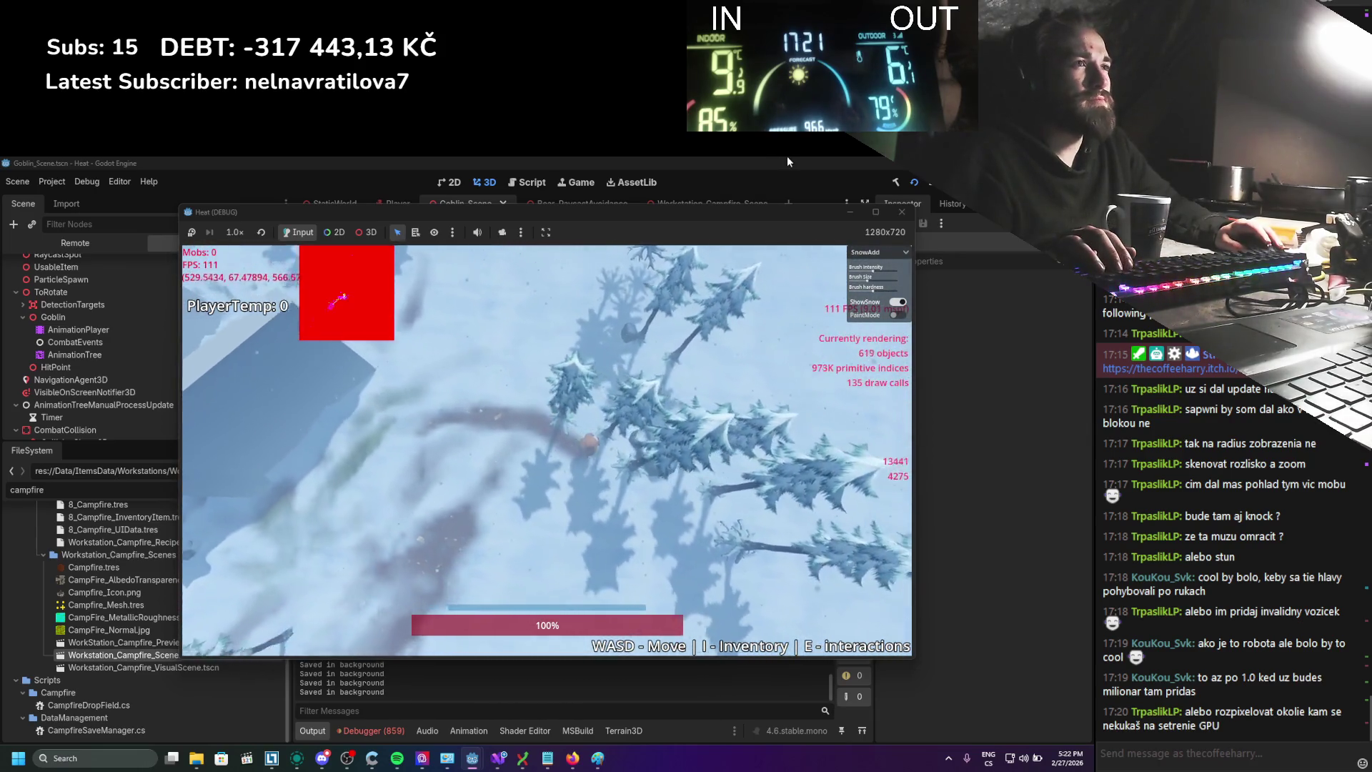
pyautogui.click(902, 212)
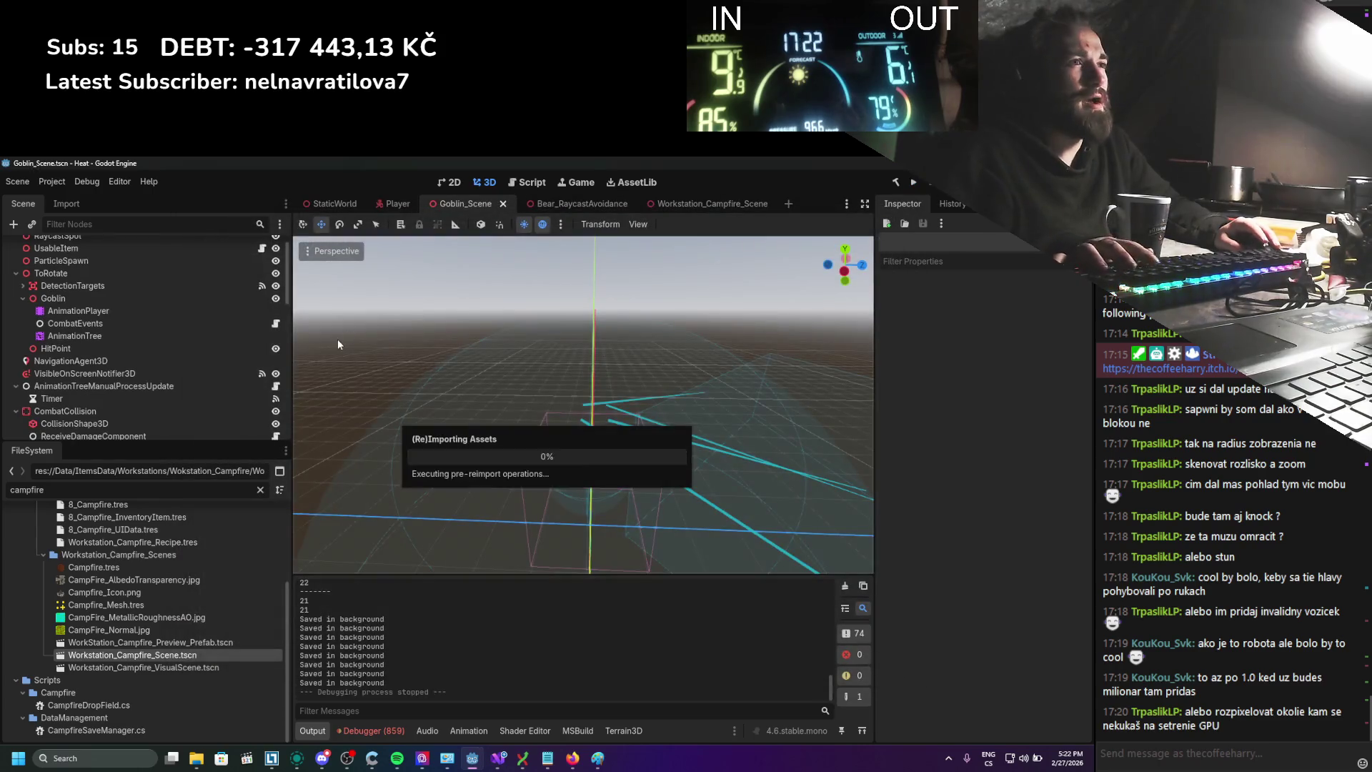
# Undo the Character_Armature deletion, unhide Goblin2, relaunch the game and bring up MSI Center
pyautogui.hotkey('ctrl', 'z')
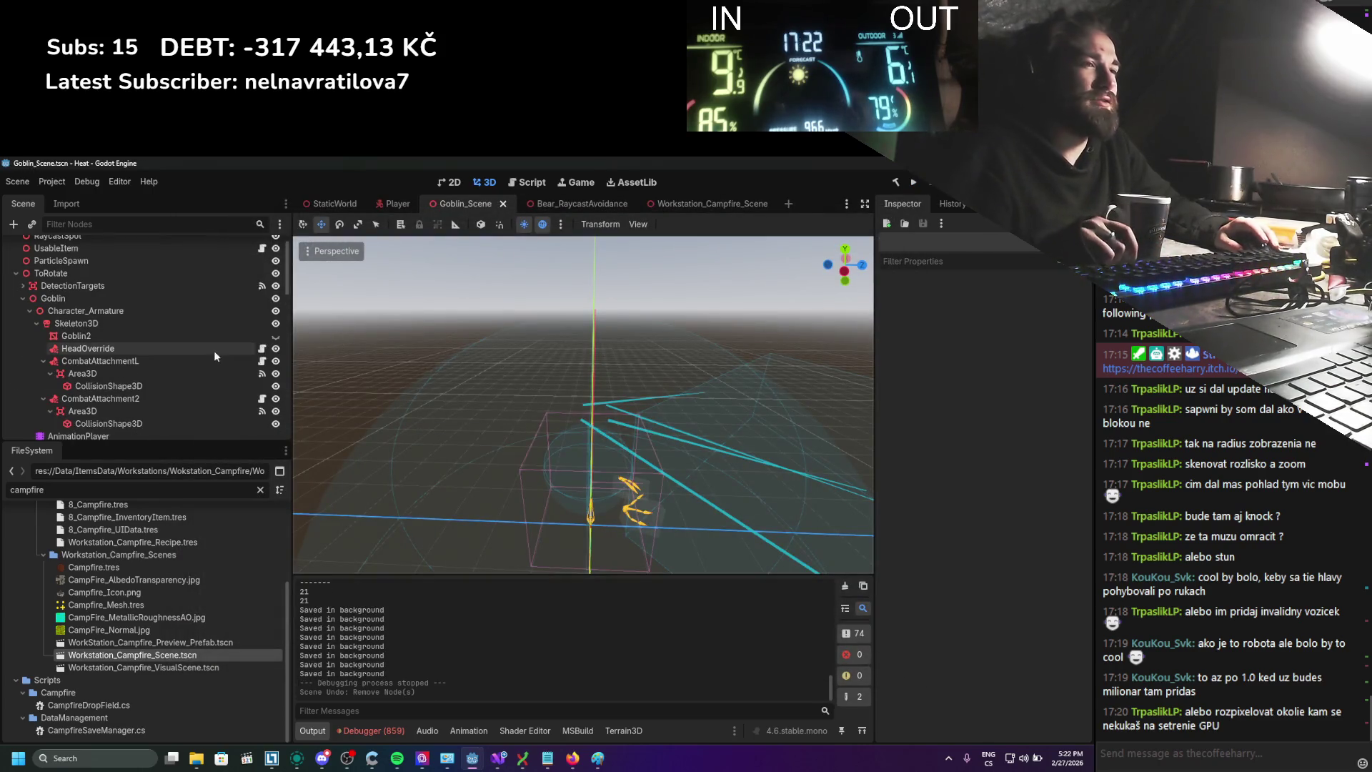
pyautogui.click(275, 337)
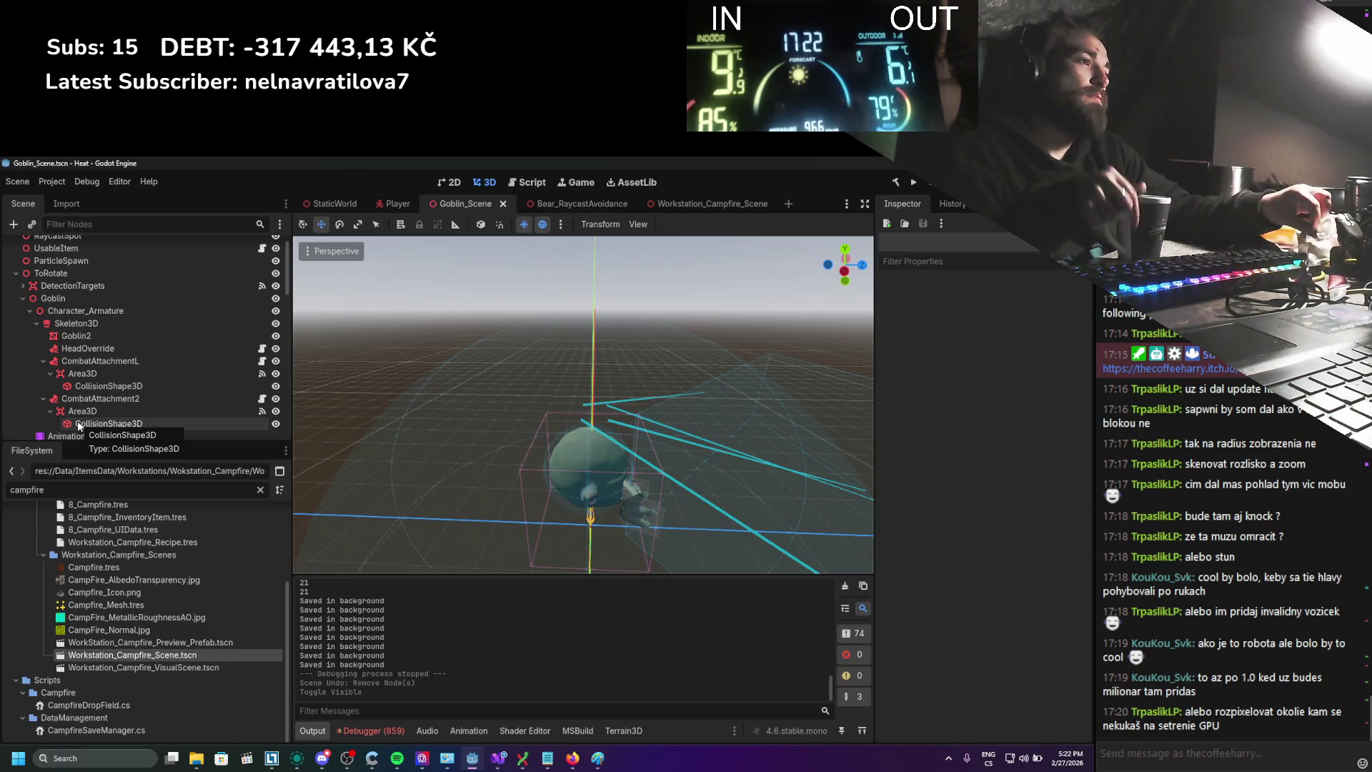
pyautogui.scroll(-3, 101, 411)
pyautogui.scroll(-1, 101, 410)
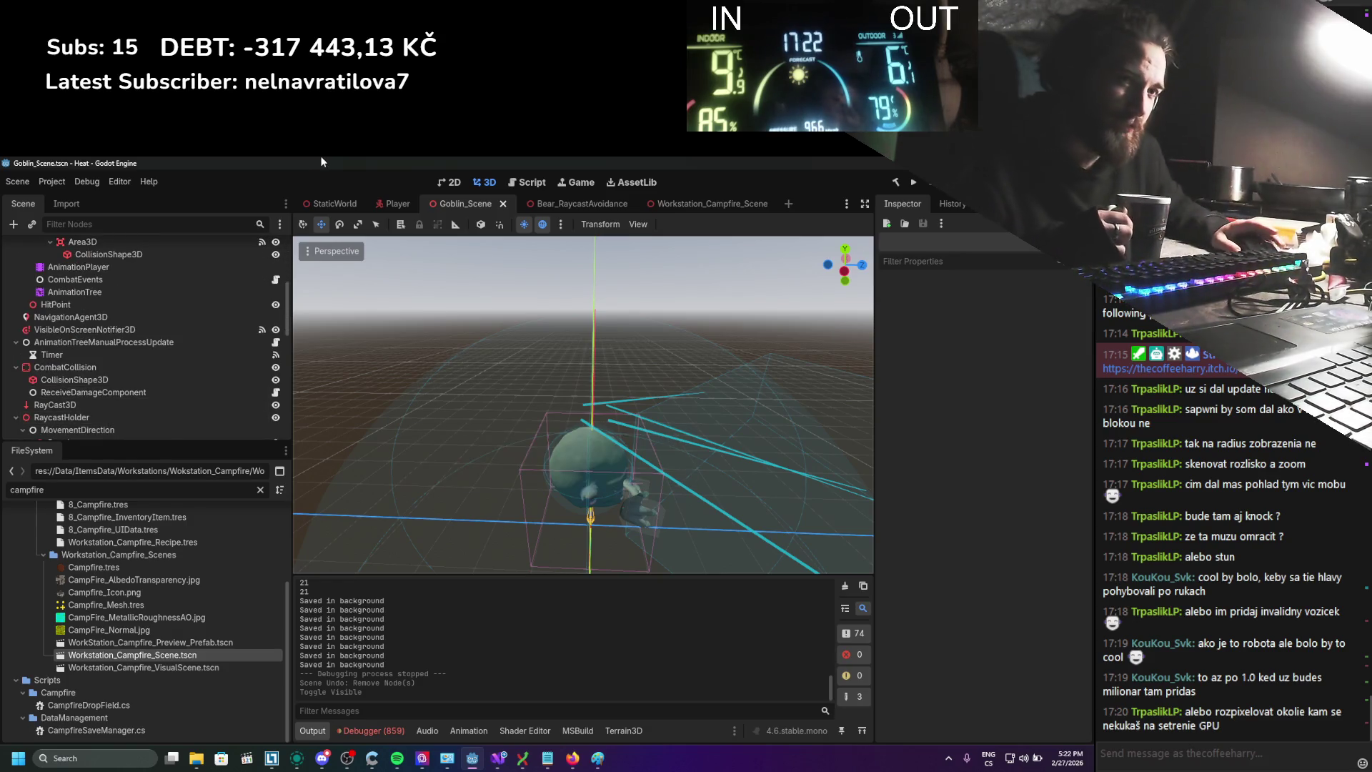
pyautogui.click(914, 184)
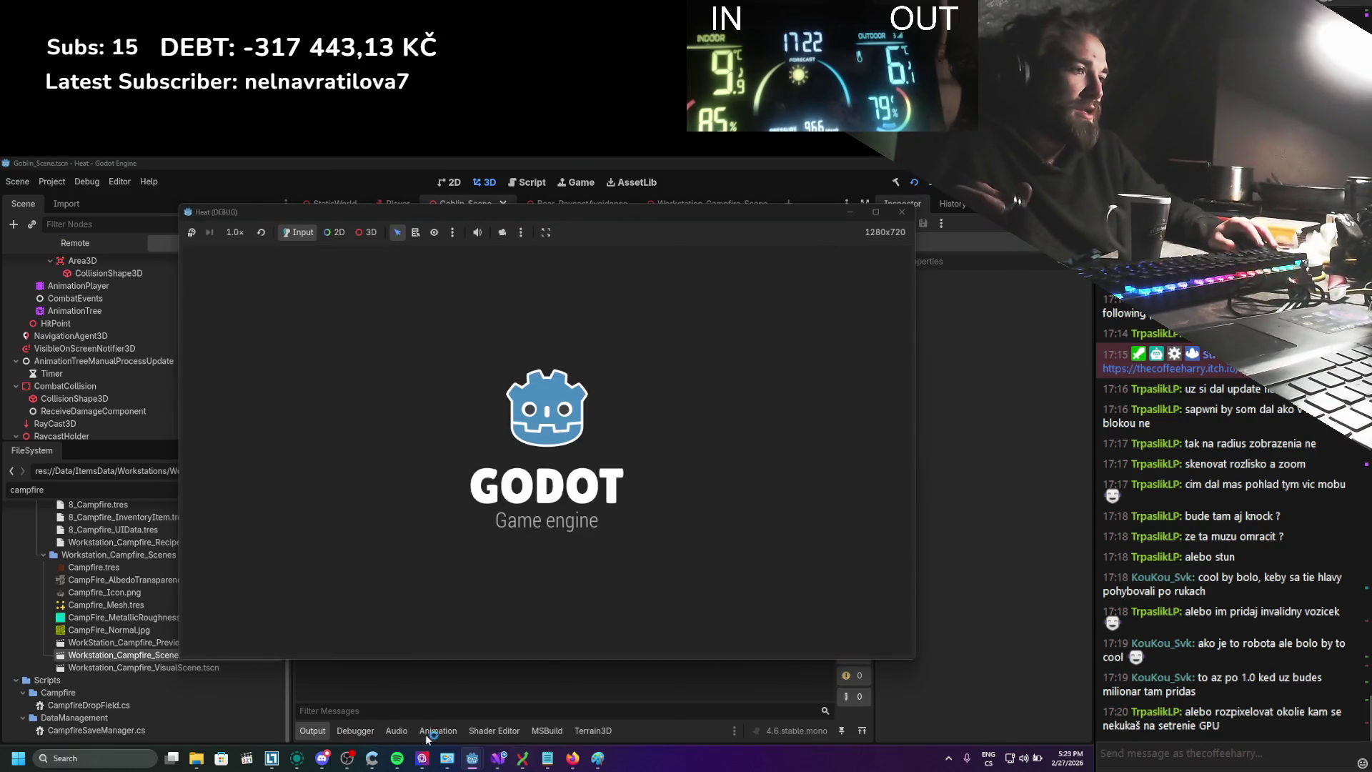
pyautogui.click(423, 759)
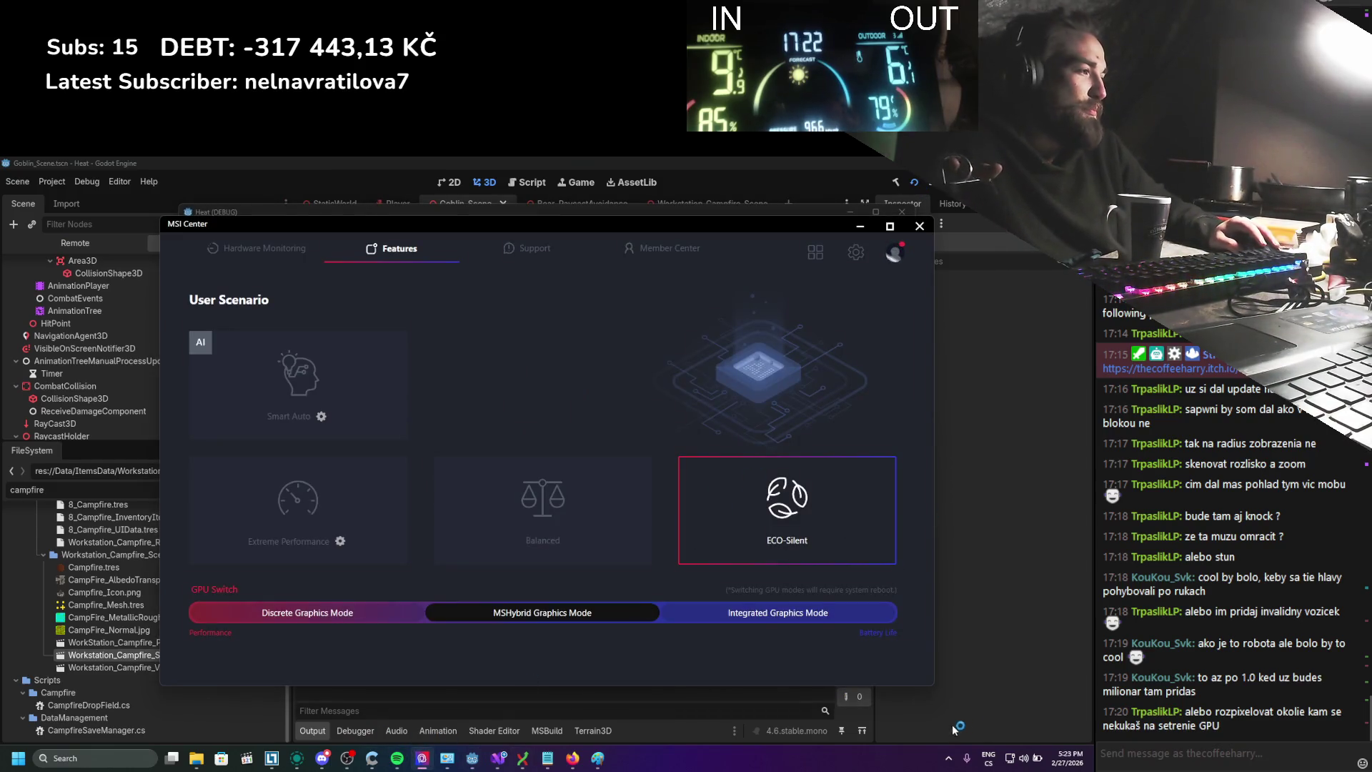
# Check that Power Mode reads Best Power Efficiency on the Power & battery page, then close Settings
pyautogui.click(443, 763)
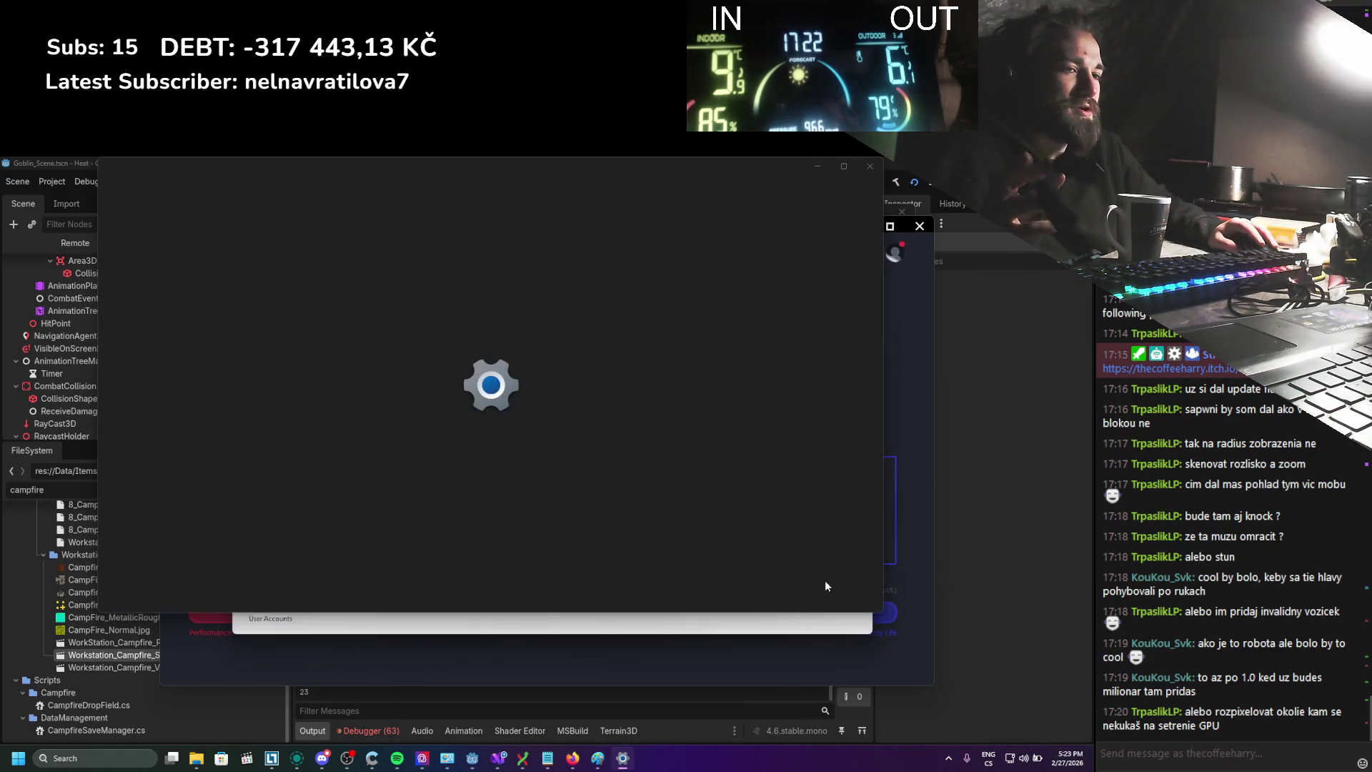
pyautogui.press('super')
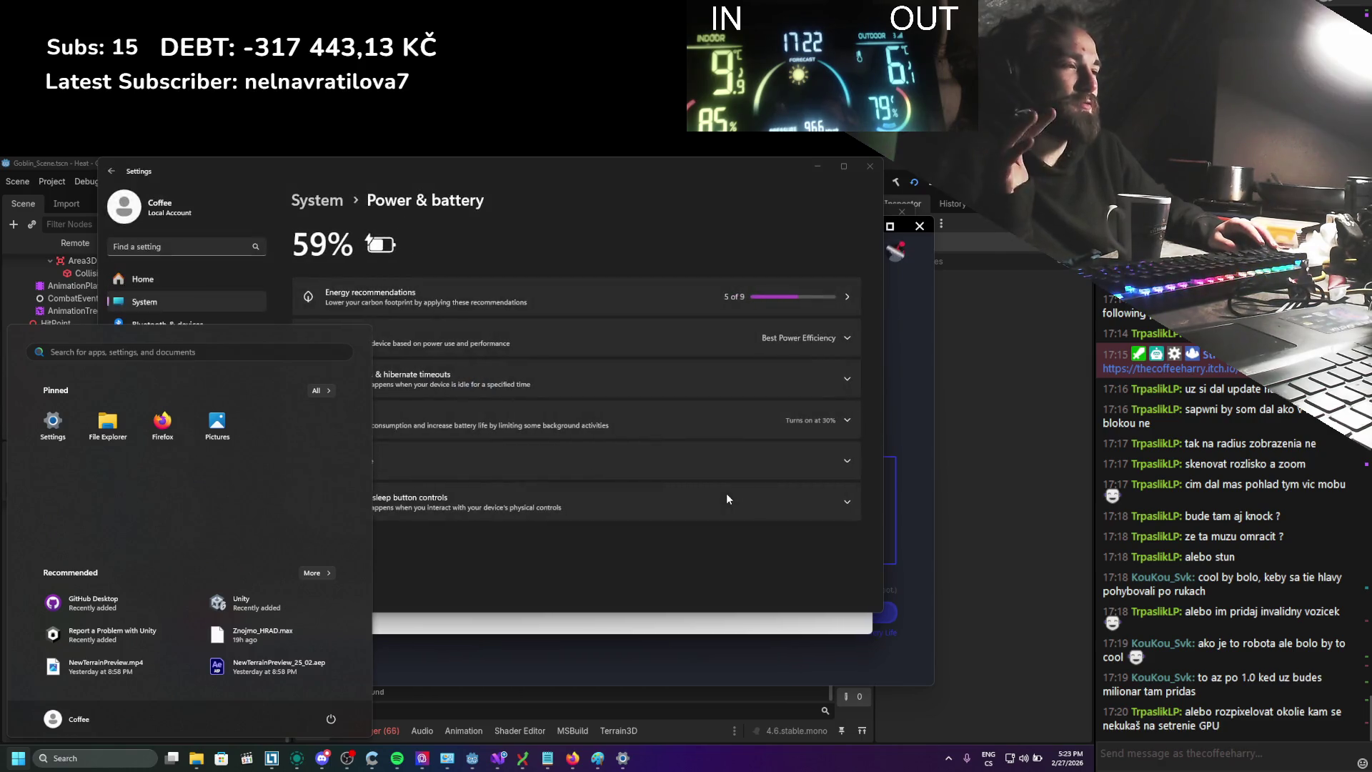
pyautogui.click(684, 535)
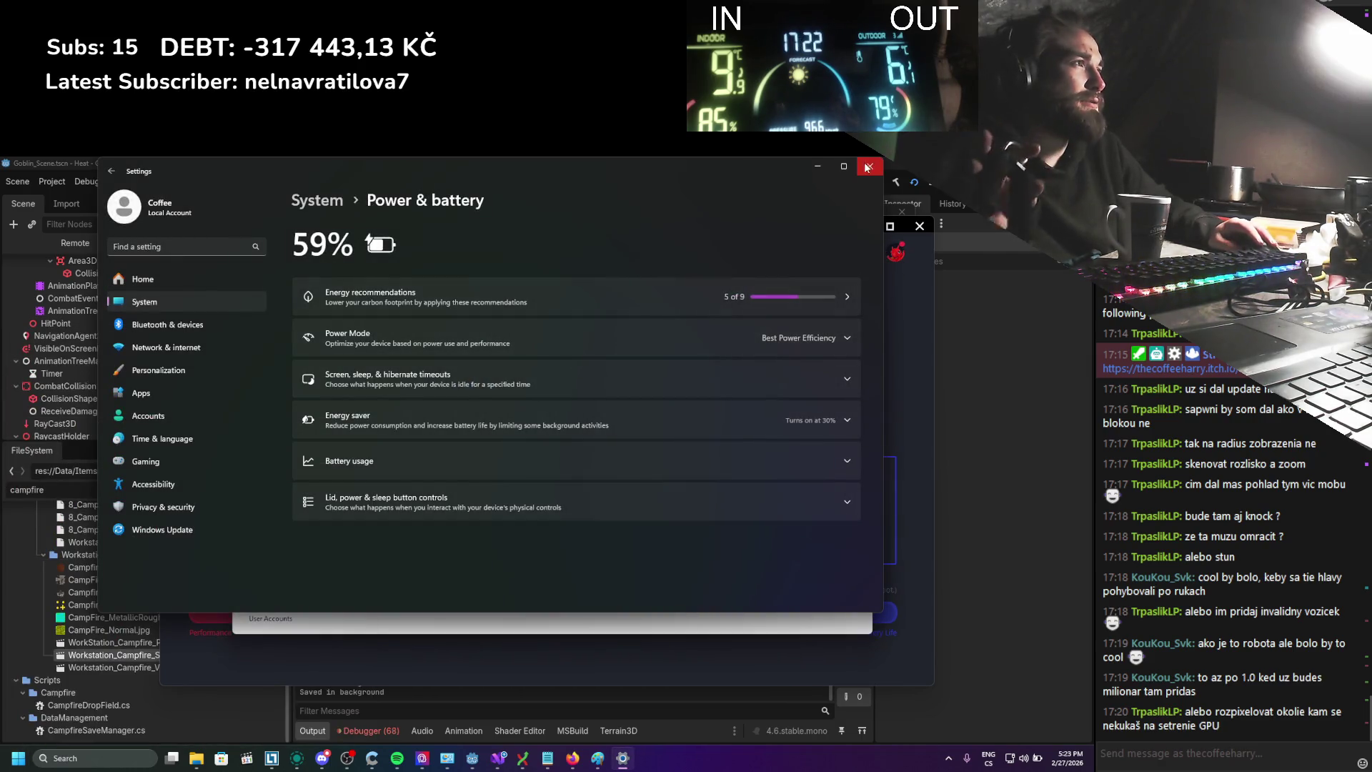
pyautogui.click(867, 167)
pyautogui.click(965, 375)
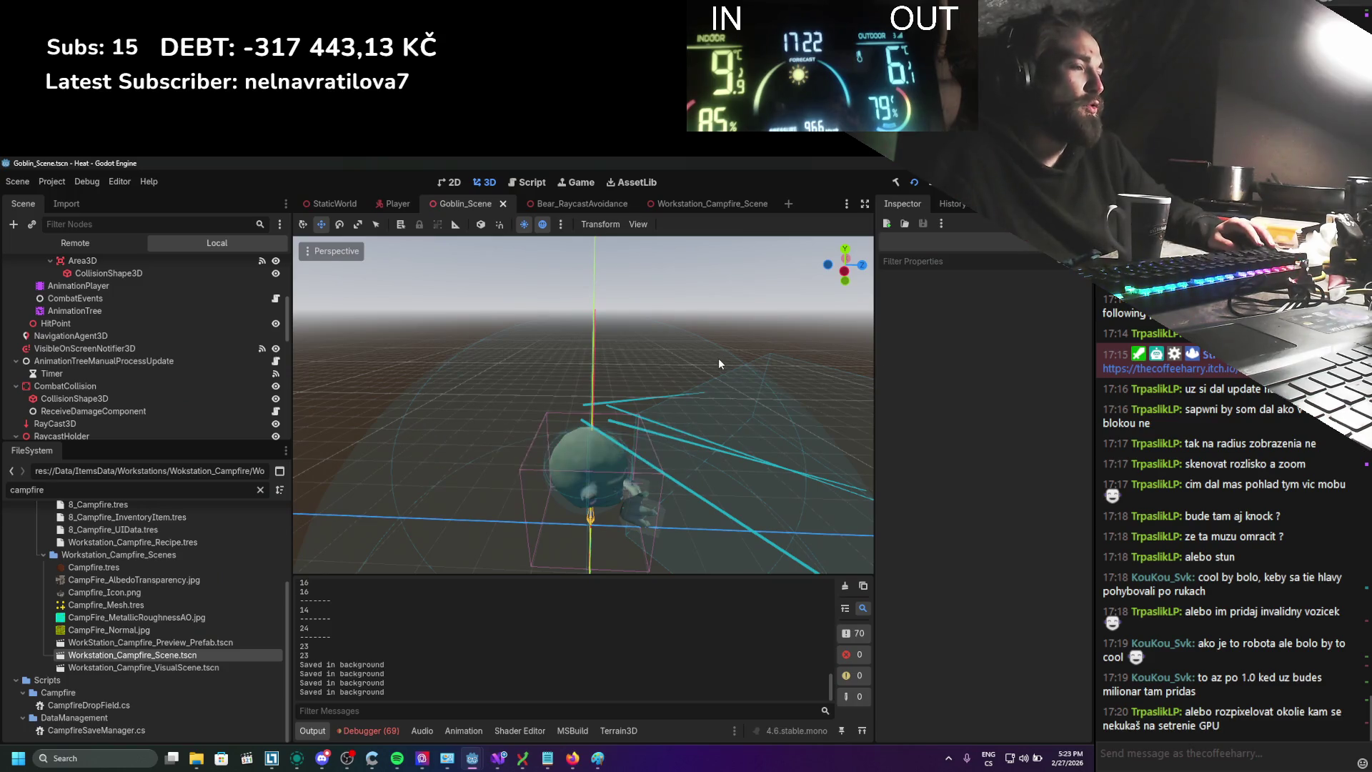
# Return to the Godot editor and bring the Heat (DEBUG) game window to the front
pyautogui.click(448, 758)
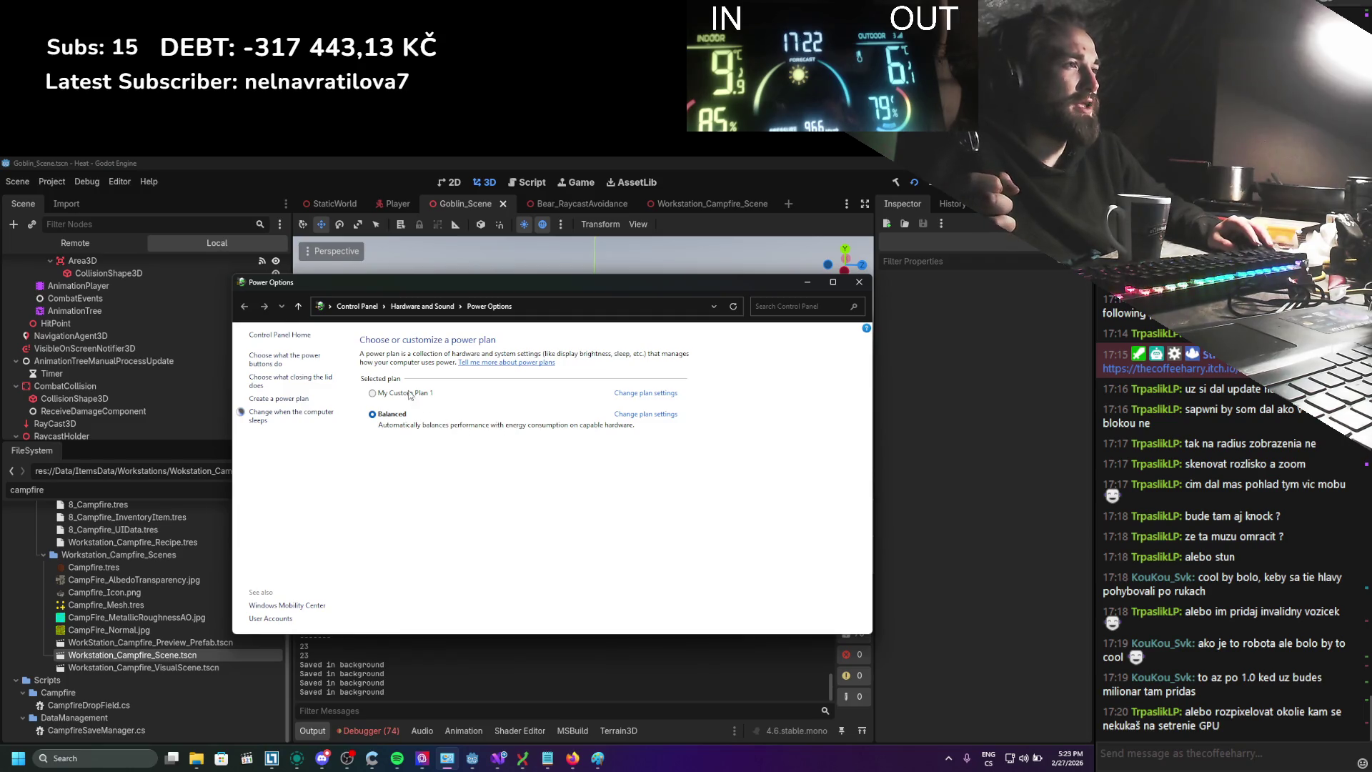
pyautogui.click(655, 257)
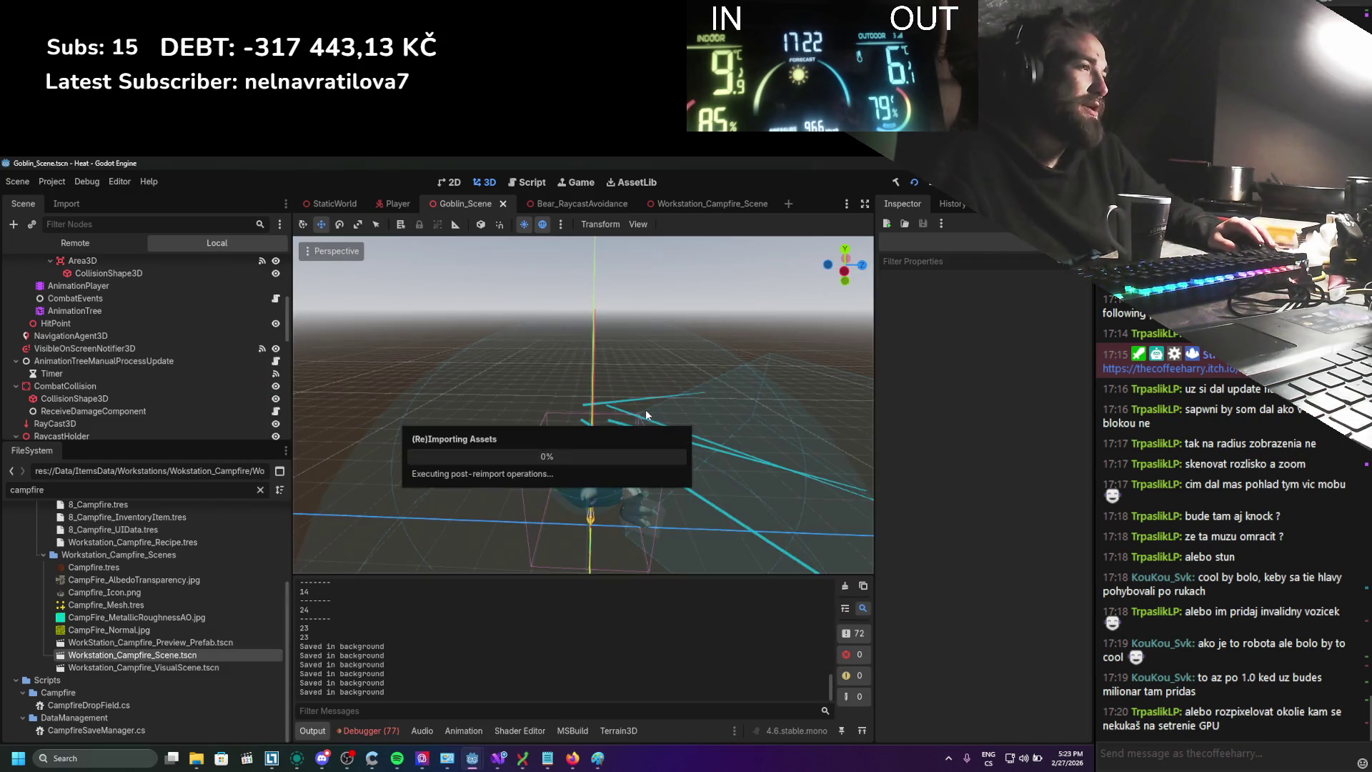
pyautogui.scroll(-1, 645, 413)
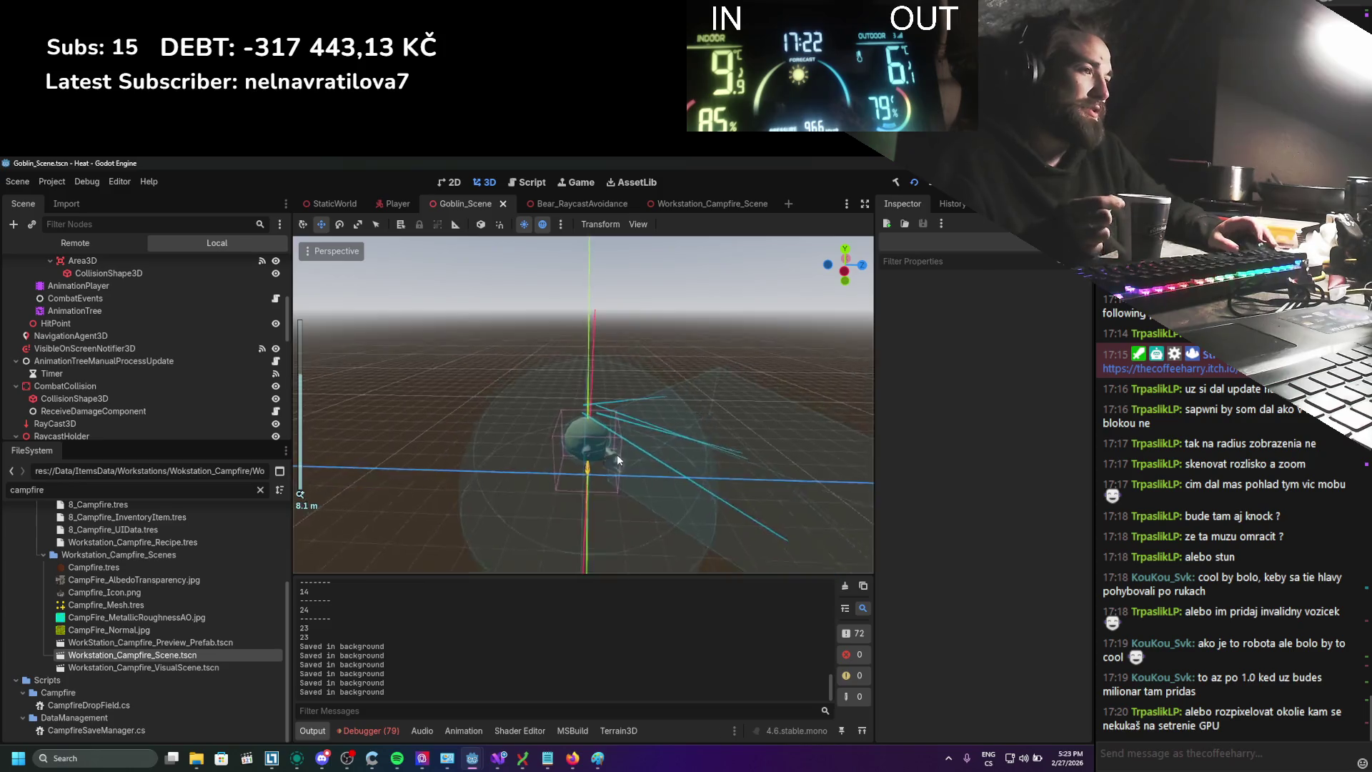
pyautogui.moveTo(473, 759)
pyautogui.click(533, 686)
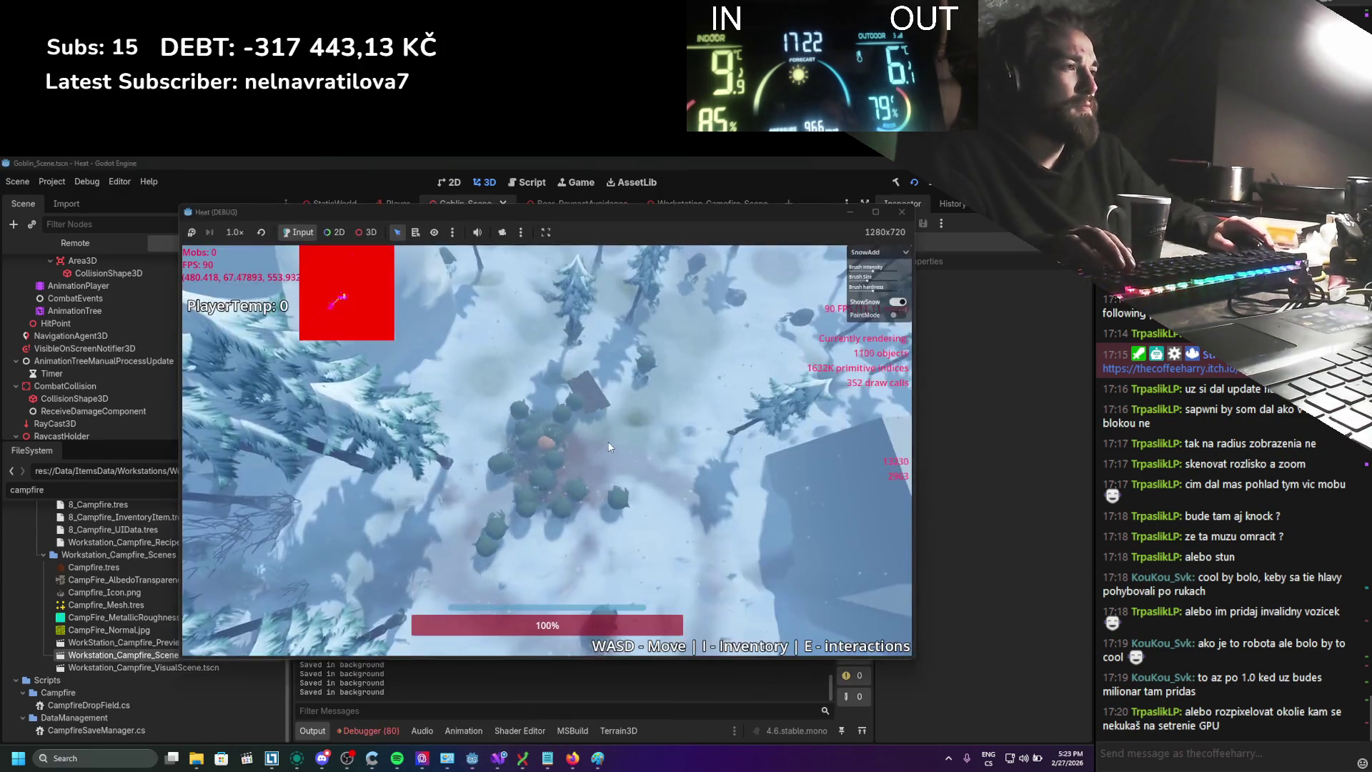
# Run the player diagonally back and forth across the snow, leading the goblins south
pyautogui.press('s')
pyautogui.press('d')
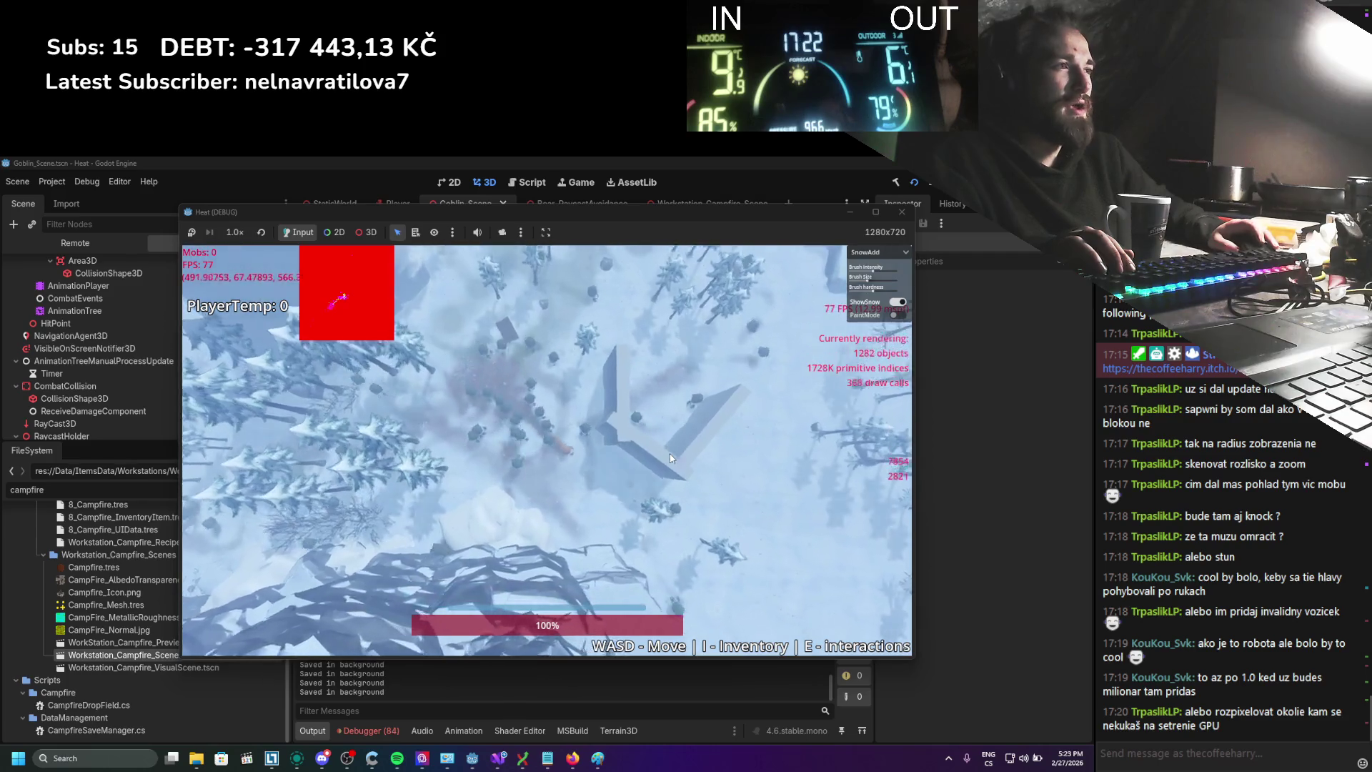
pyautogui.press('d')
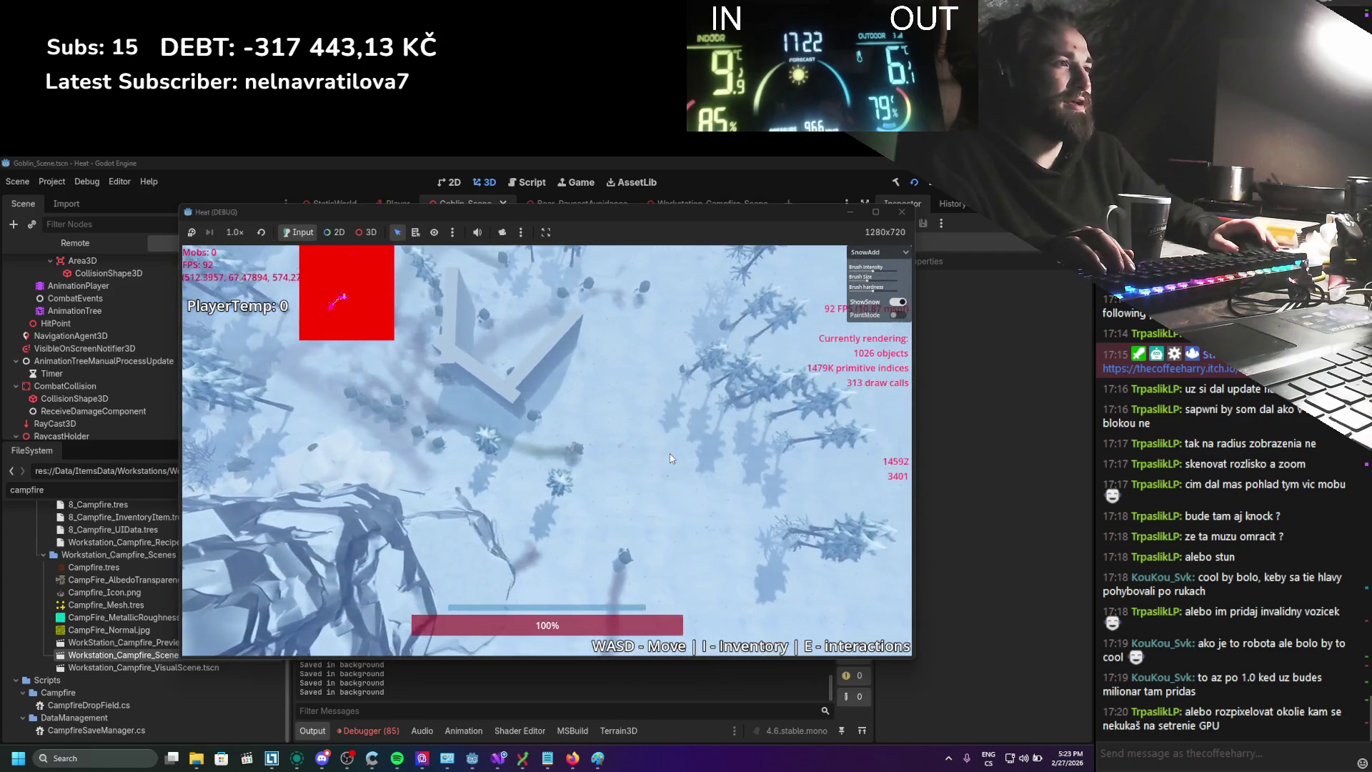
pyautogui.press('s')
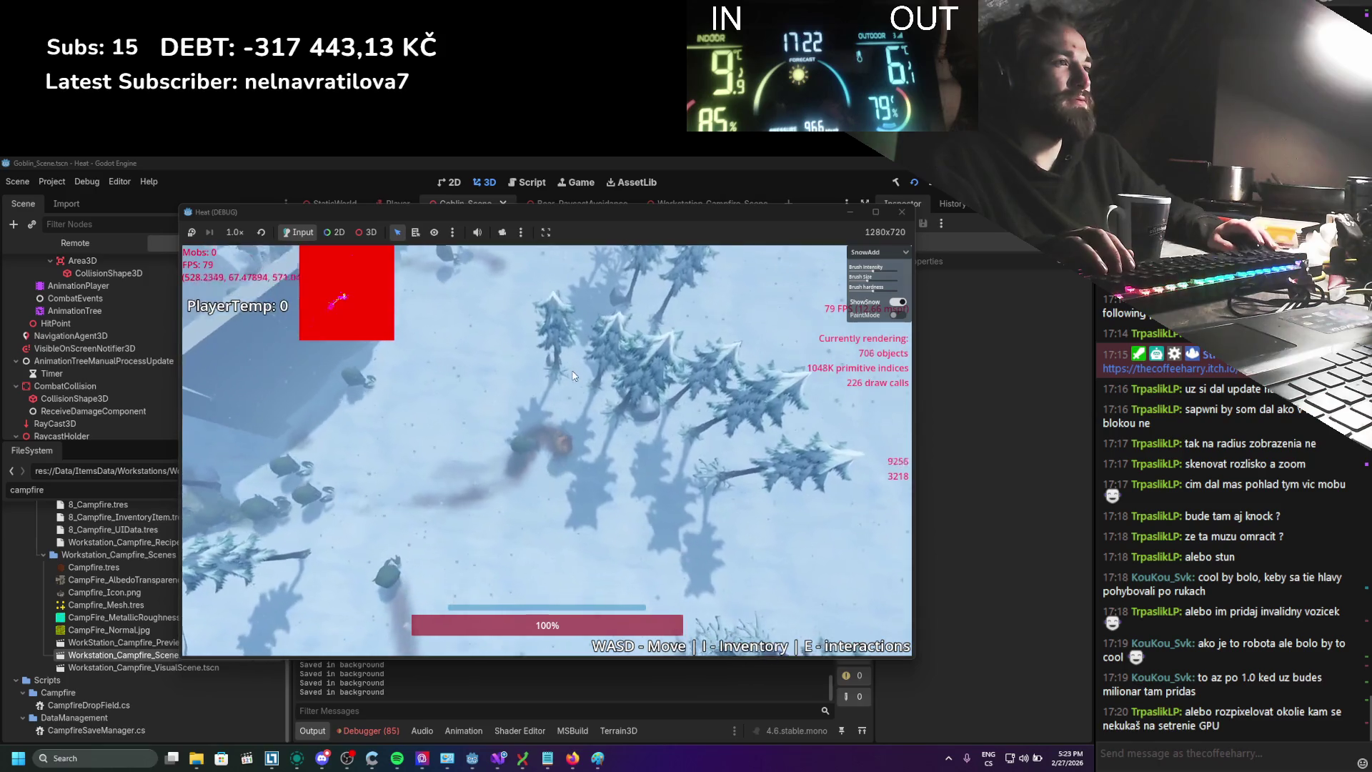
pyautogui.press('s')
pyautogui.press('a')
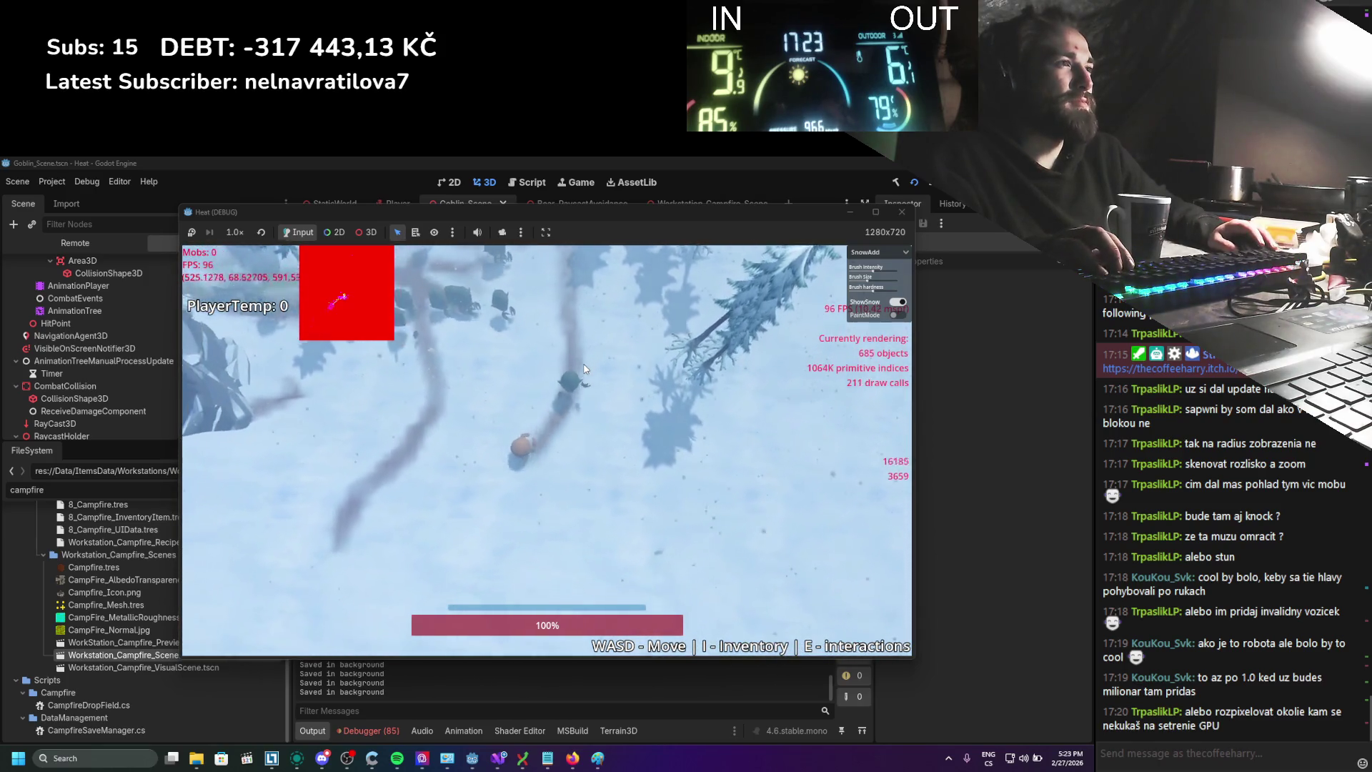
pyautogui.press('d')
pyautogui.press('s')
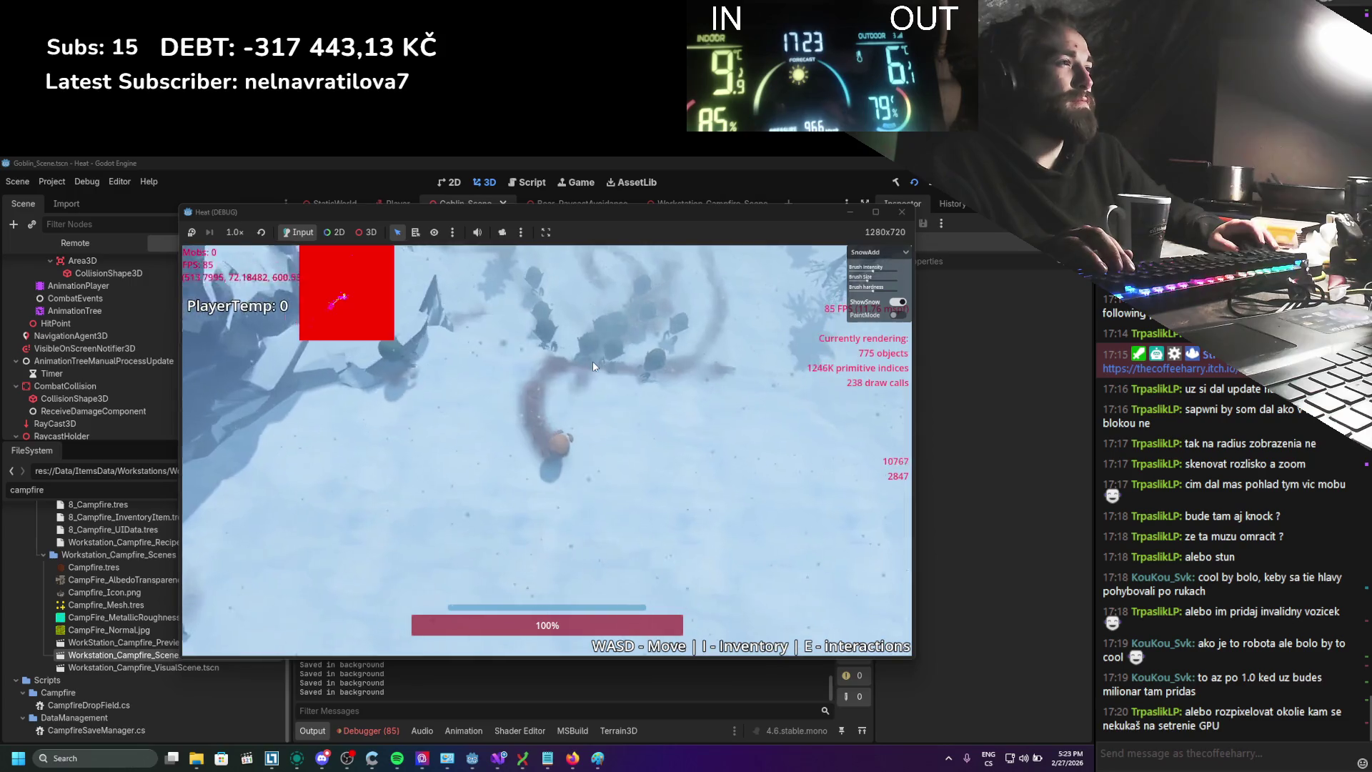
pyautogui.scroll(5, 593, 362)
pyautogui.press('w')
pyautogui.scroll(-5, 593, 367)
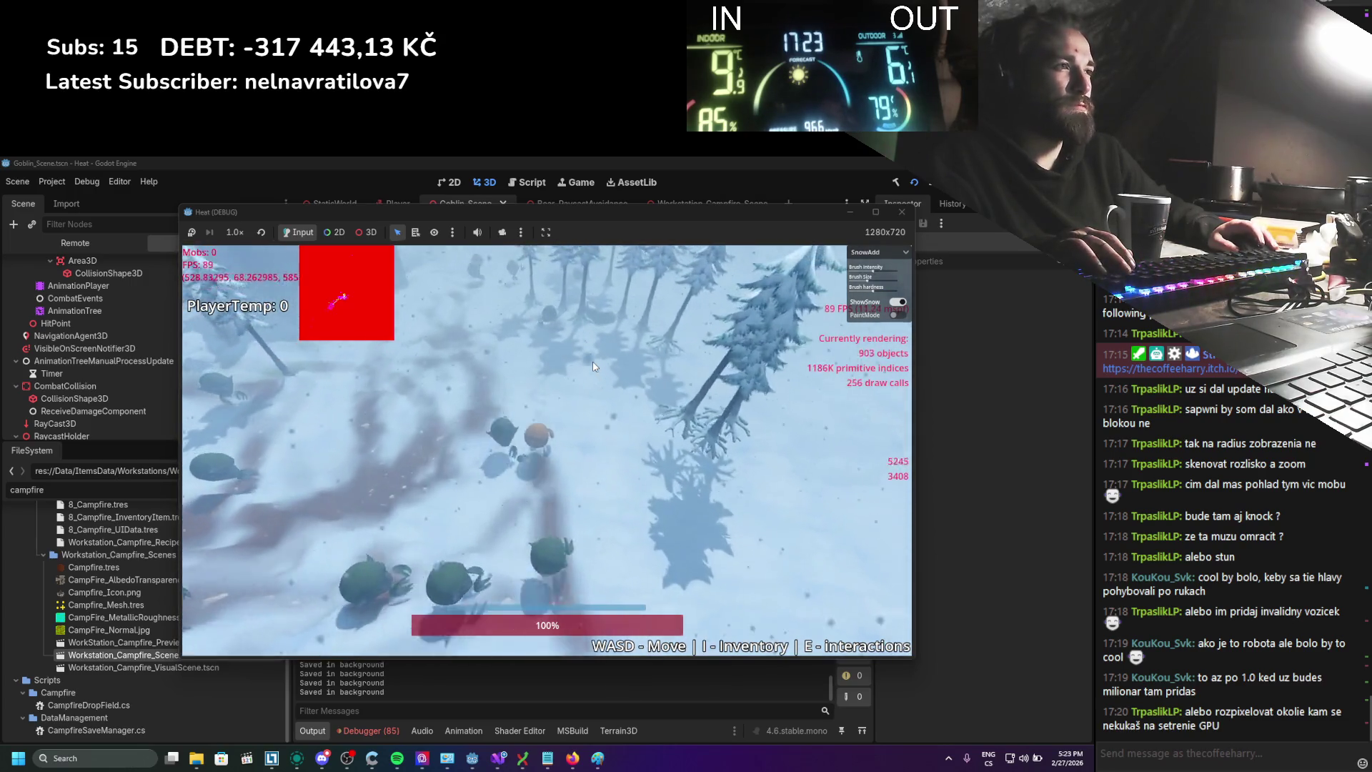
pyautogui.scroll(-5, 594, 366)
pyautogui.press('w')
pyautogui.press('a')
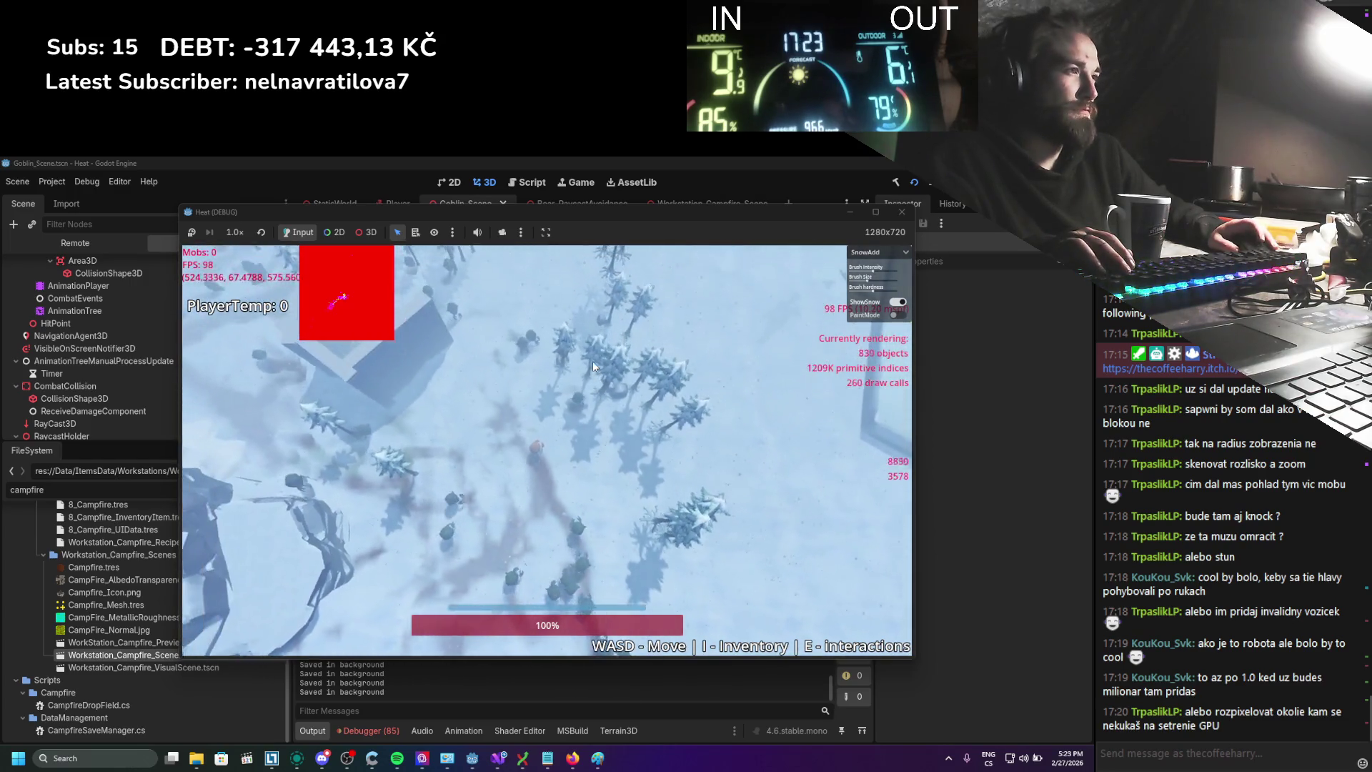
pyautogui.press('w')
pyautogui.press('d')
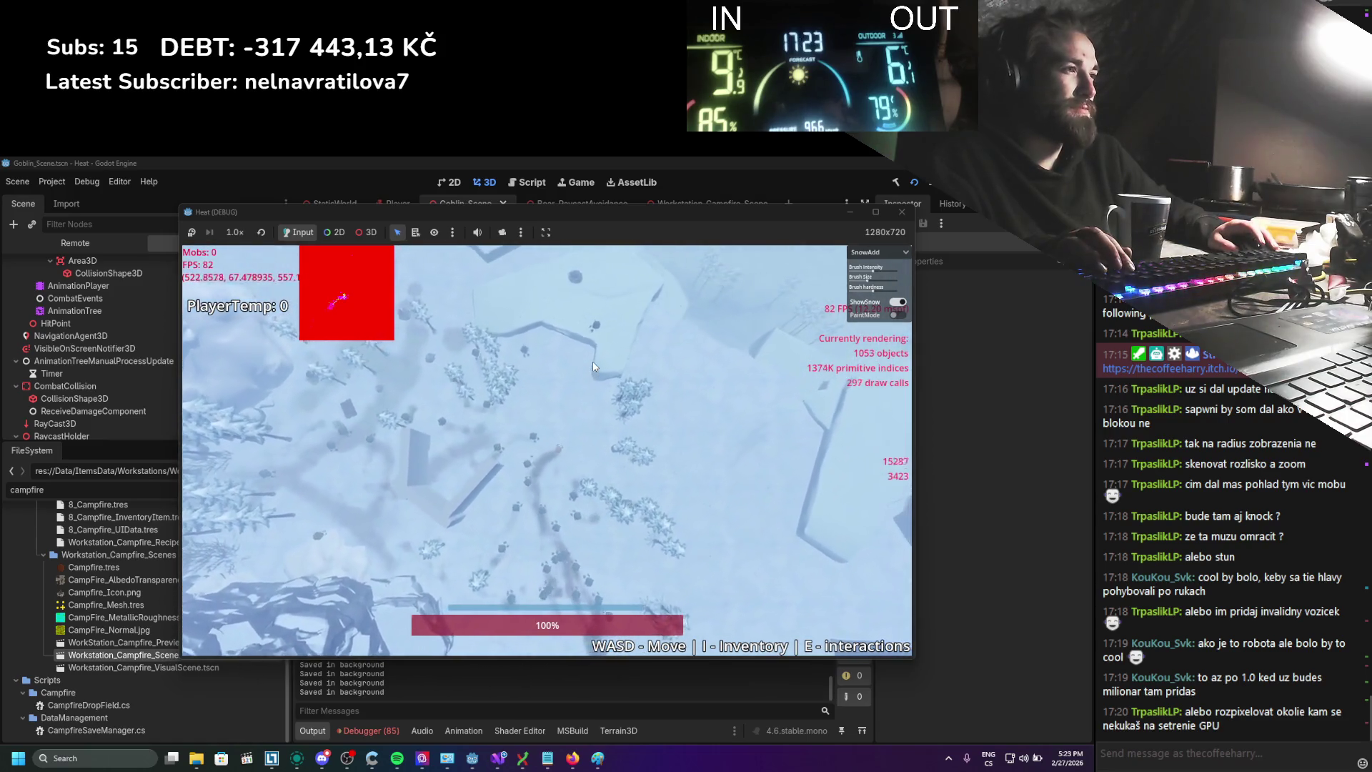
pyautogui.press('s')
pyautogui.press('a')
pyautogui.scroll(5, 593, 366)
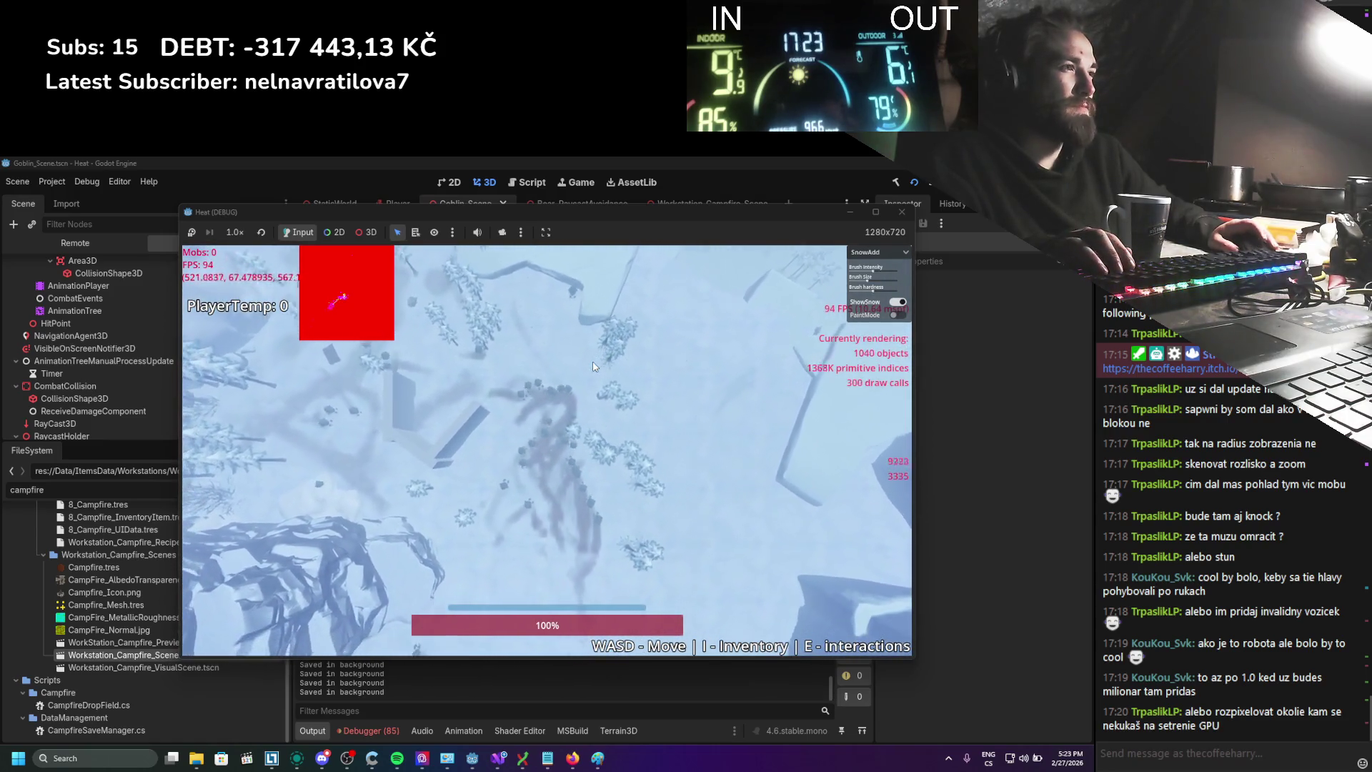
pyautogui.press('s')
pyautogui.scroll(5, 593, 367)
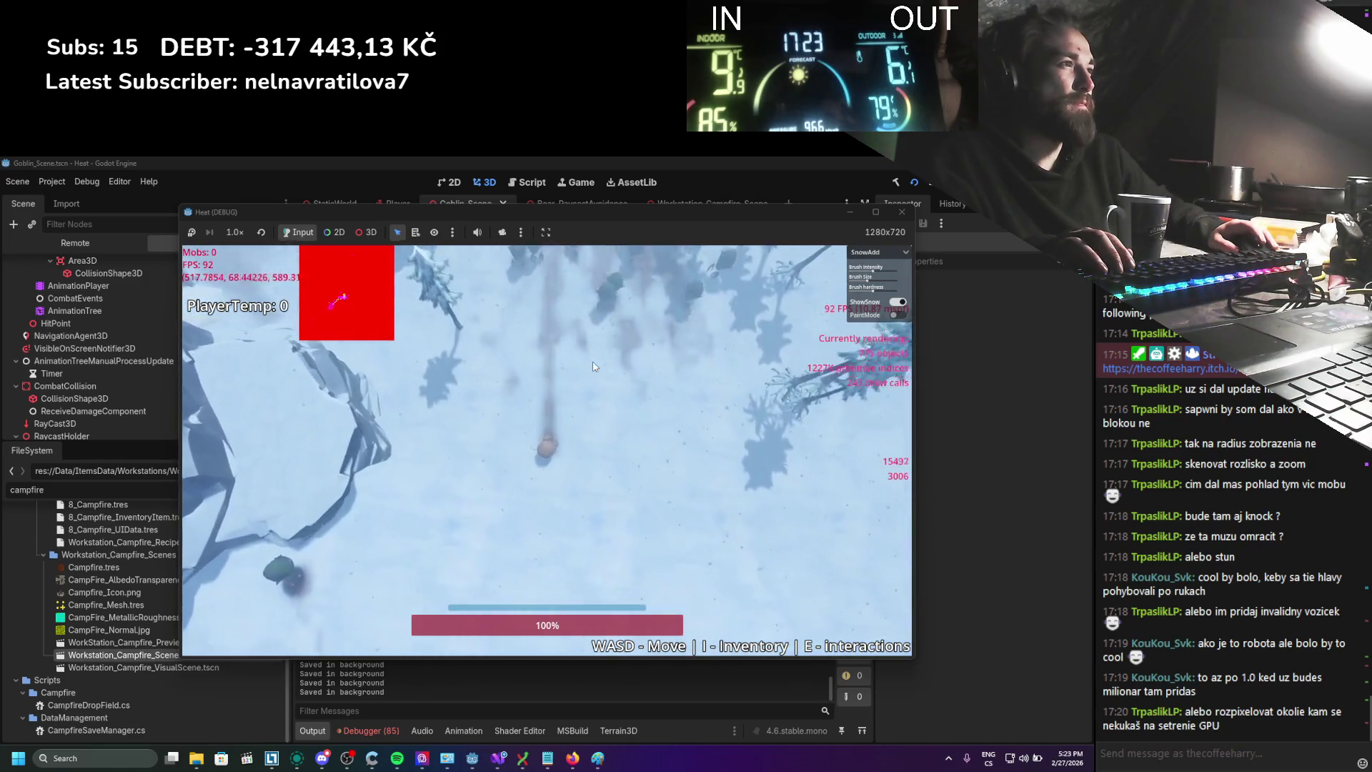
pyautogui.press('d')
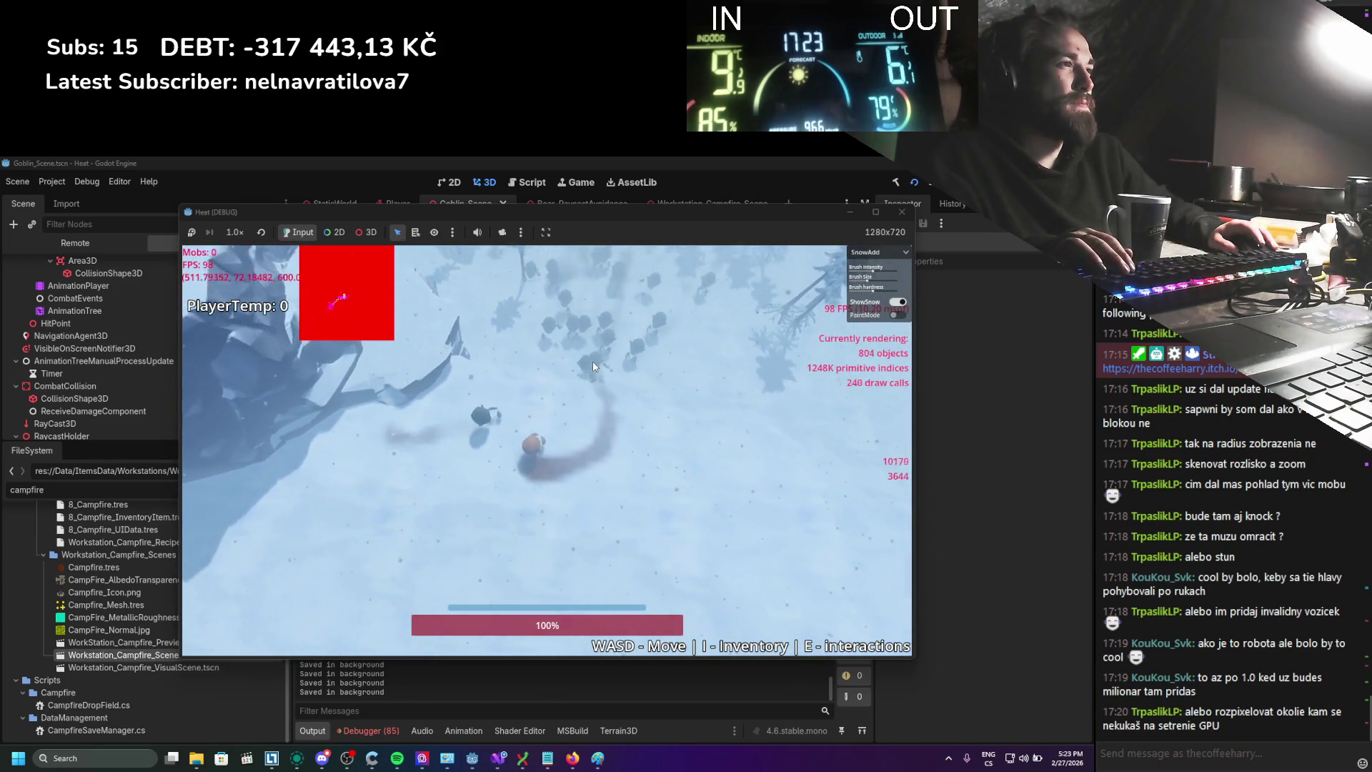
pyautogui.press('s')
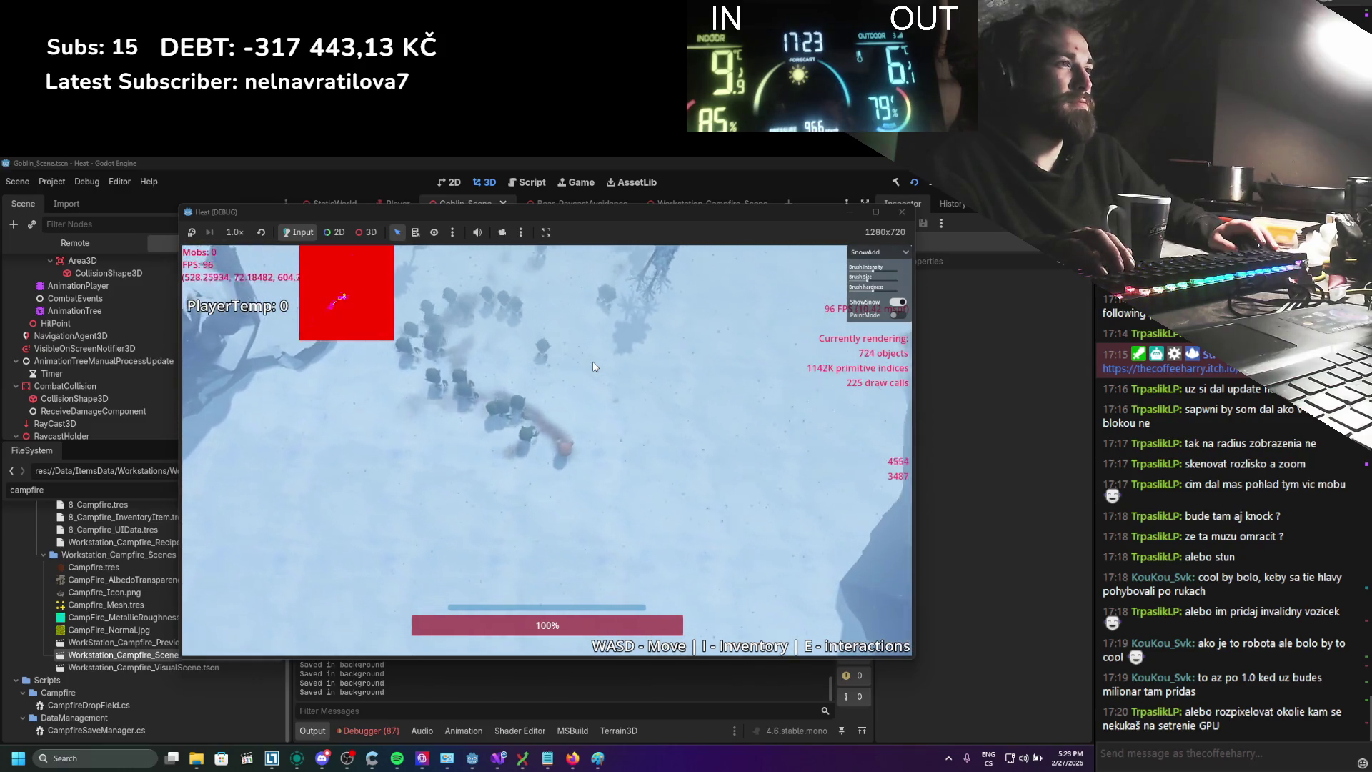
# Steer the player toward the rocky cliff and trees, then circle east past the mobs
pyautogui.press('w')
pyautogui.press('a')
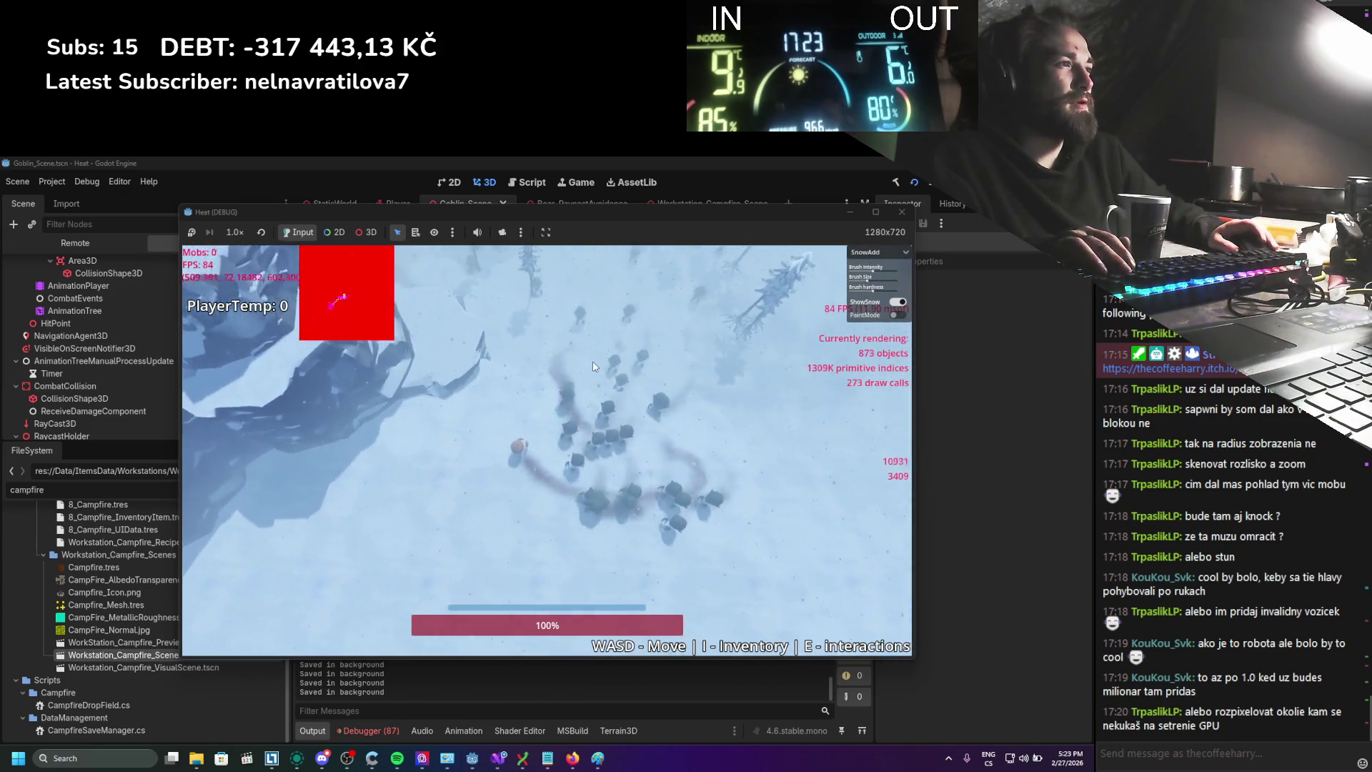
pyautogui.press('d')
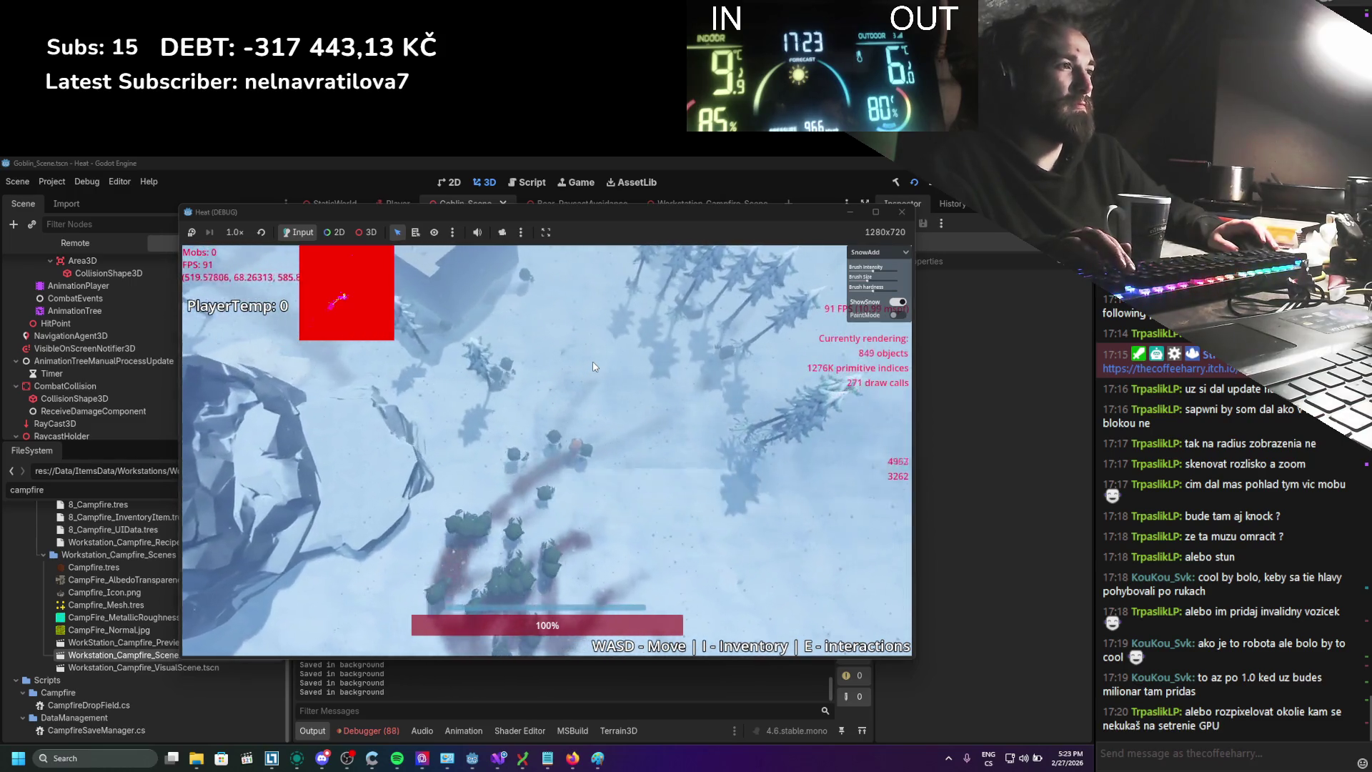
pyautogui.press('s')
pyautogui.press('a')
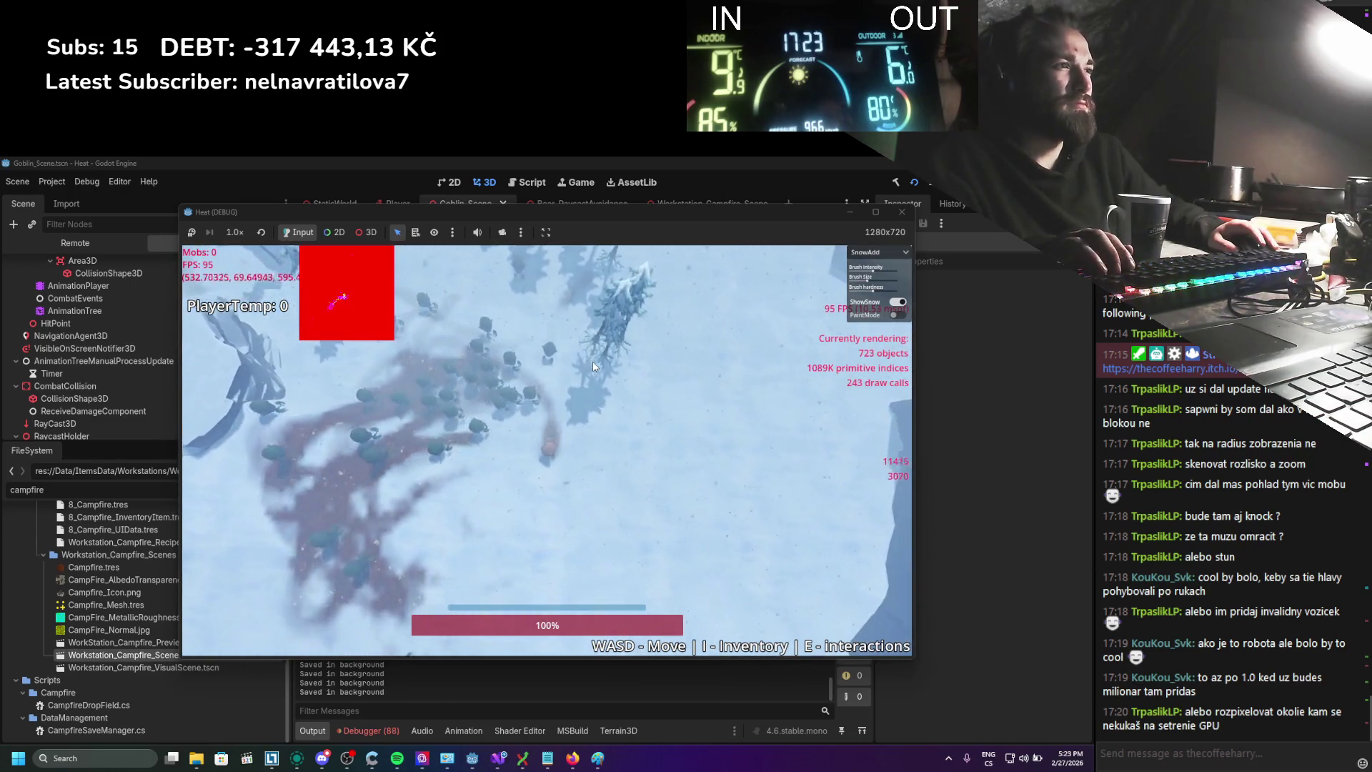
pyautogui.press('a')
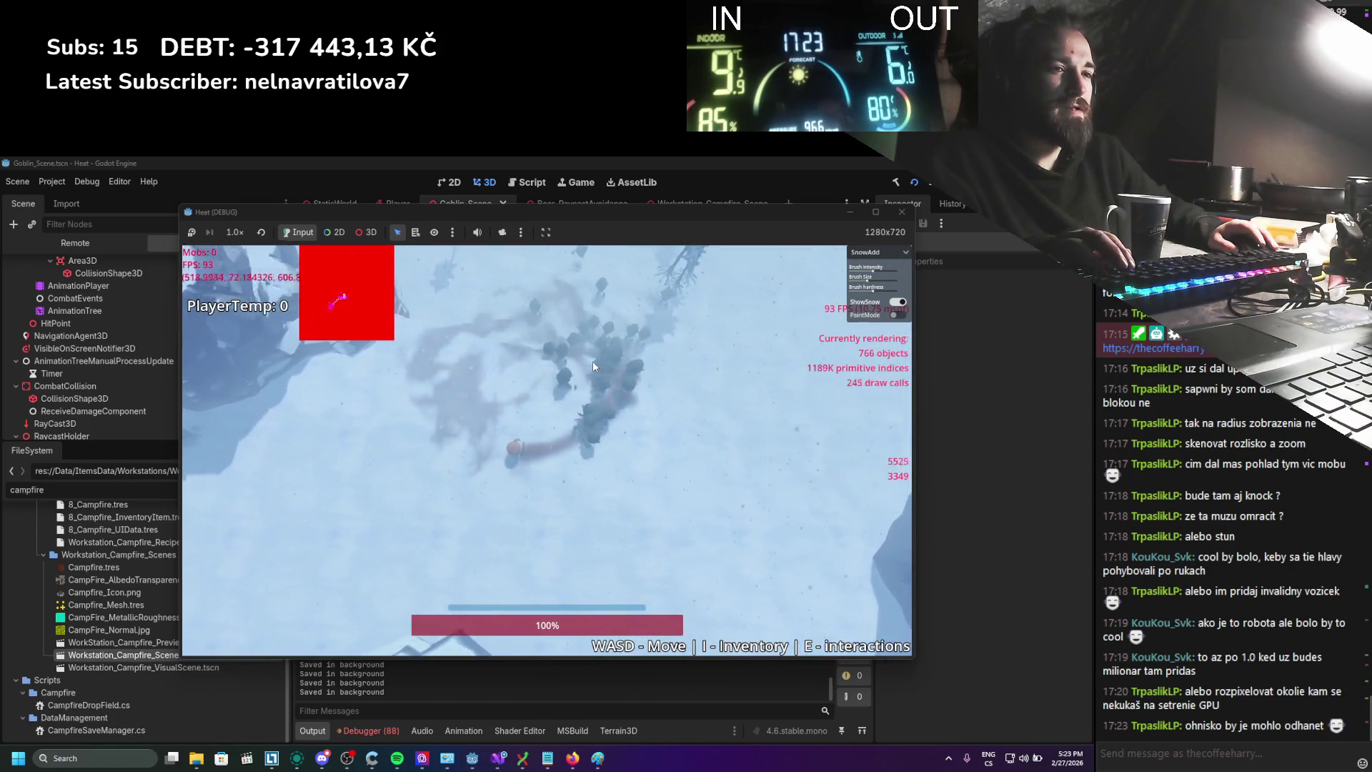
pyautogui.press('w')
pyautogui.press('d')
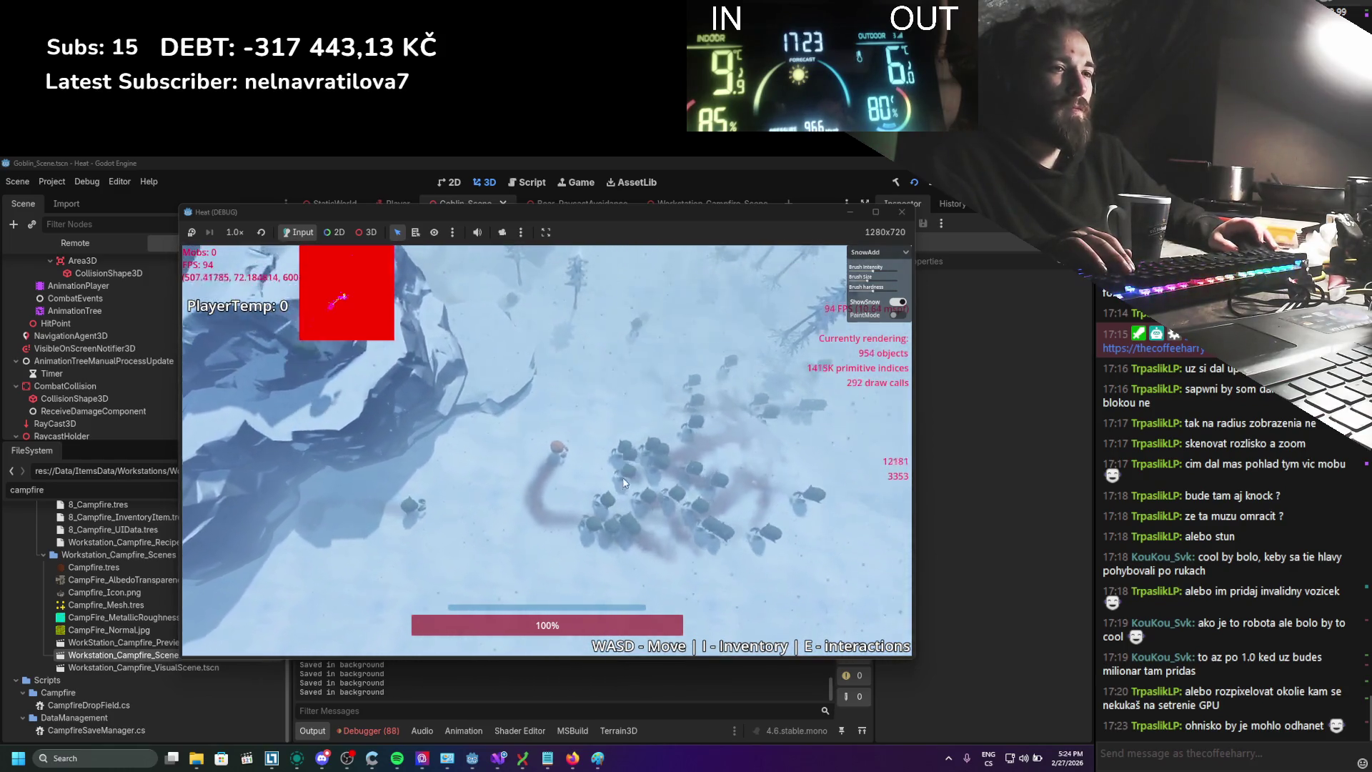
pyautogui.scroll(5, 616, 402)
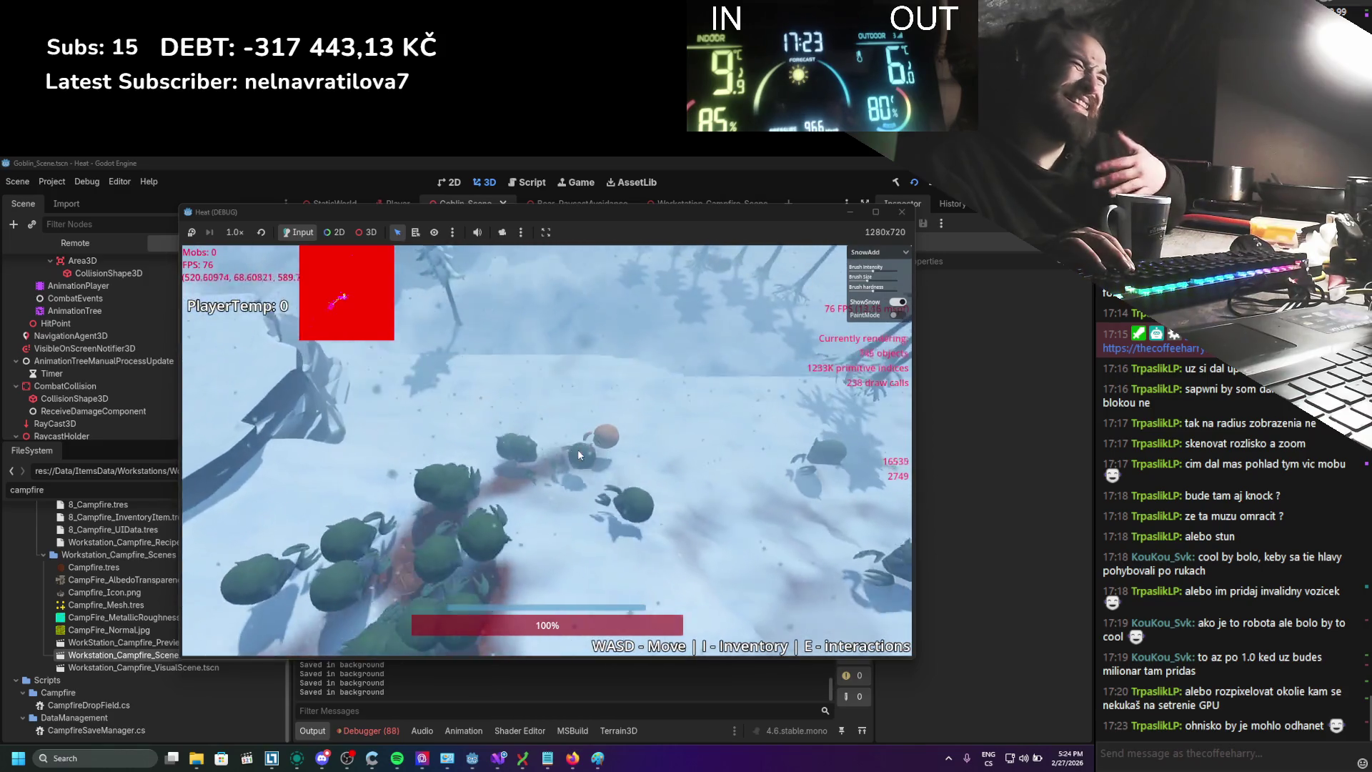
pyautogui.press('w')
pyautogui.scroll(-3, 578, 449)
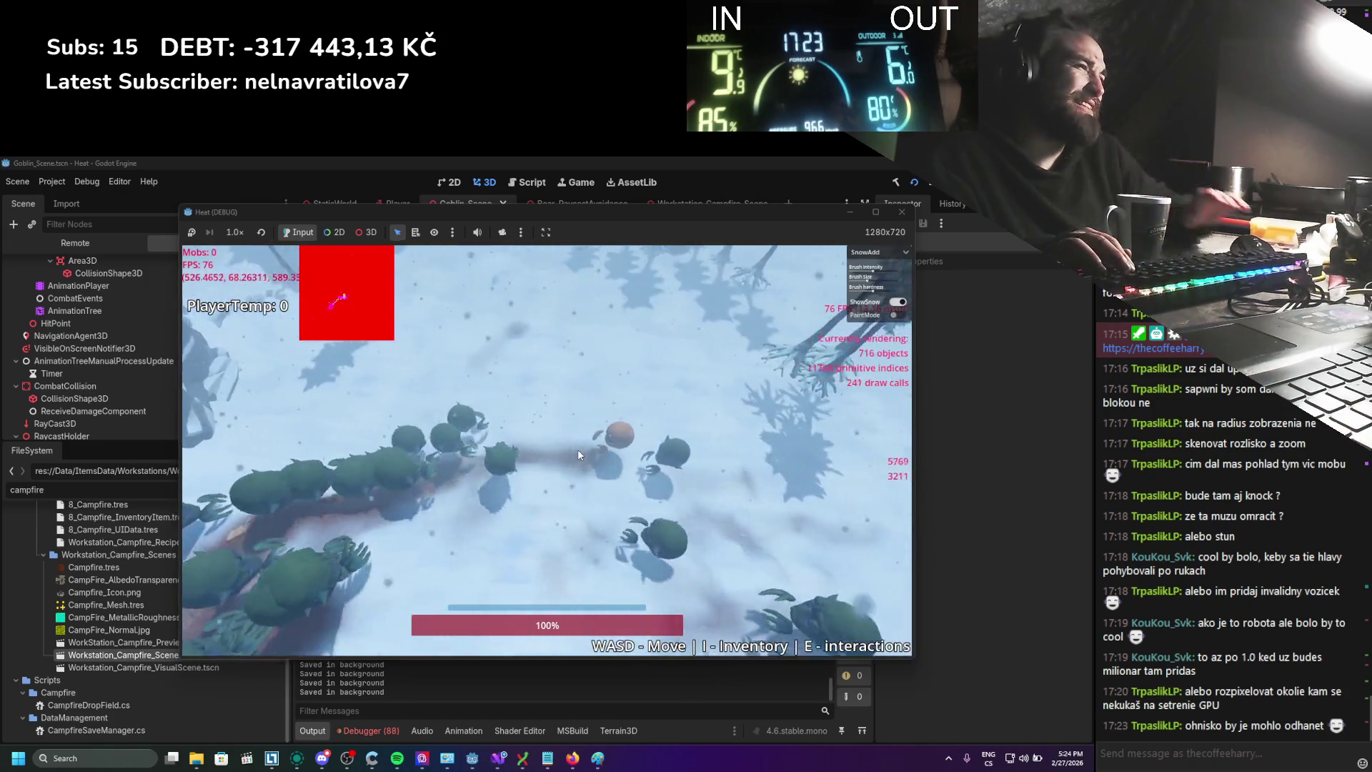
pyautogui.scroll(-5, 565, 510)
pyautogui.press('s')
pyautogui.press('a')
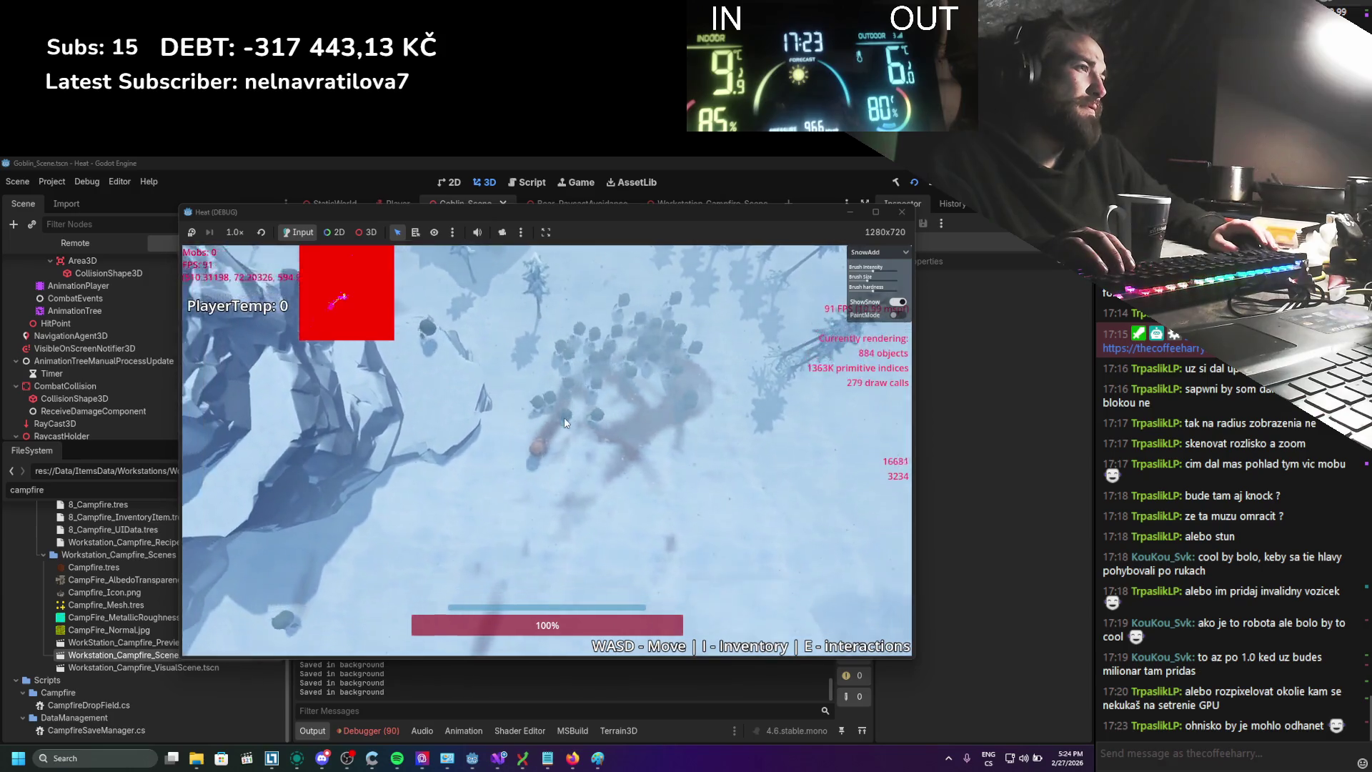
pyautogui.press('s')
pyautogui.press('a')
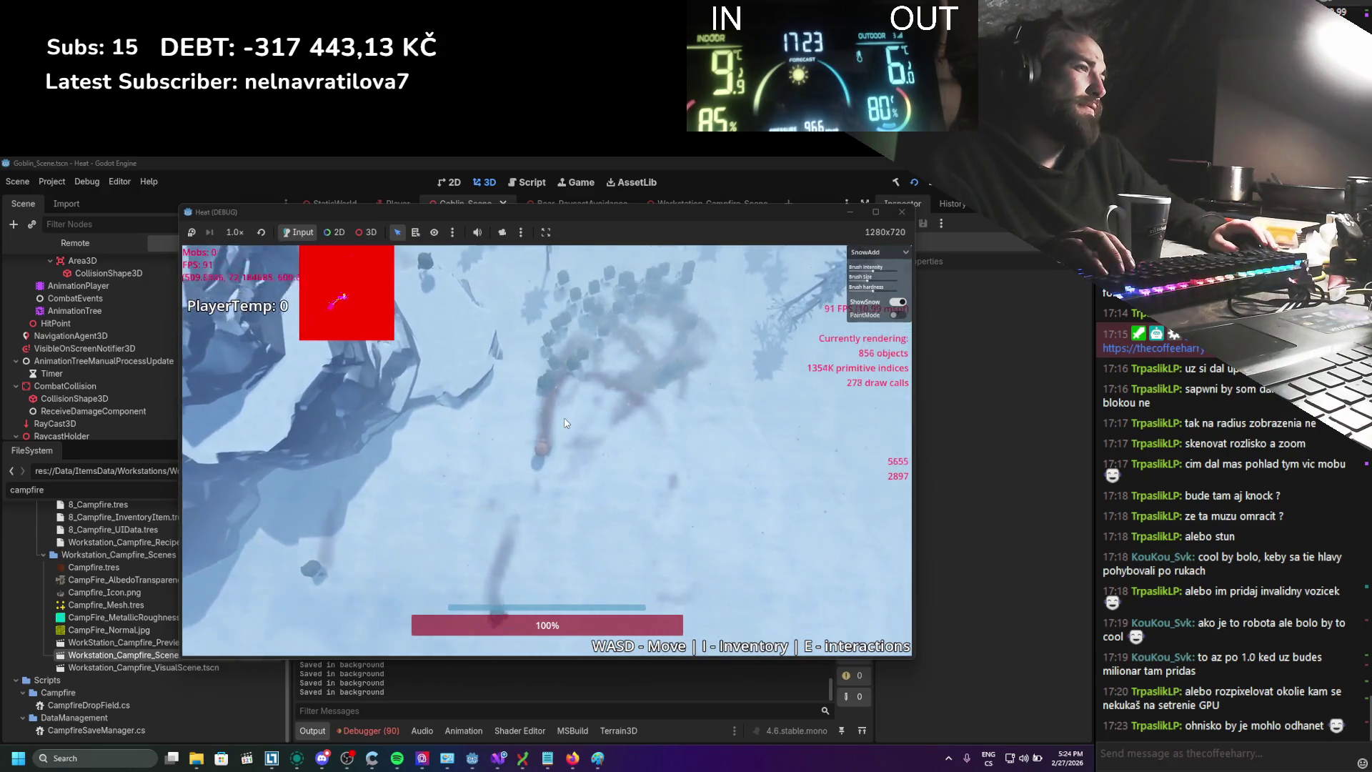
pyautogui.press('d')
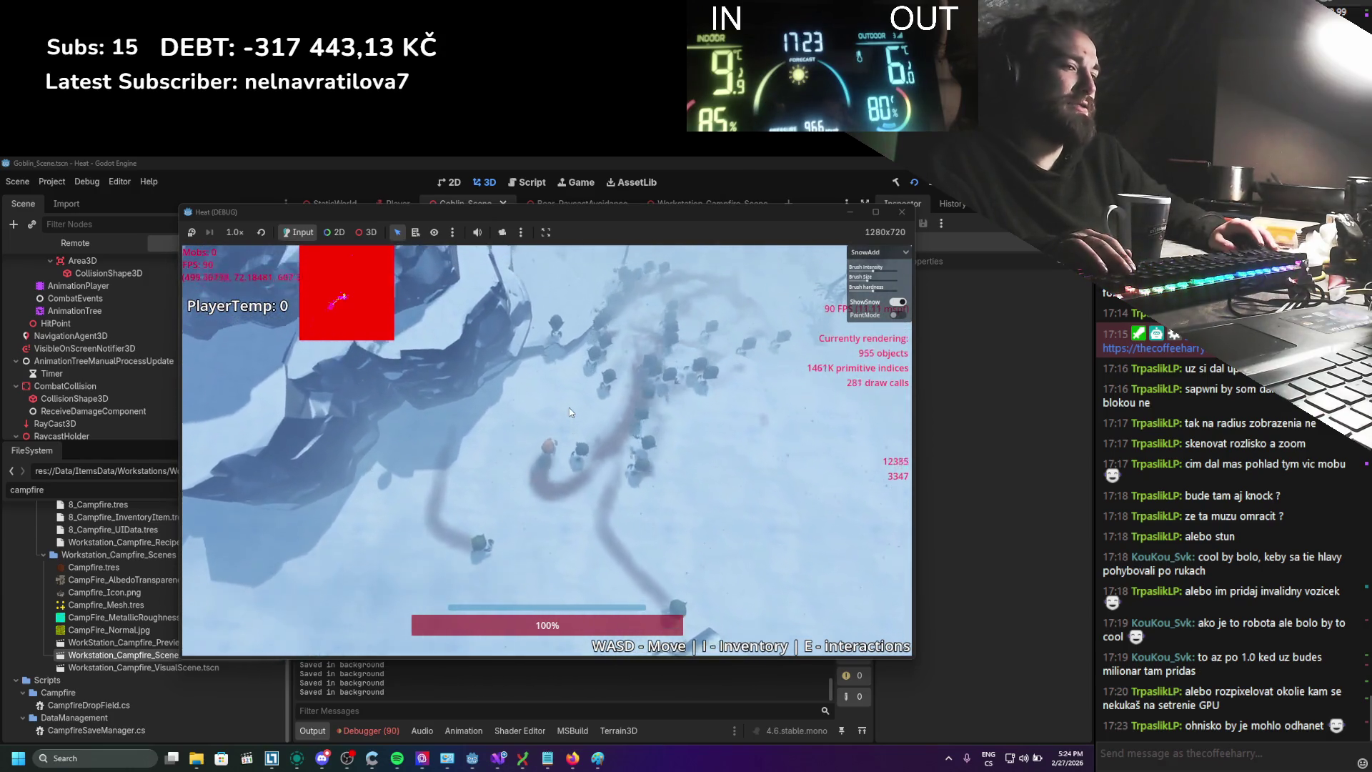
pyautogui.press('w')
pyautogui.press('d')
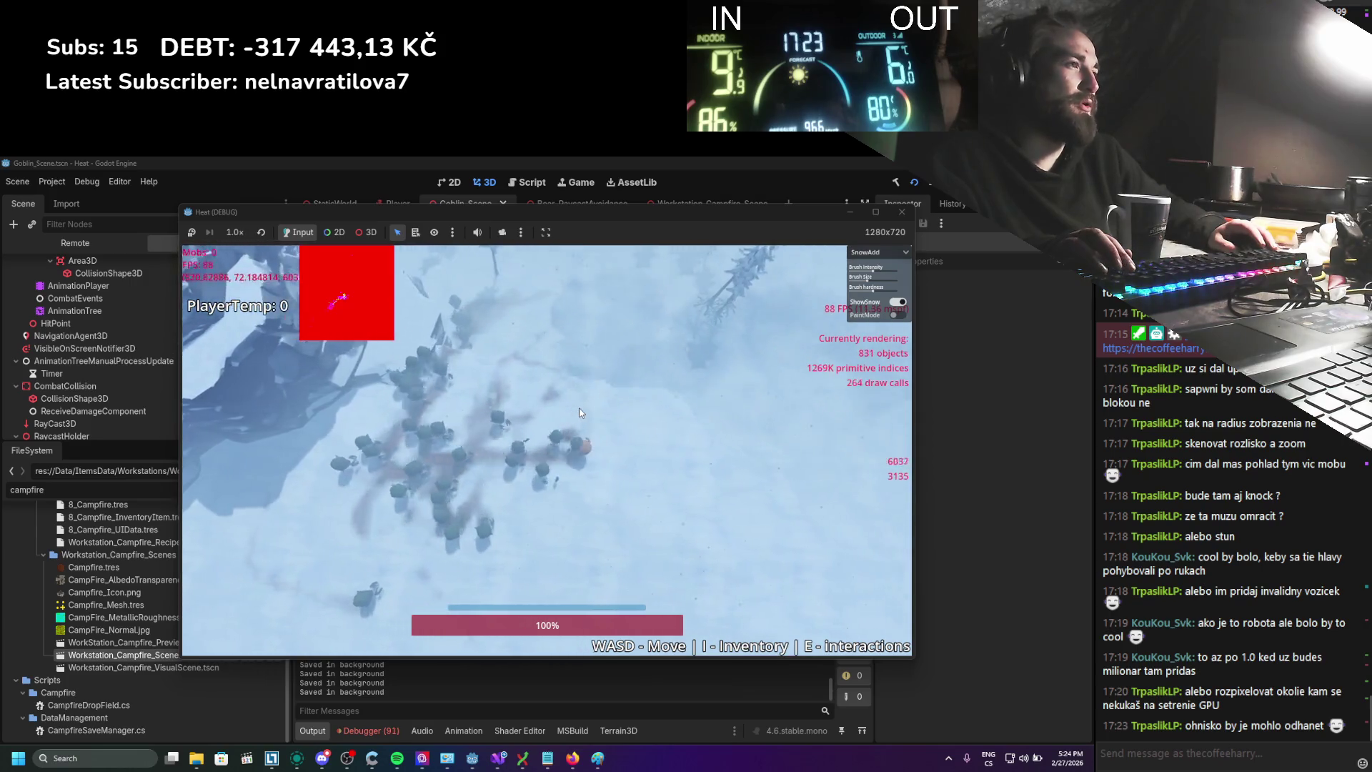
# Lead the goblin swarm north past the building, double back south, then cut through it
pyautogui.press('w')
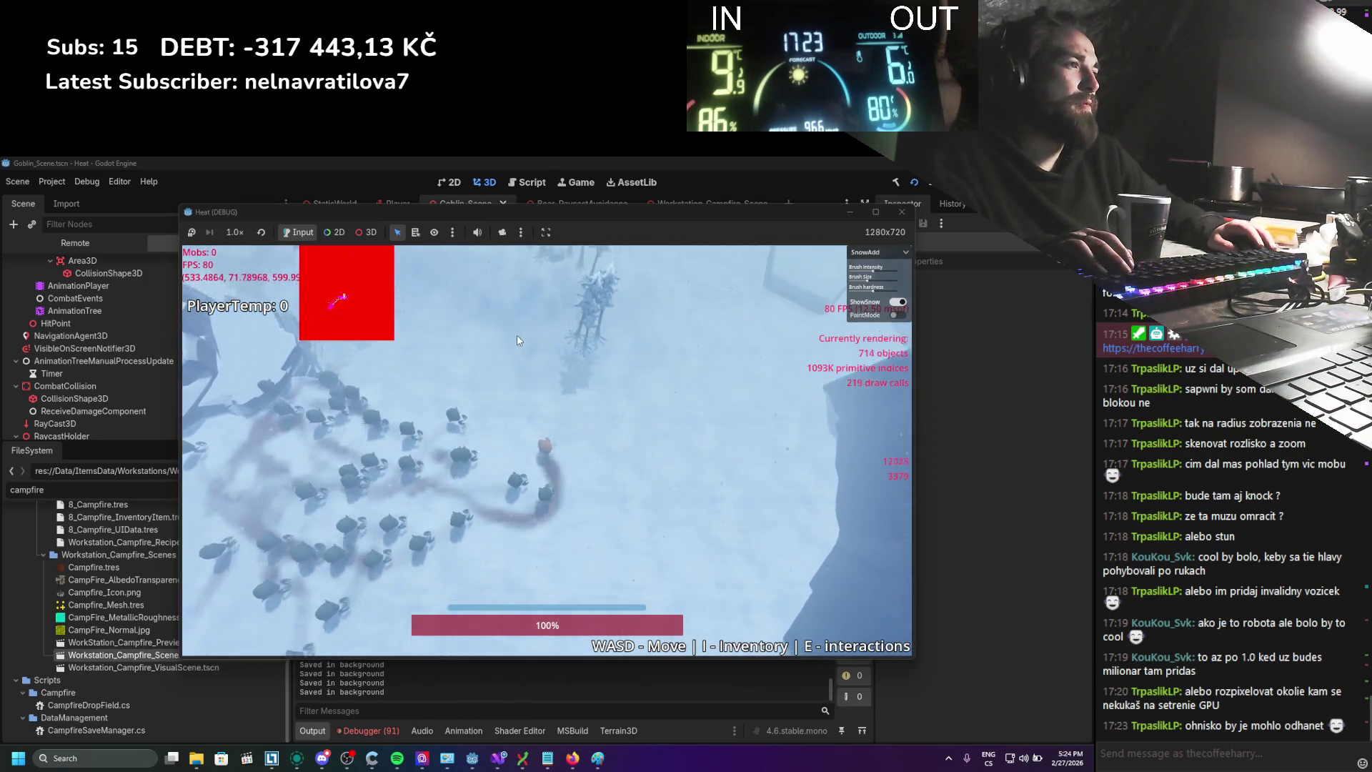
pyautogui.press('w')
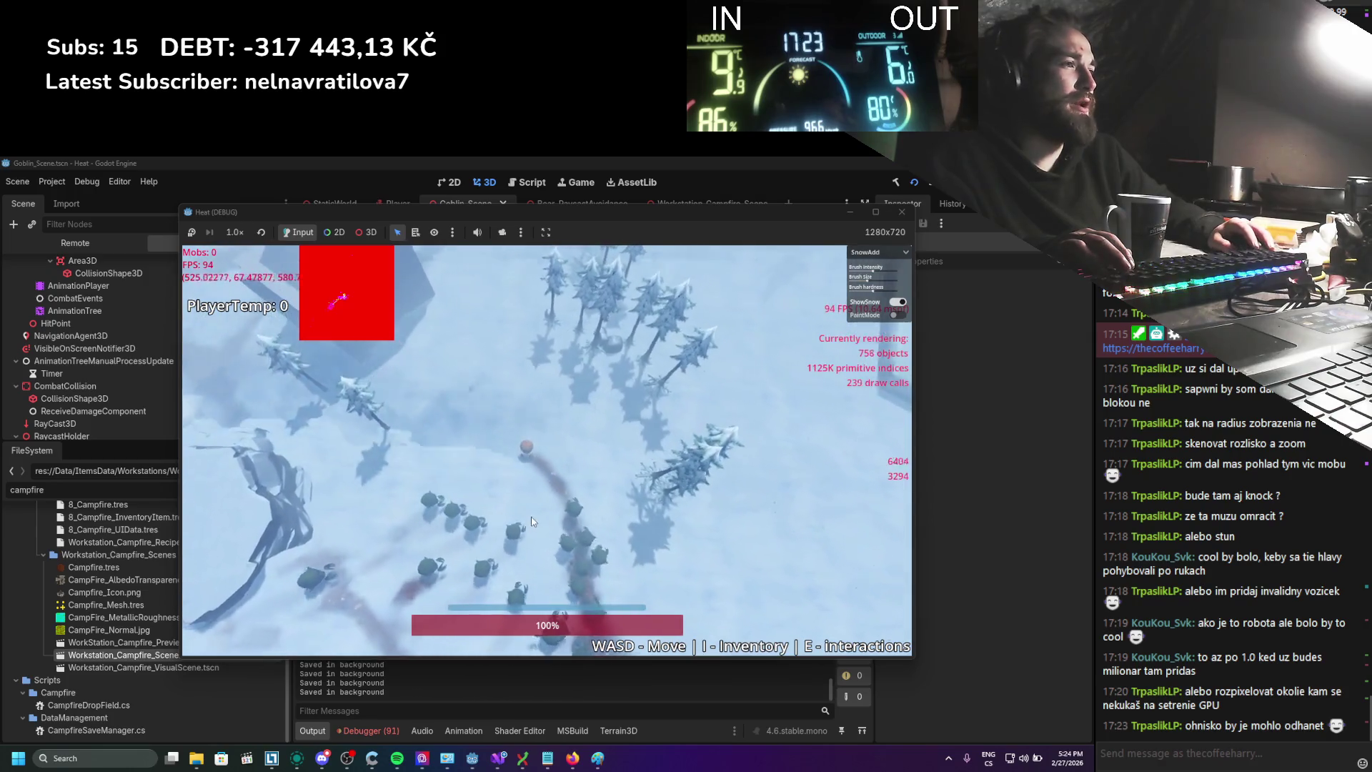
pyautogui.press('w')
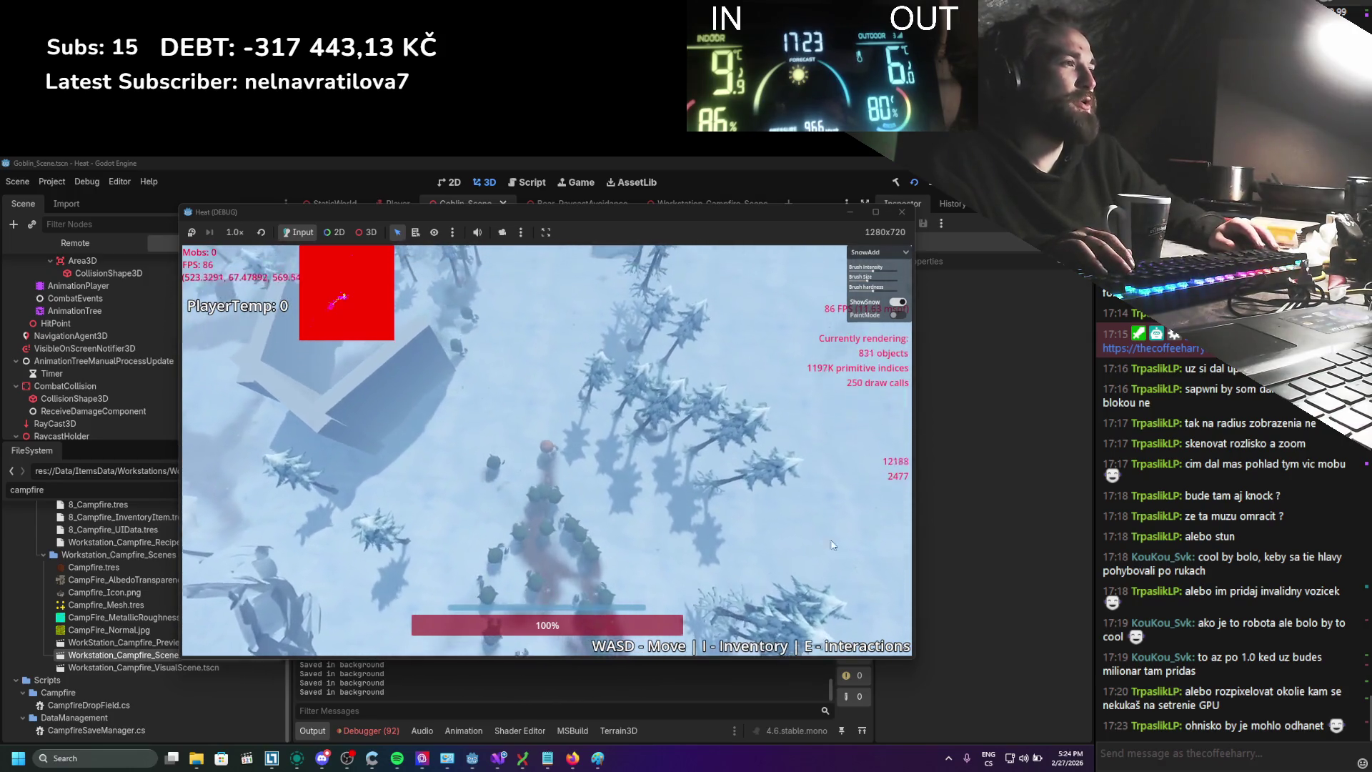
pyautogui.press('w')
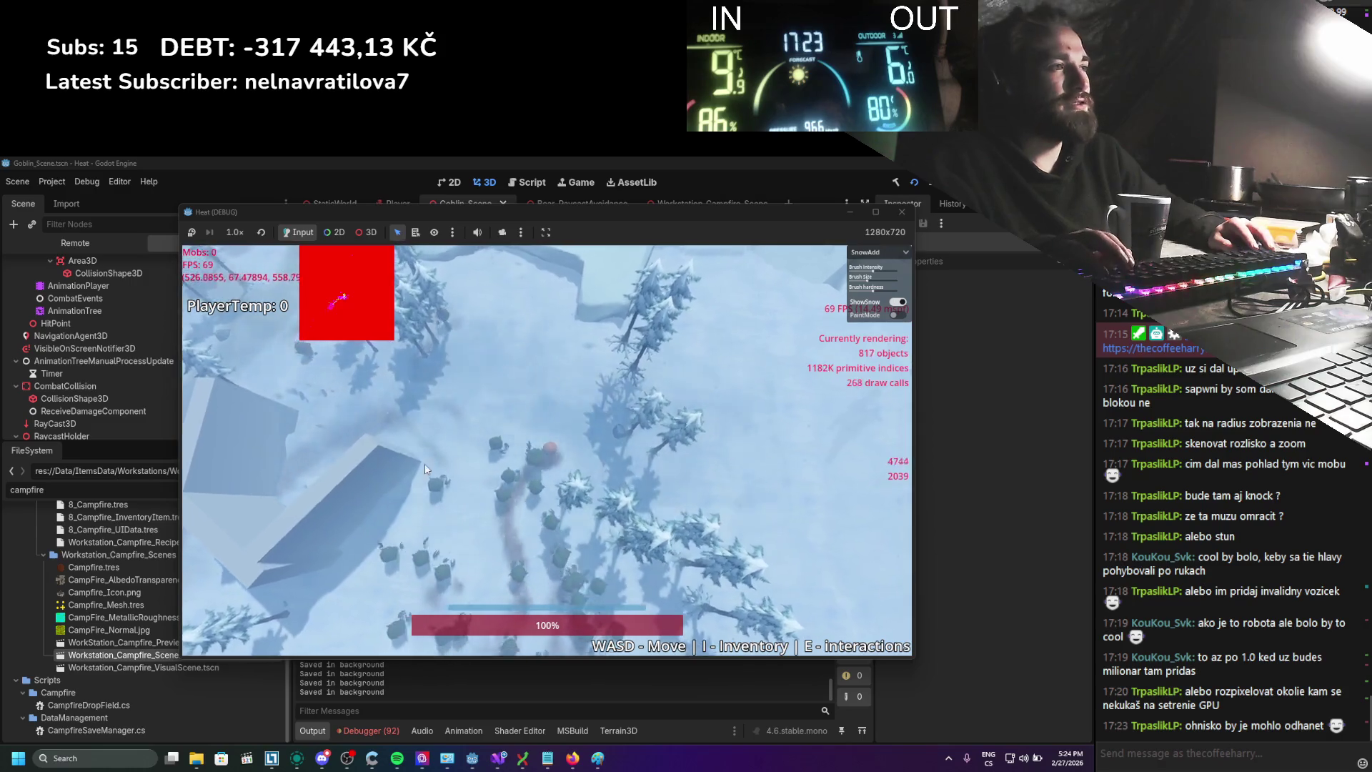
pyautogui.press('d')
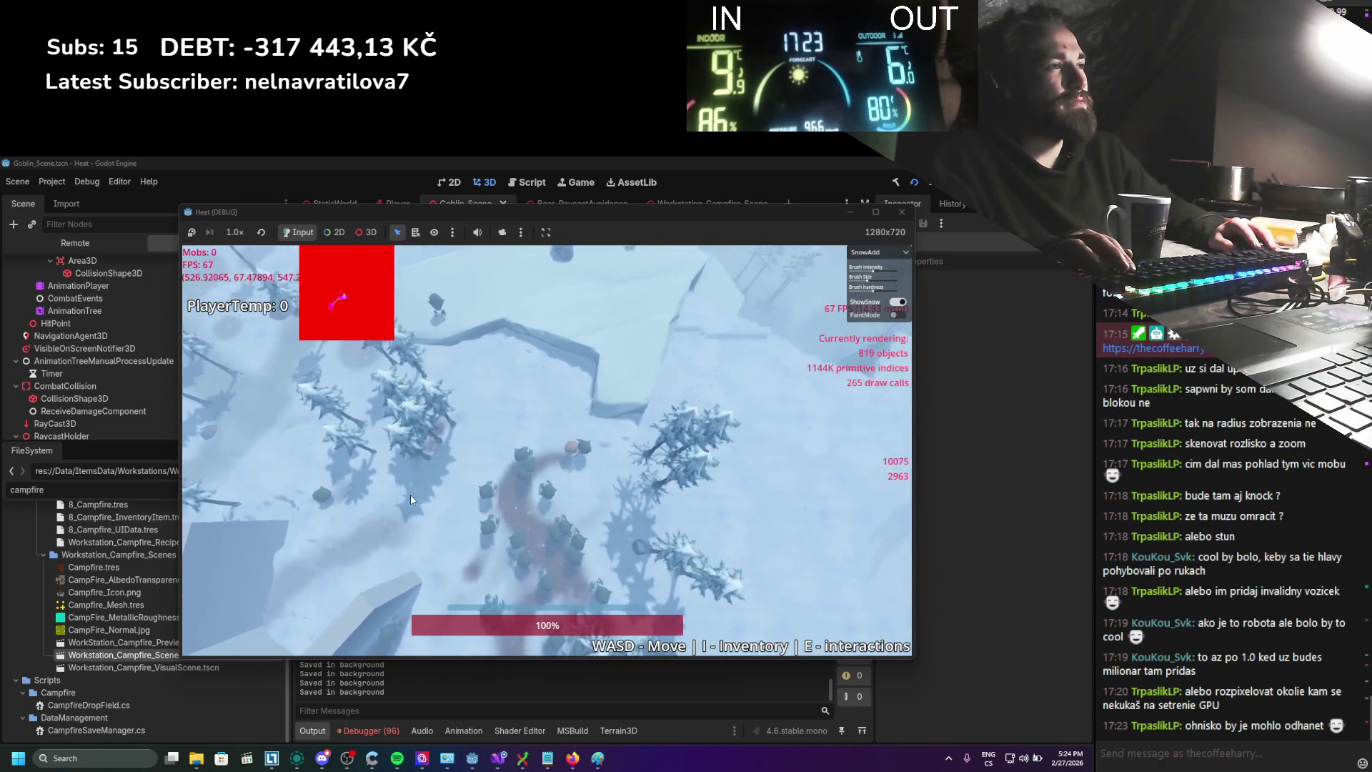
pyautogui.press('d')
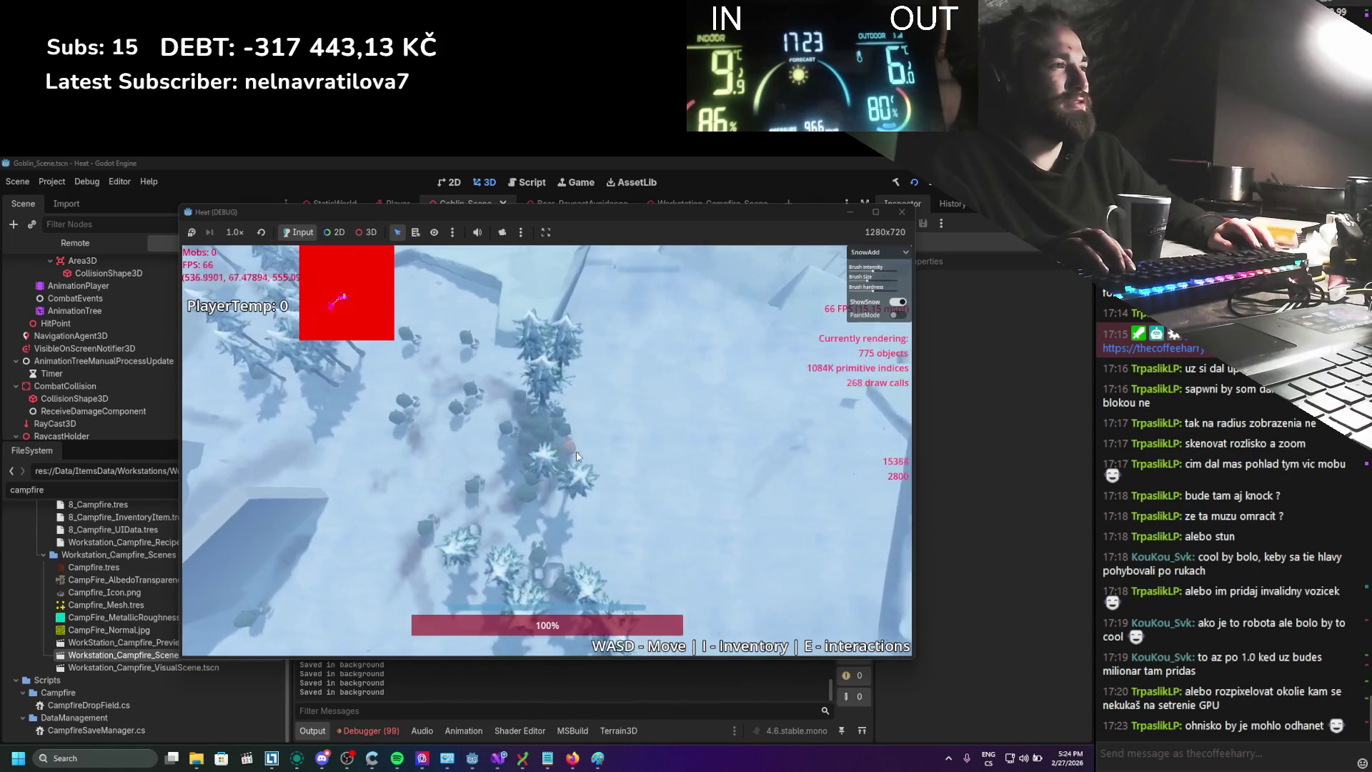
pyautogui.press('a')
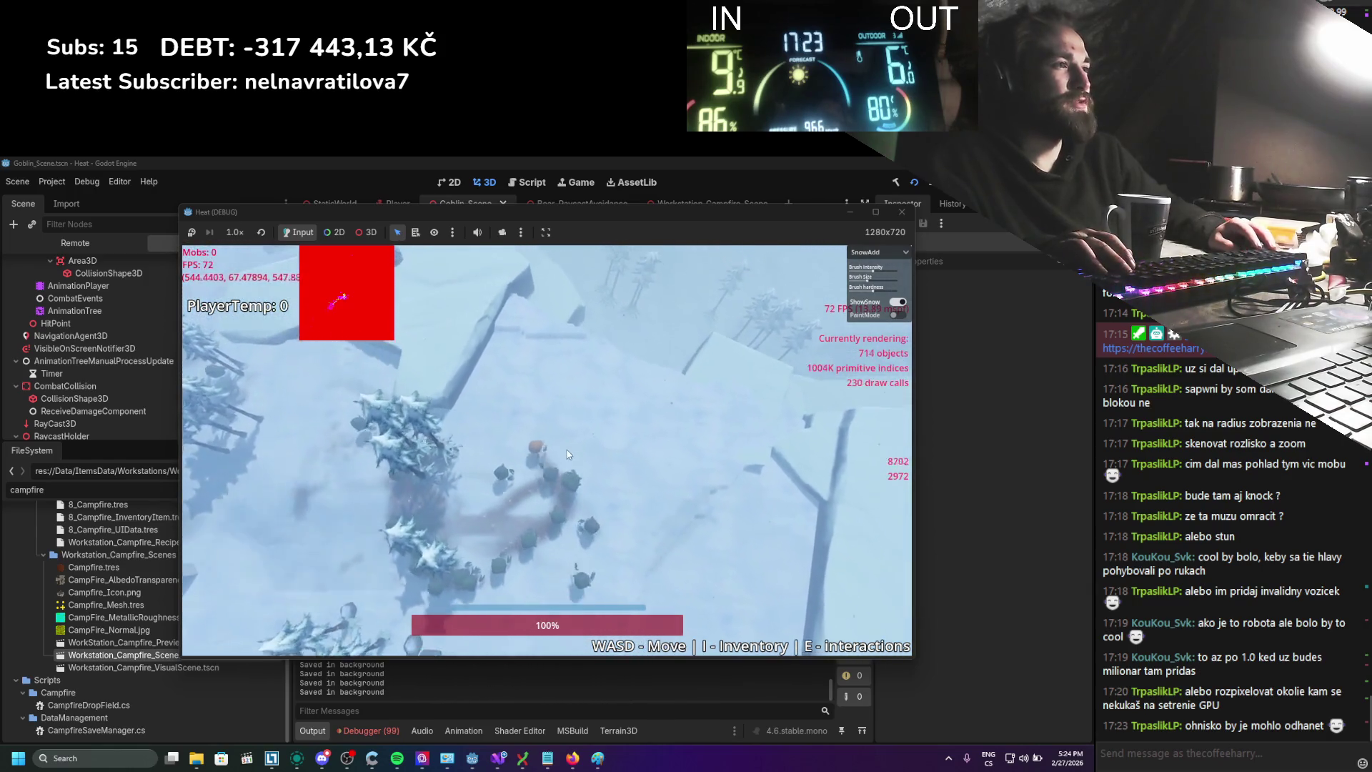
pyautogui.press('a')
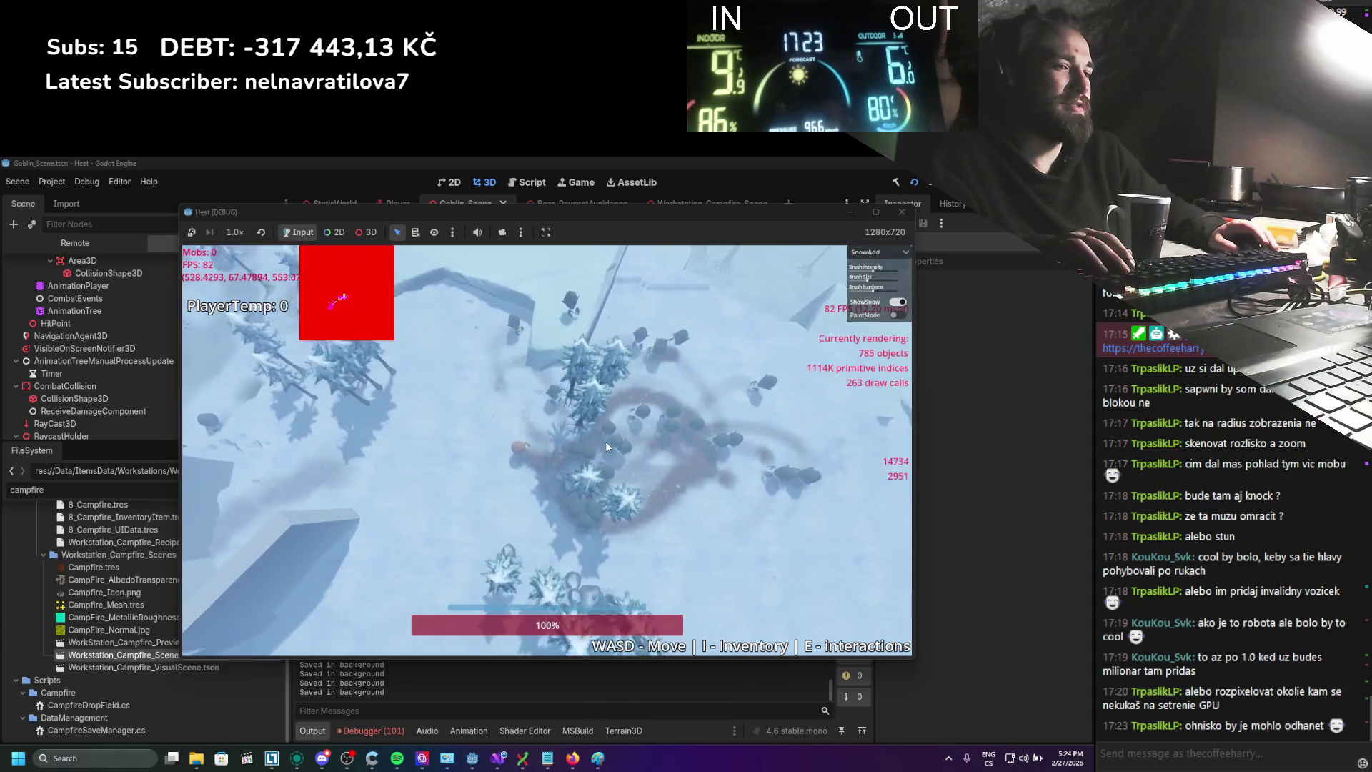
pyautogui.scroll(3, 606, 447)
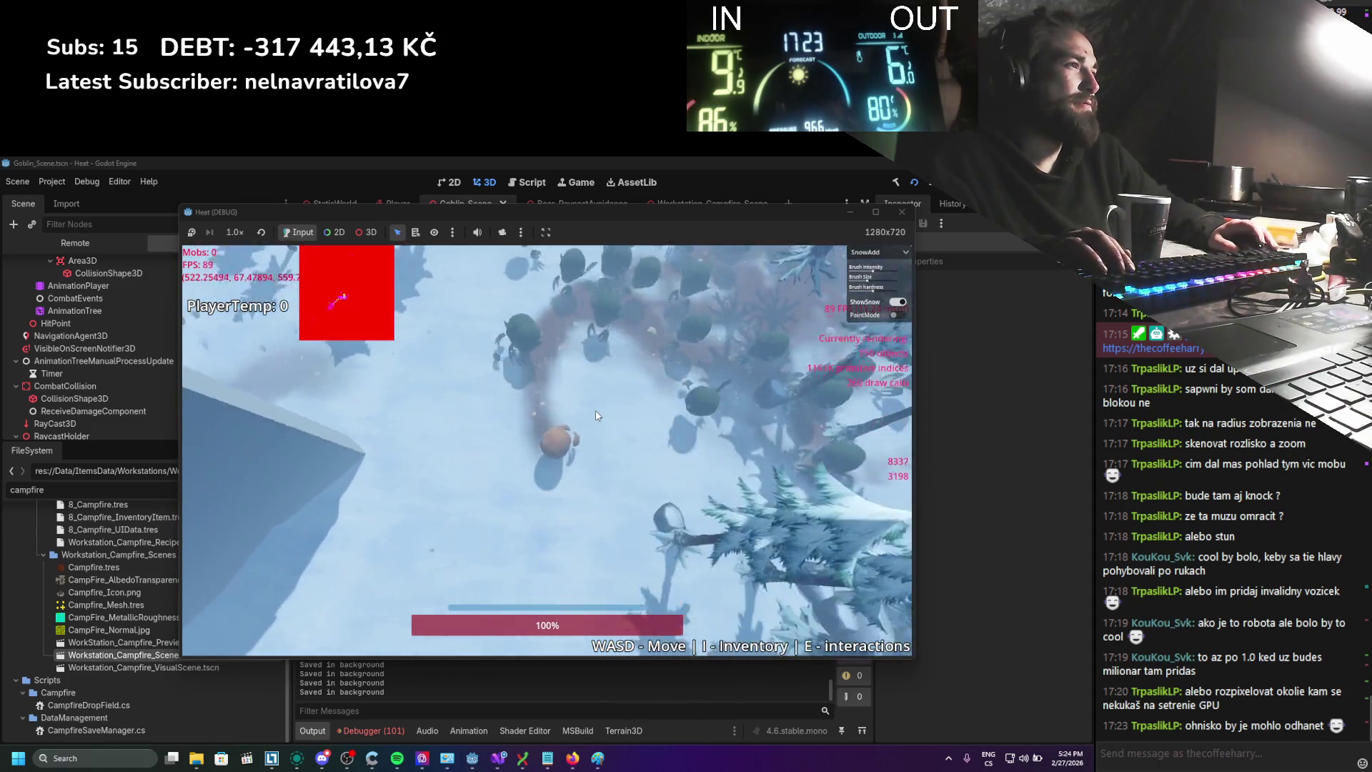
pyautogui.scroll(-3, 600, 426)
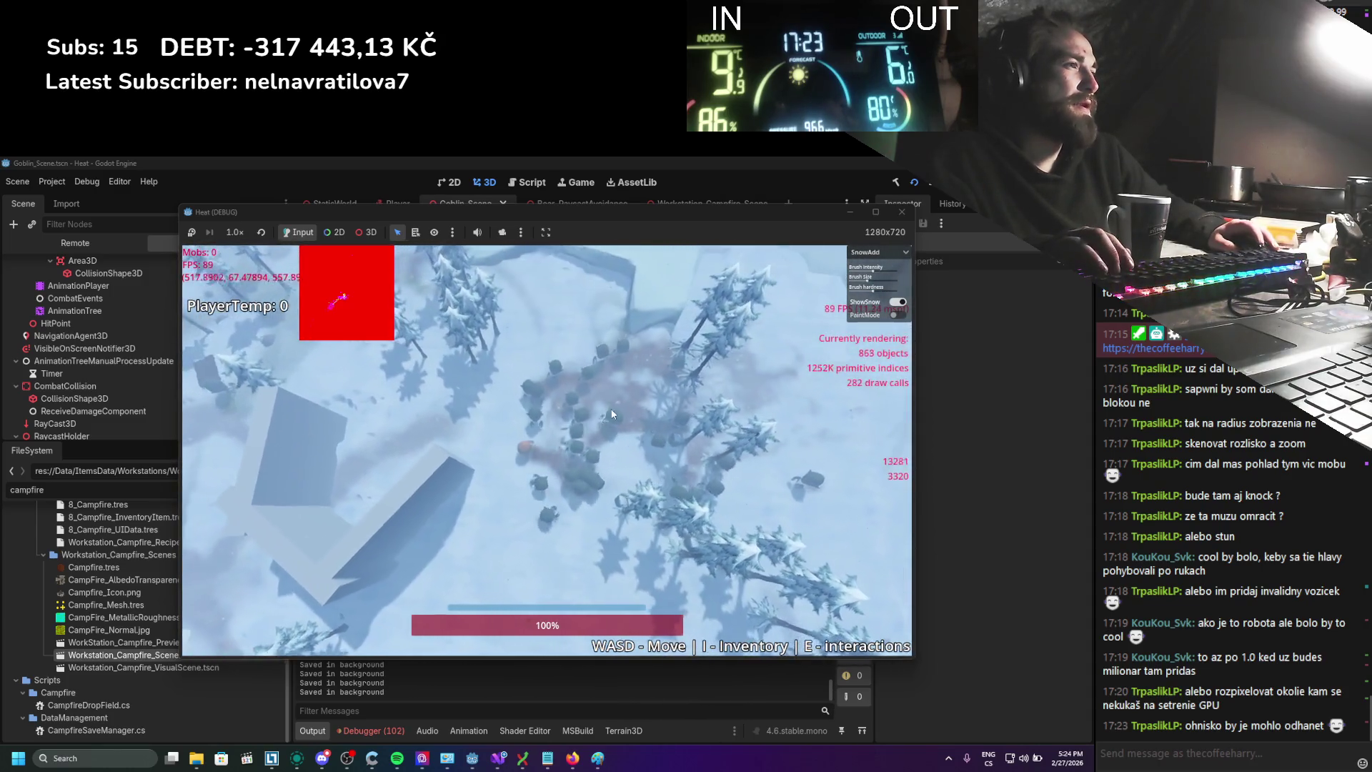
pyautogui.scroll(3, 612, 414)
pyautogui.press('s')
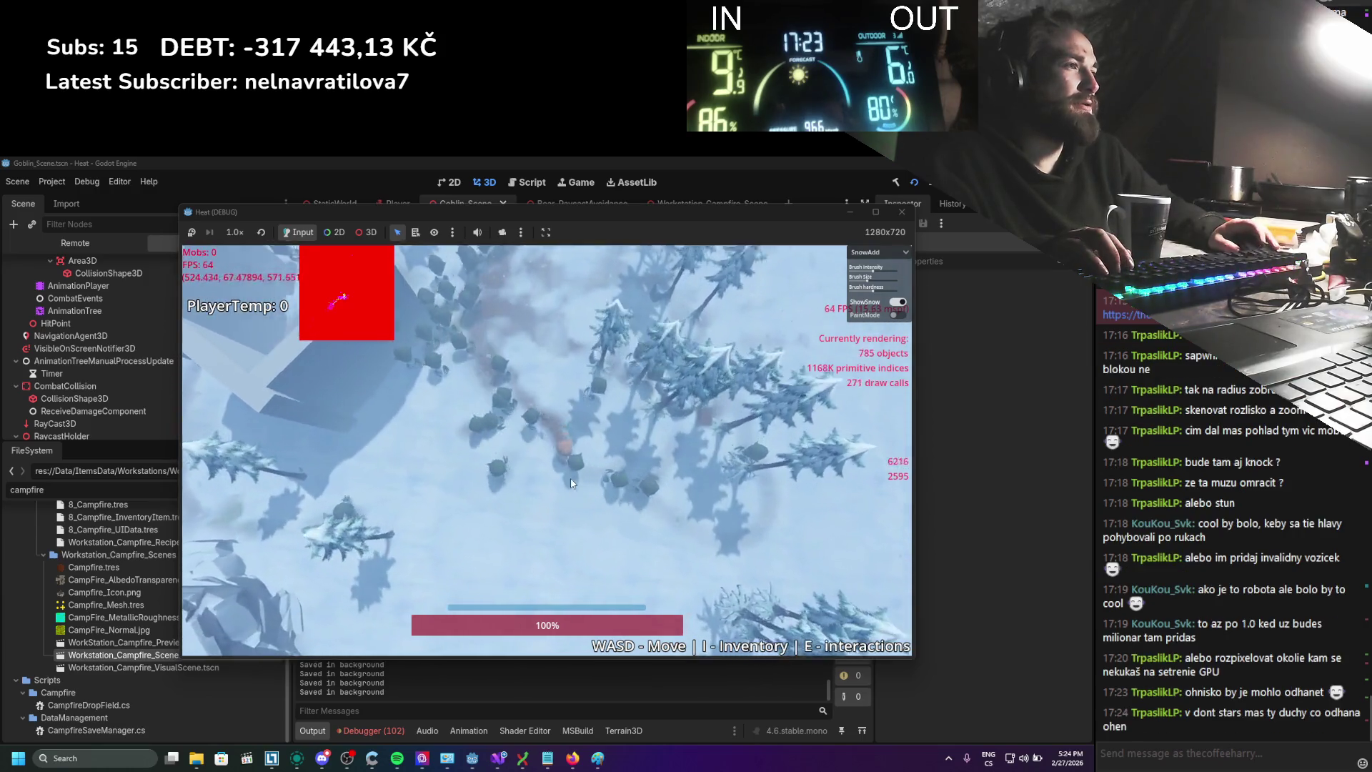
pyautogui.press('s')
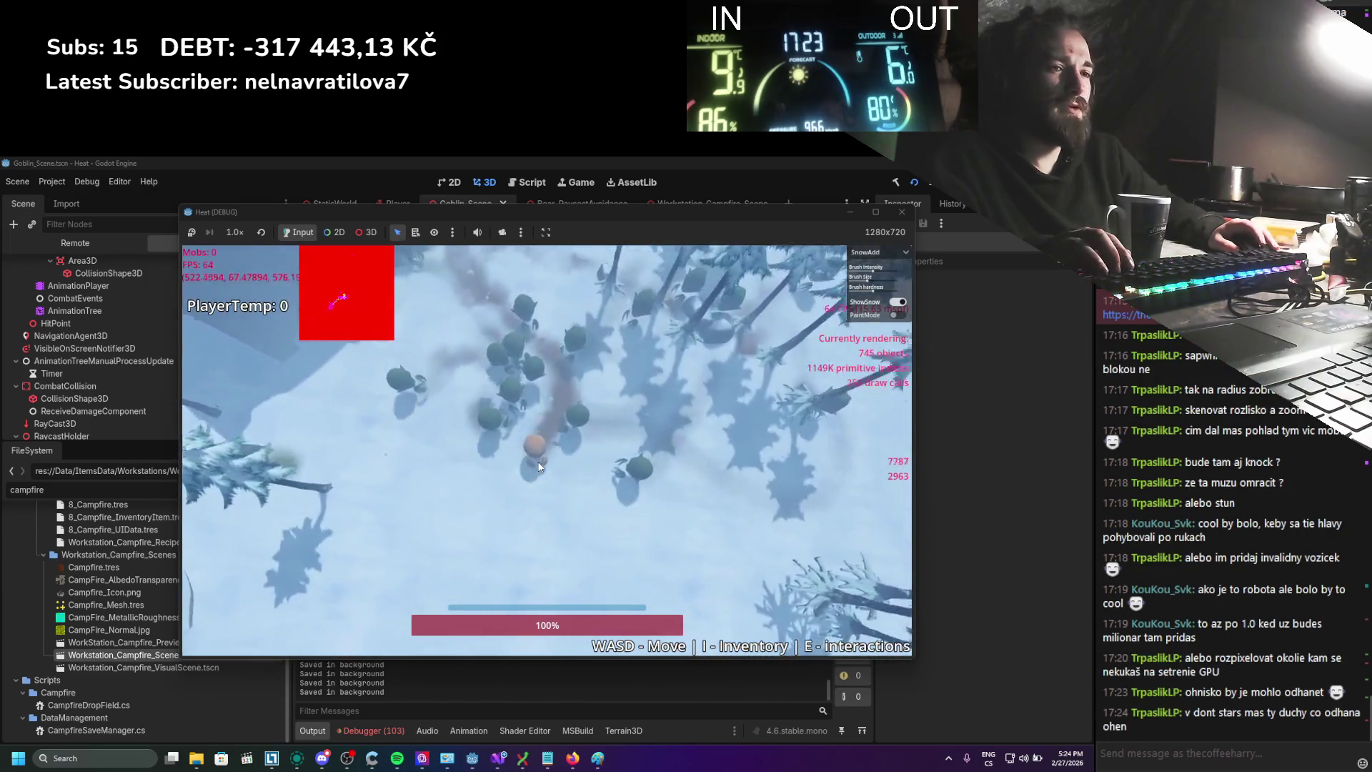
pyautogui.press('s')
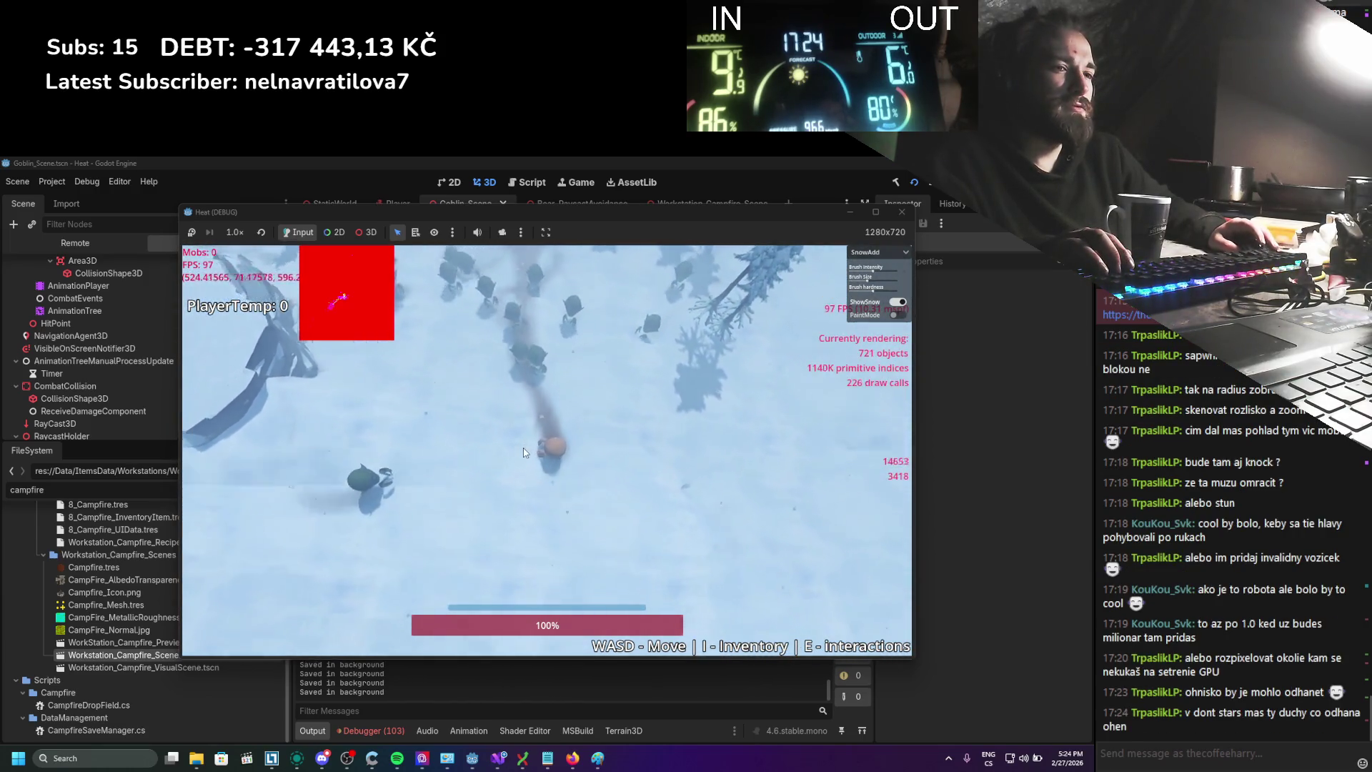
pyautogui.press('a')
pyautogui.press('w')
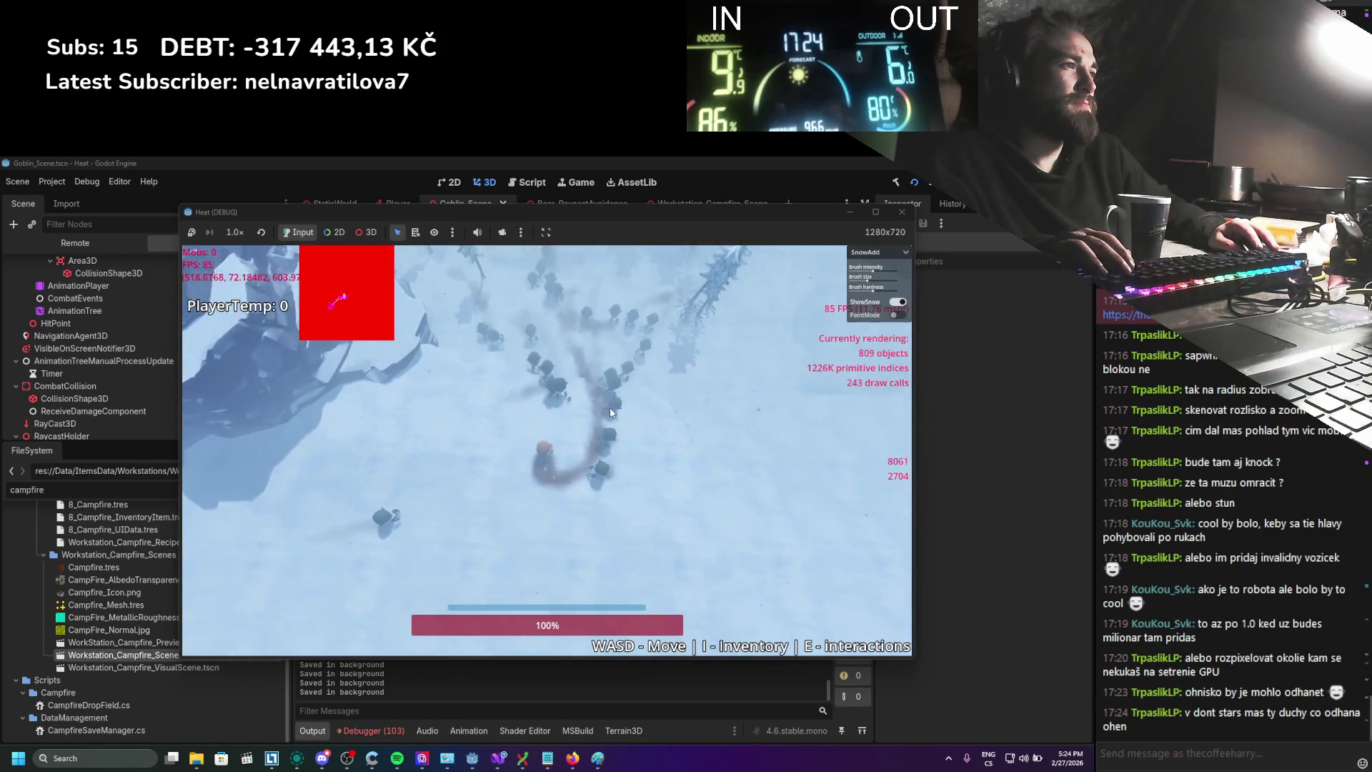
pyautogui.press('w')
pyautogui.press('d')
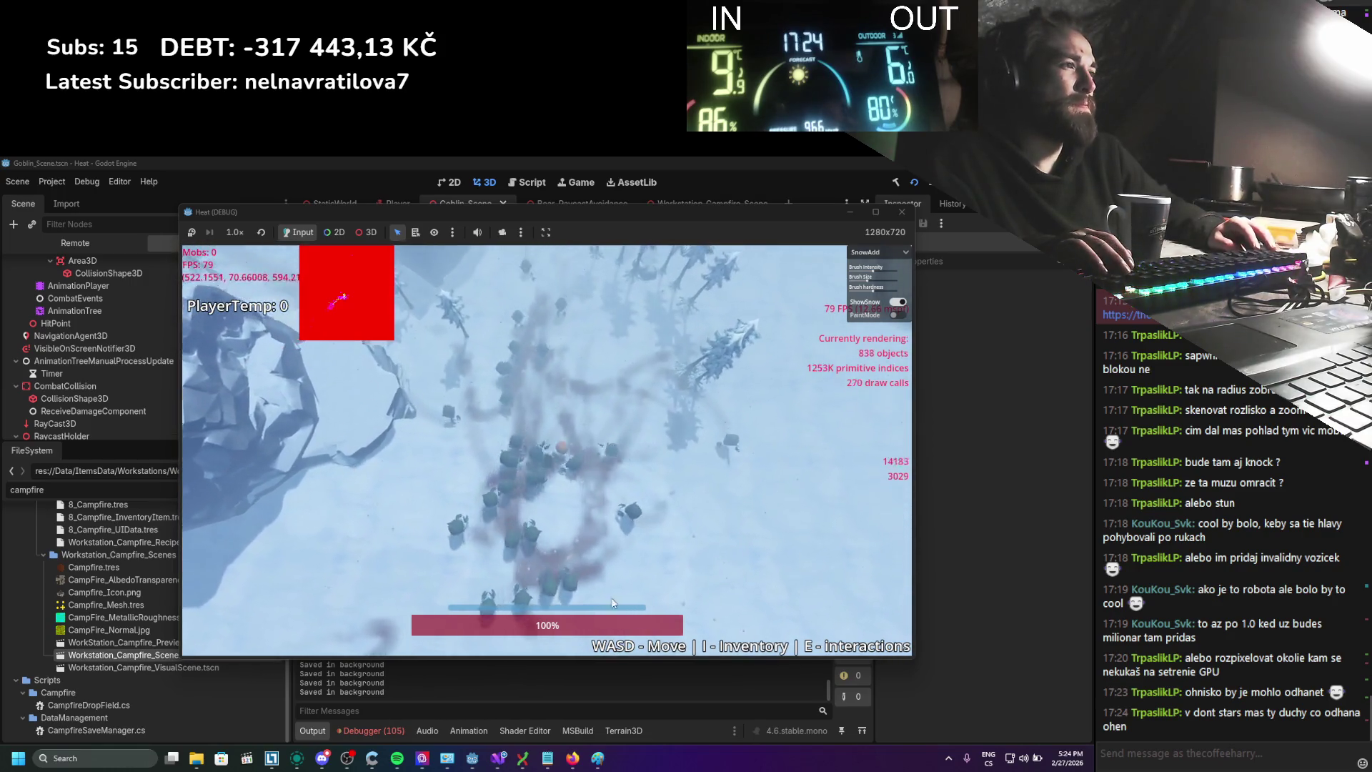
pyautogui.press('w')
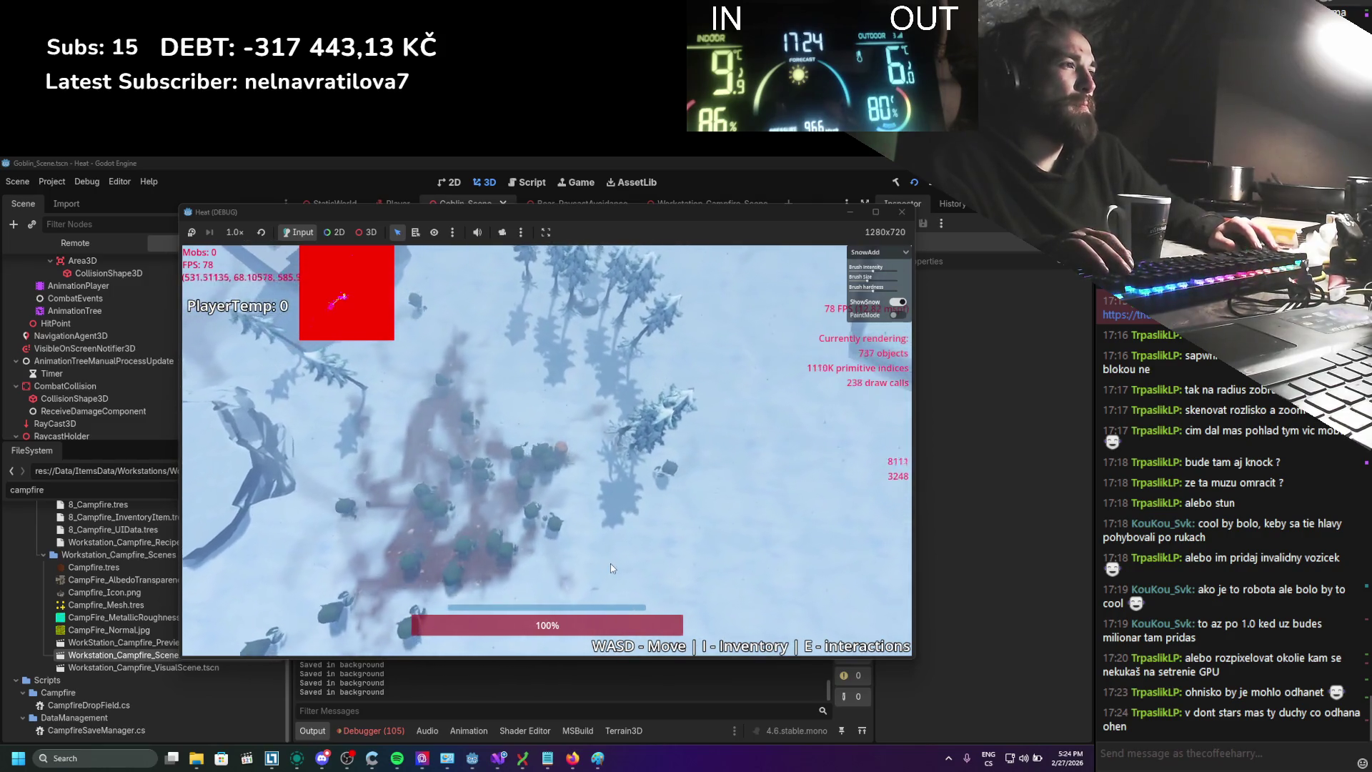
# Weave the player north-west past the trees, then north-east and south-west with goblins following
pyautogui.press('s')
pyautogui.press('a')
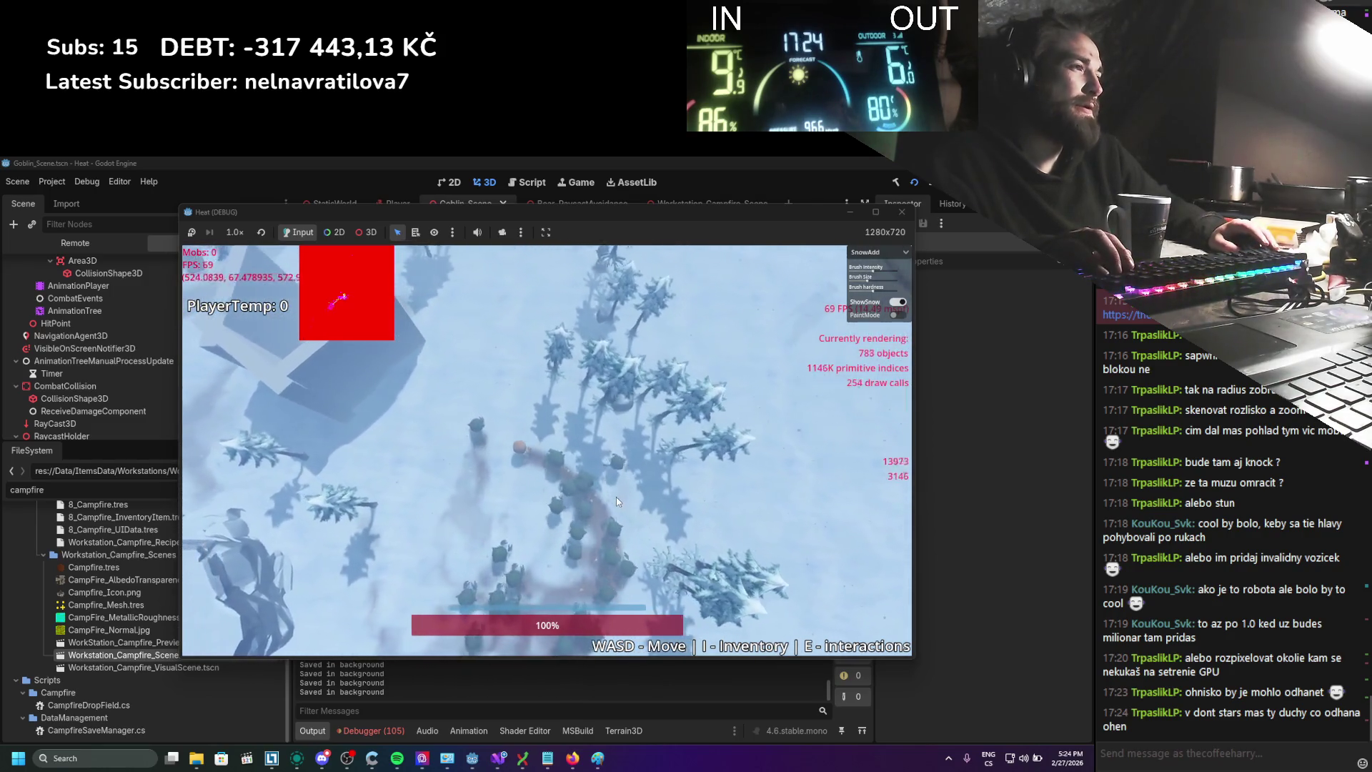
pyautogui.press('d')
pyautogui.press('s')
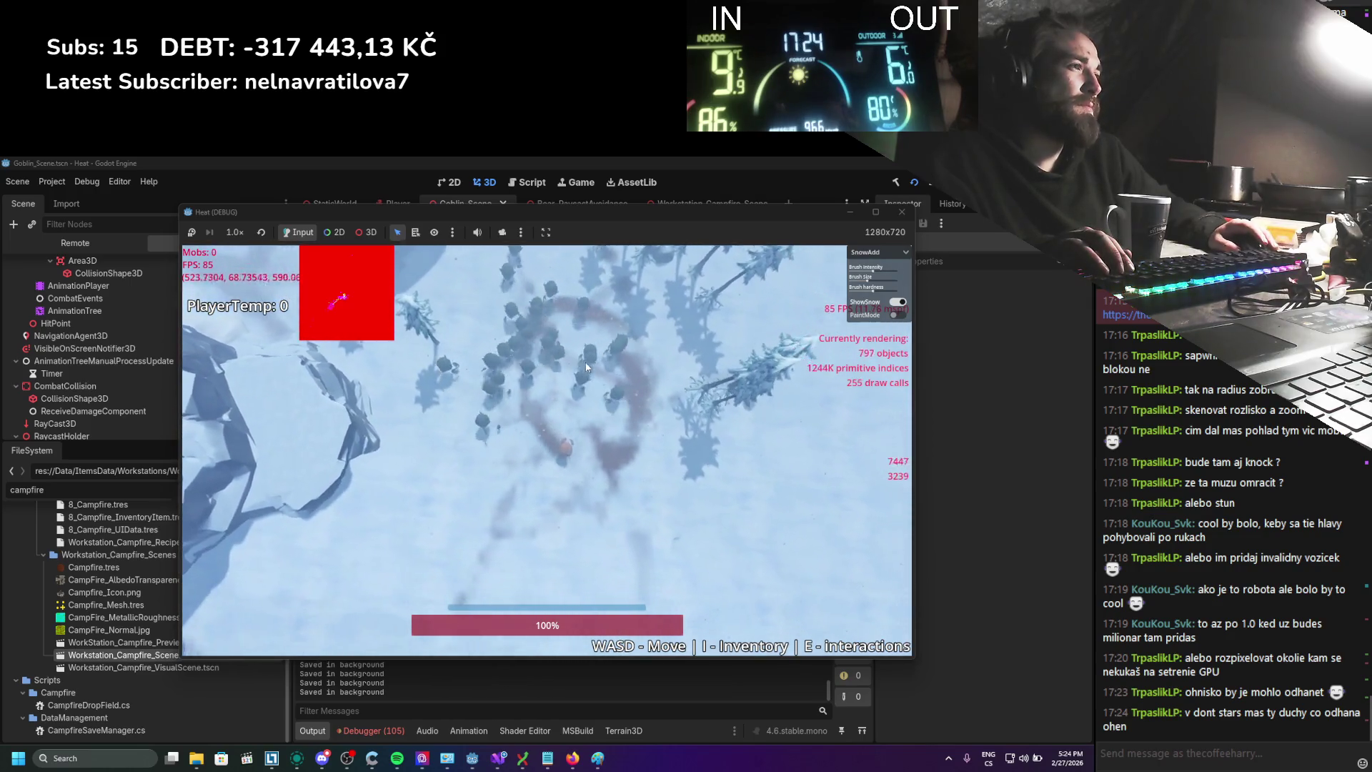
pyautogui.scroll(3, 585, 363)
pyautogui.press('w')
pyautogui.press('a')
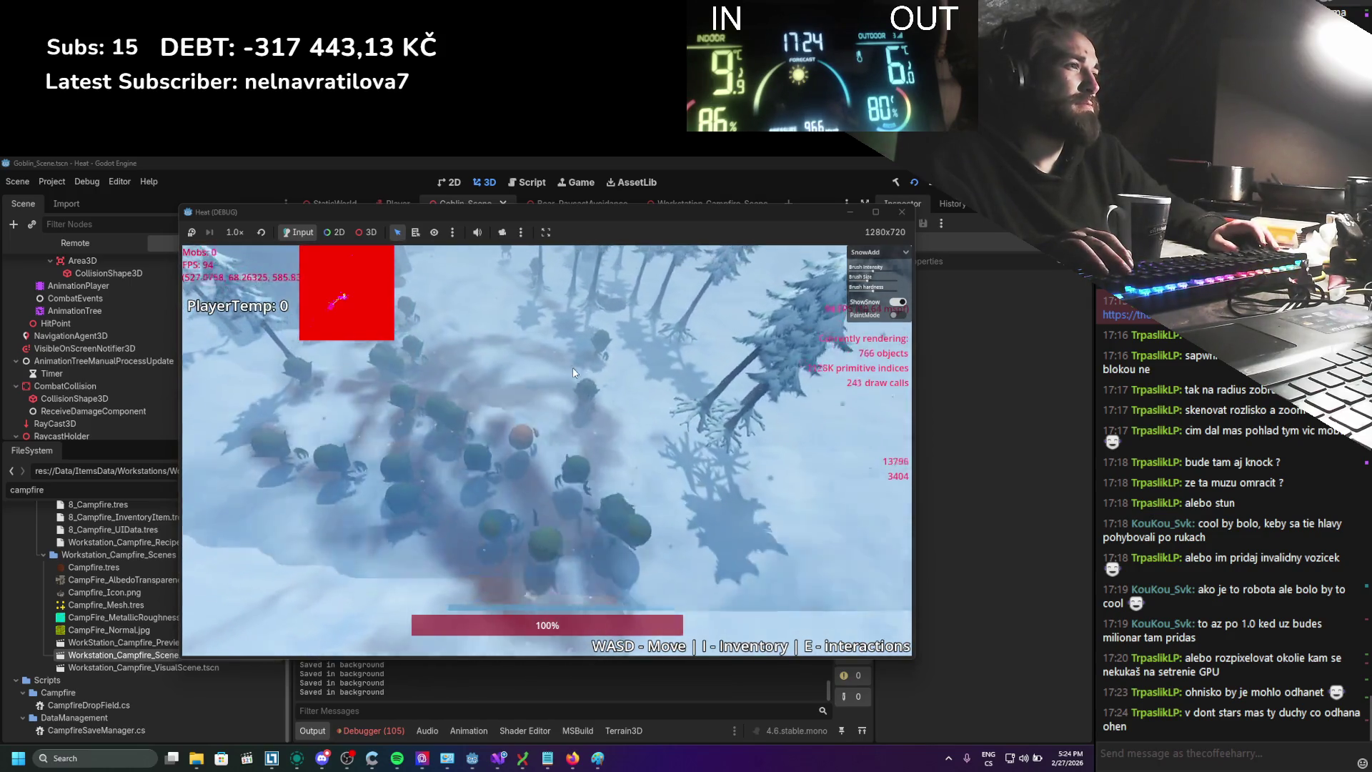
pyautogui.press('w')
pyautogui.press('a')
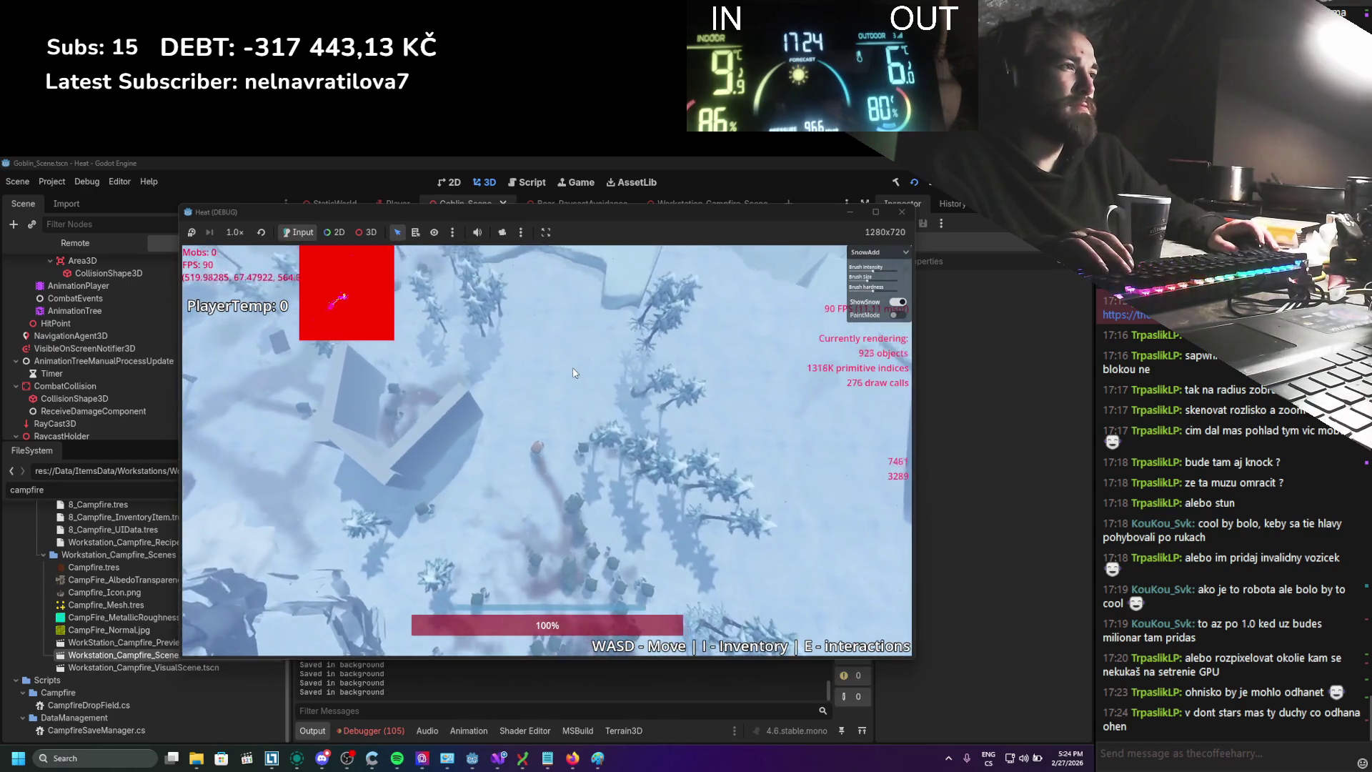
pyautogui.press('a')
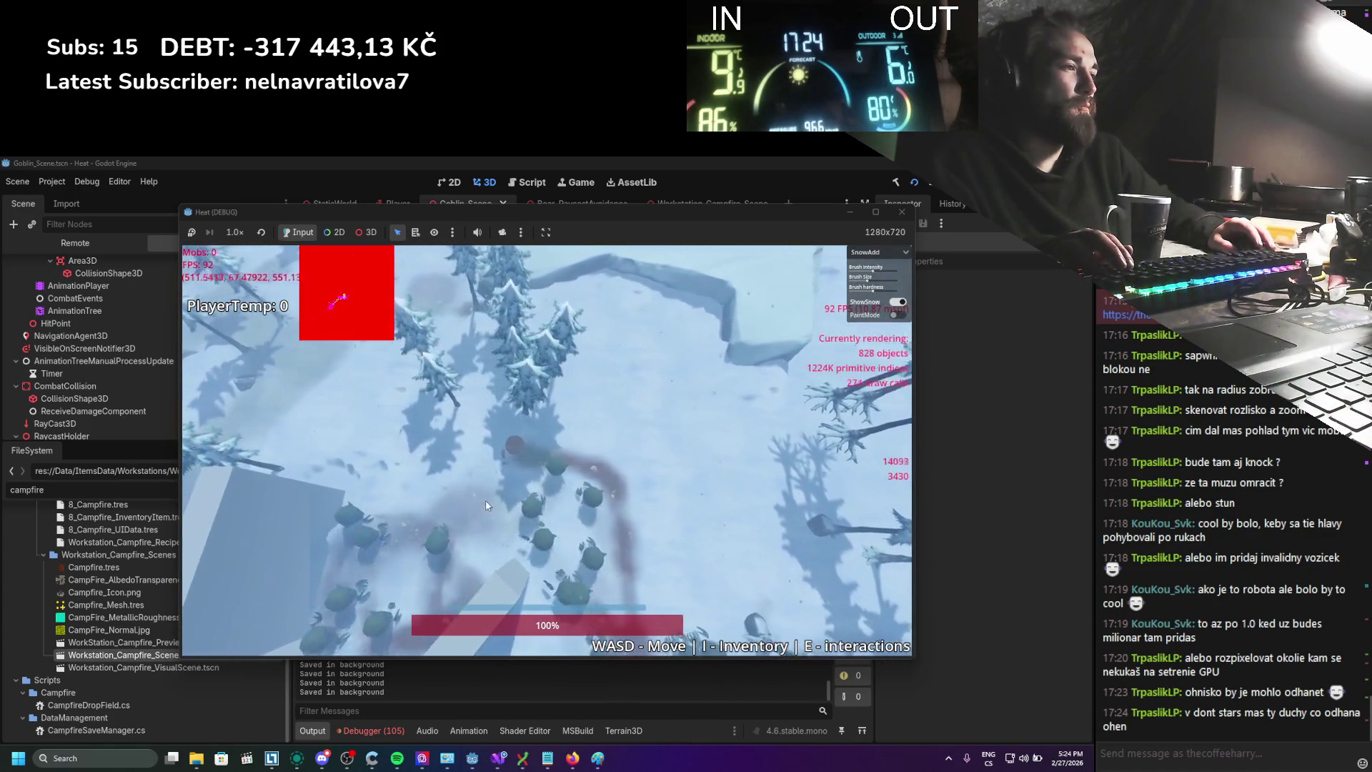
pyautogui.press('s')
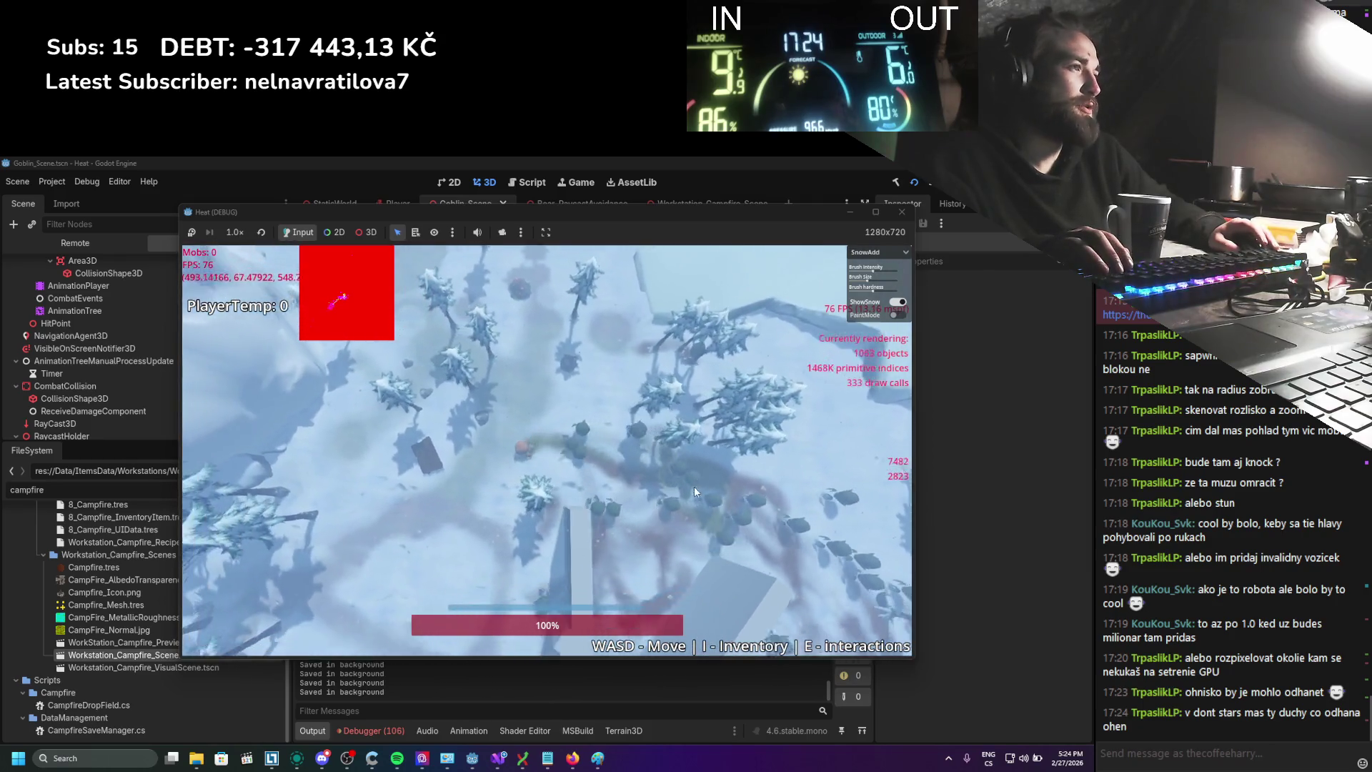
pyautogui.press('s')
pyautogui.press('d')
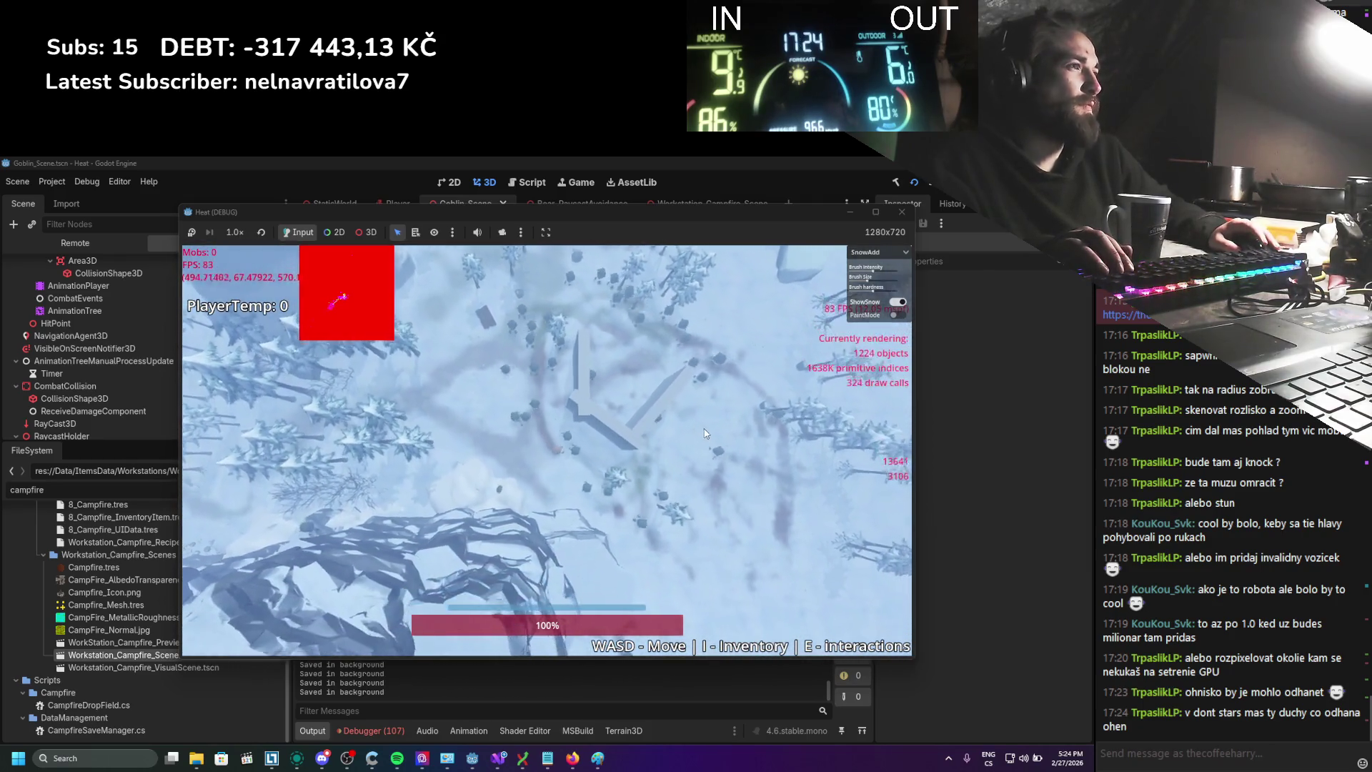
pyautogui.press('w')
pyautogui.press('d')
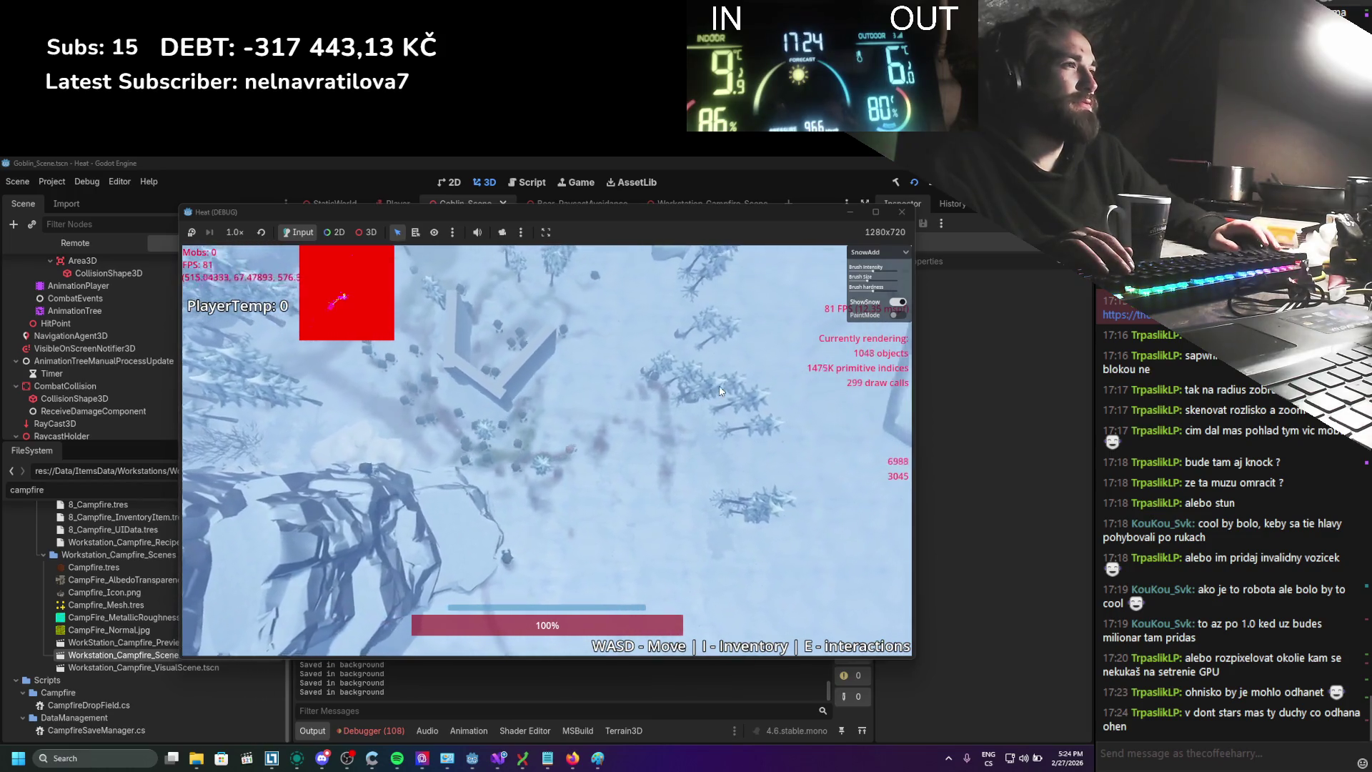
pyautogui.press('w')
pyautogui.press('d')
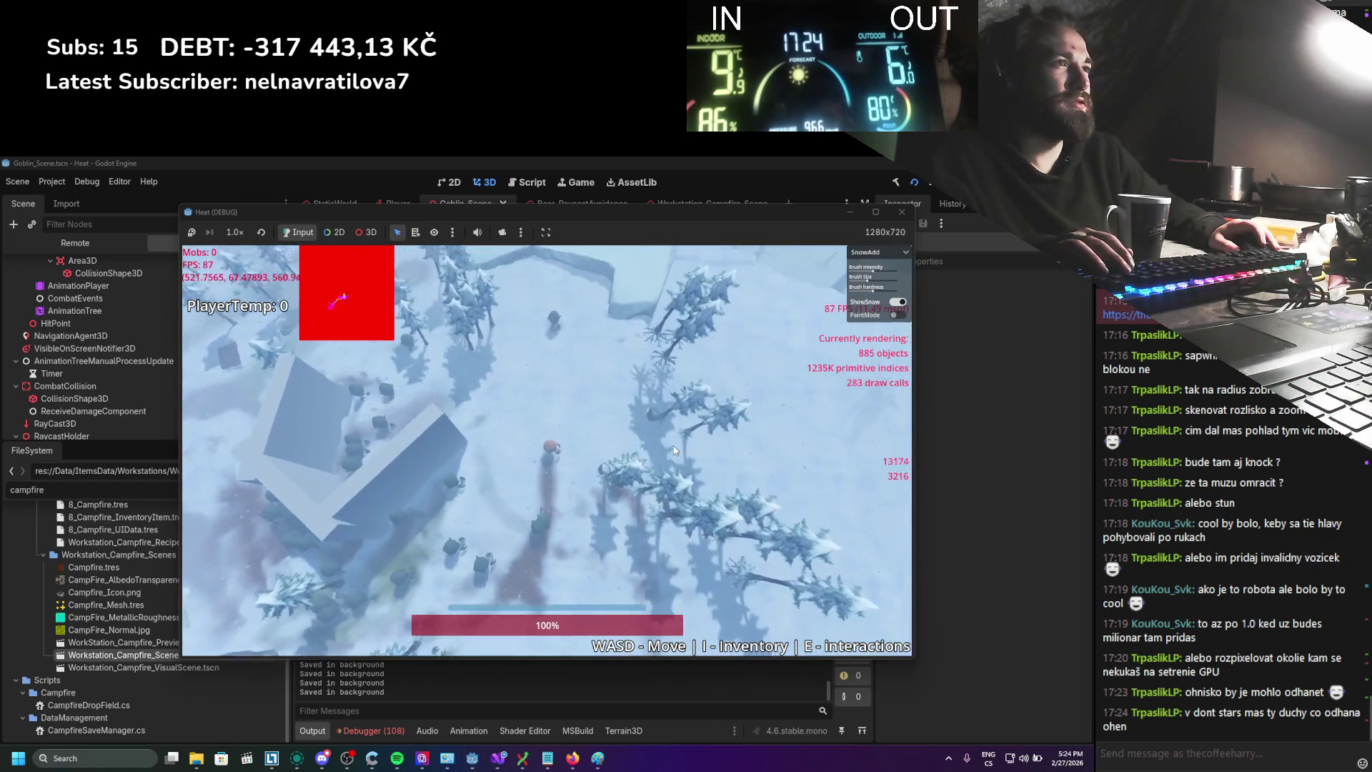
pyautogui.press('s')
pyautogui.press('d')
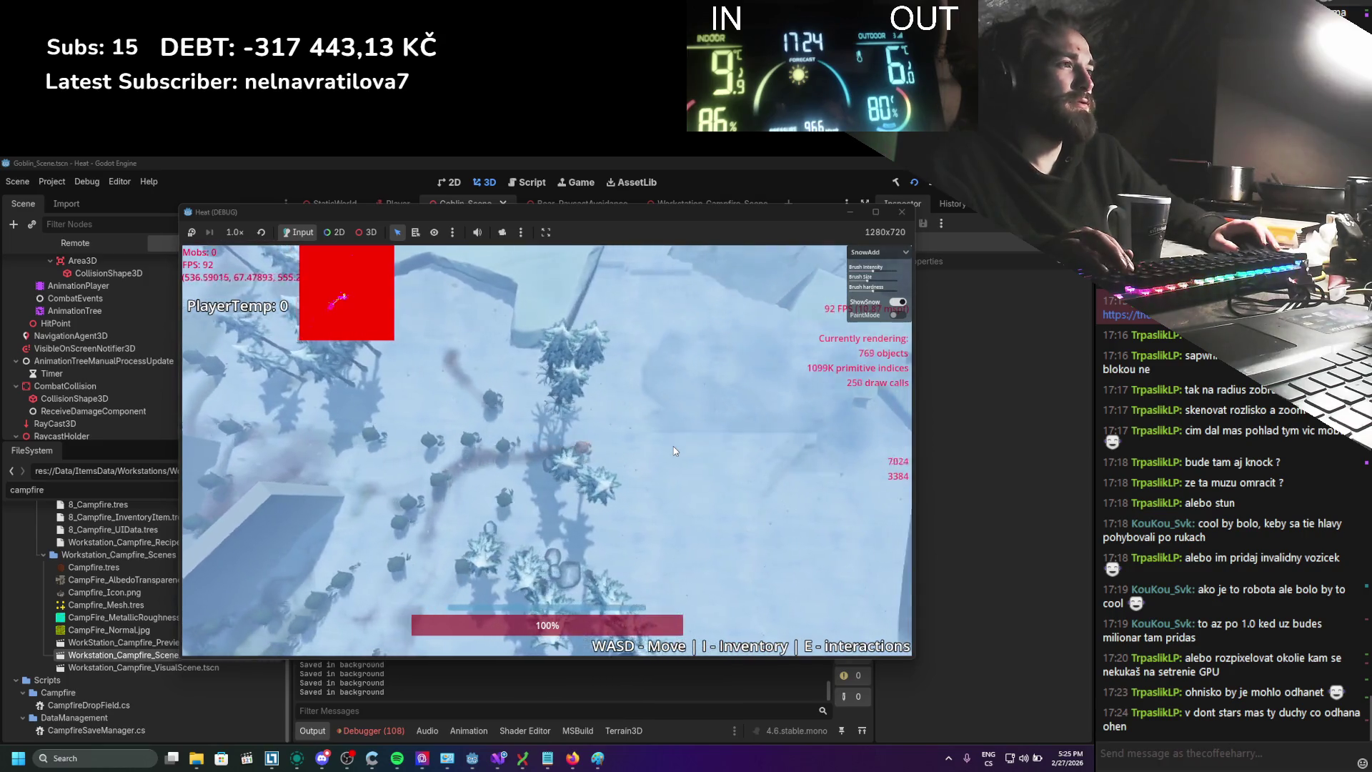
pyautogui.press('s')
pyautogui.press('a')
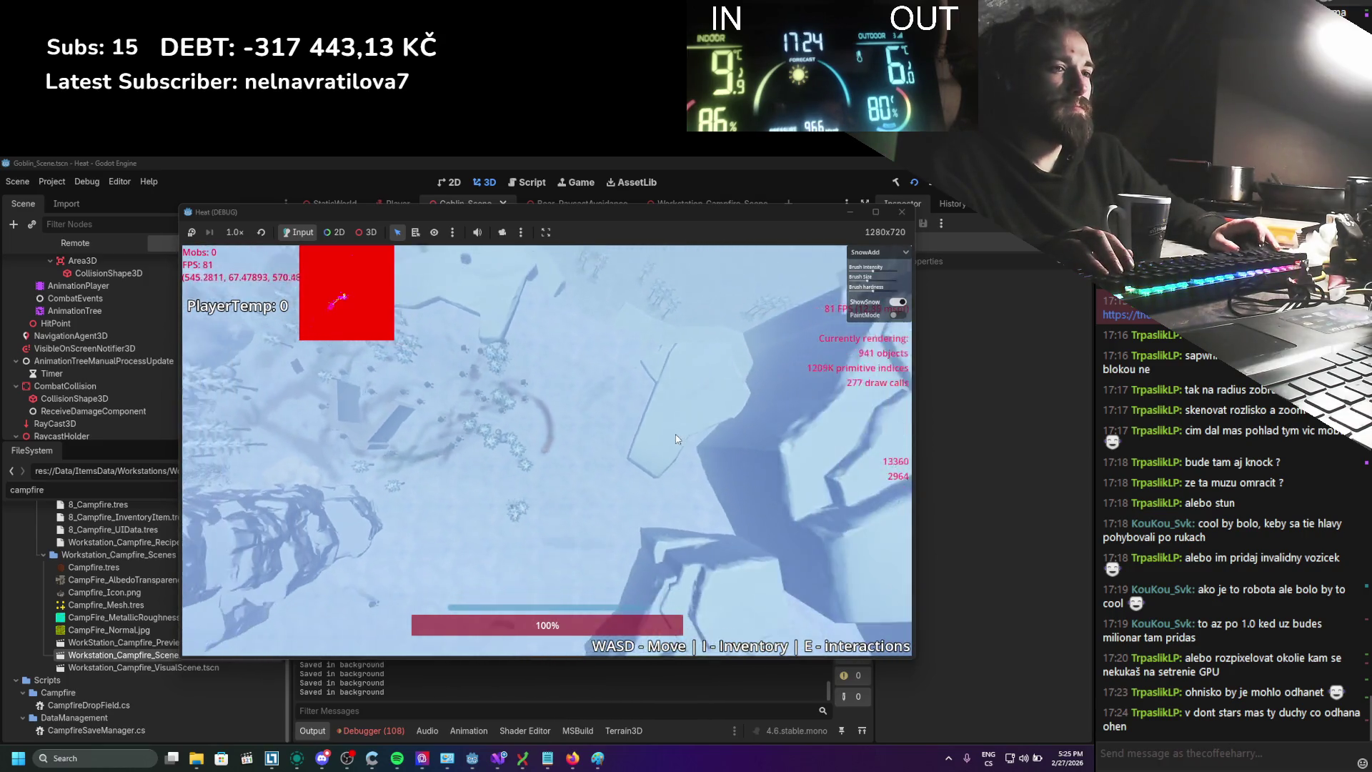
pyautogui.scroll(5, 679, 434)
# Run the player north, south near the cabin and west, zooming between close and overhead views
pyautogui.press('a')
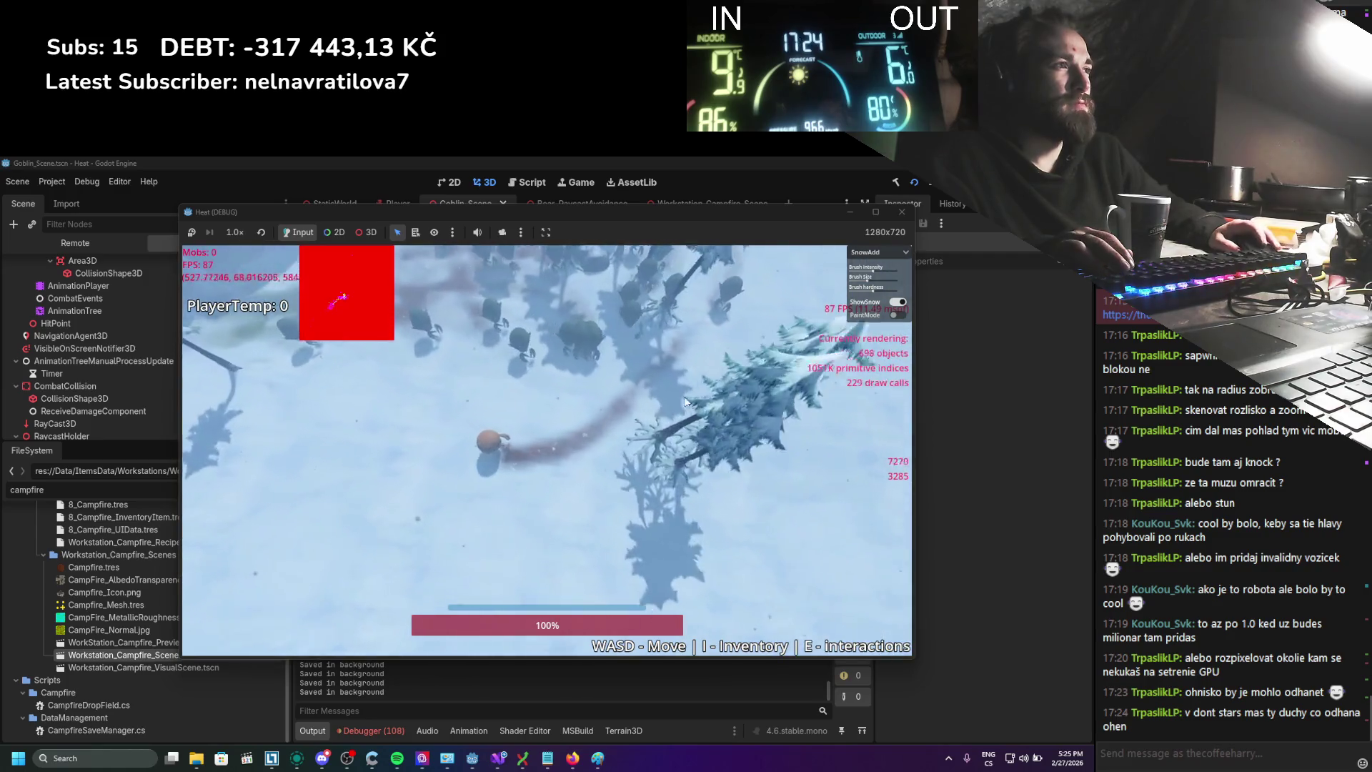
pyautogui.press('w')
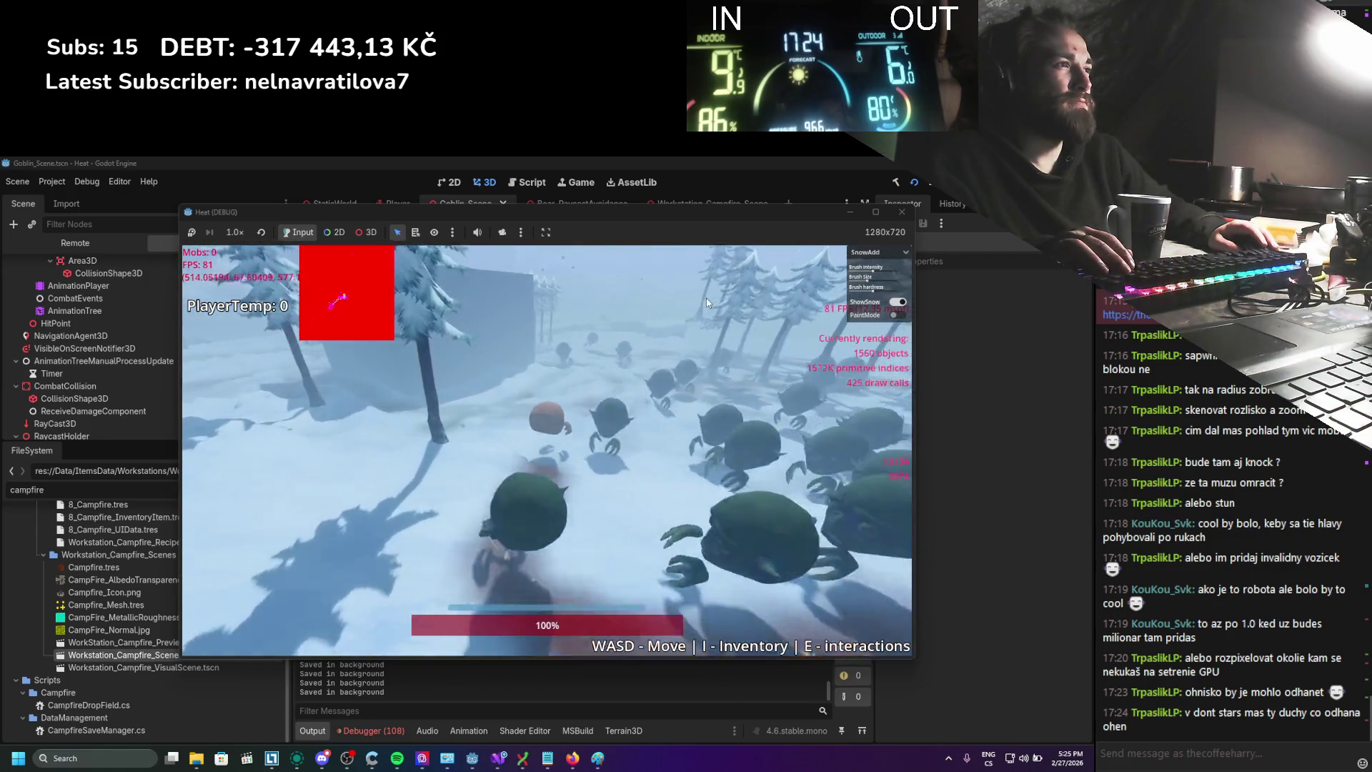
pyautogui.press('w')
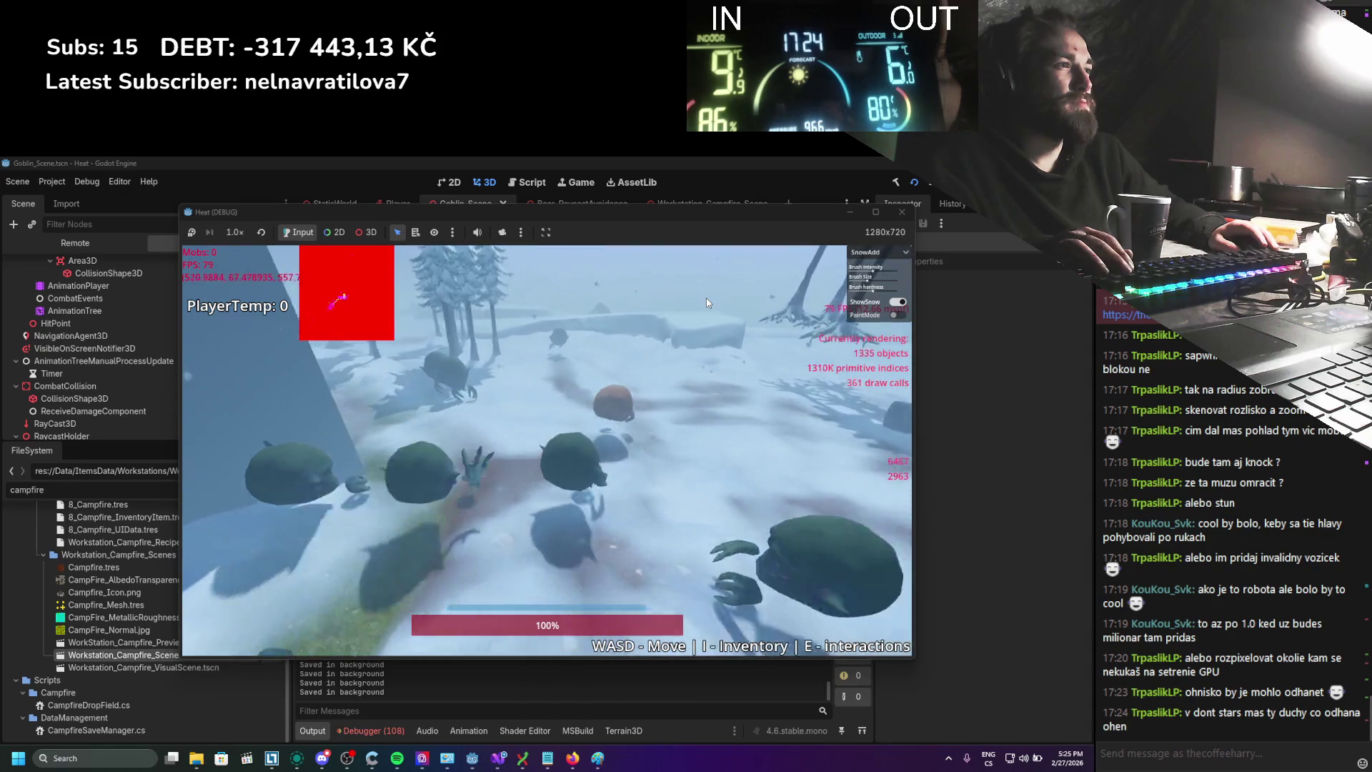
pyautogui.scroll(-5, 706, 298)
pyautogui.press('s')
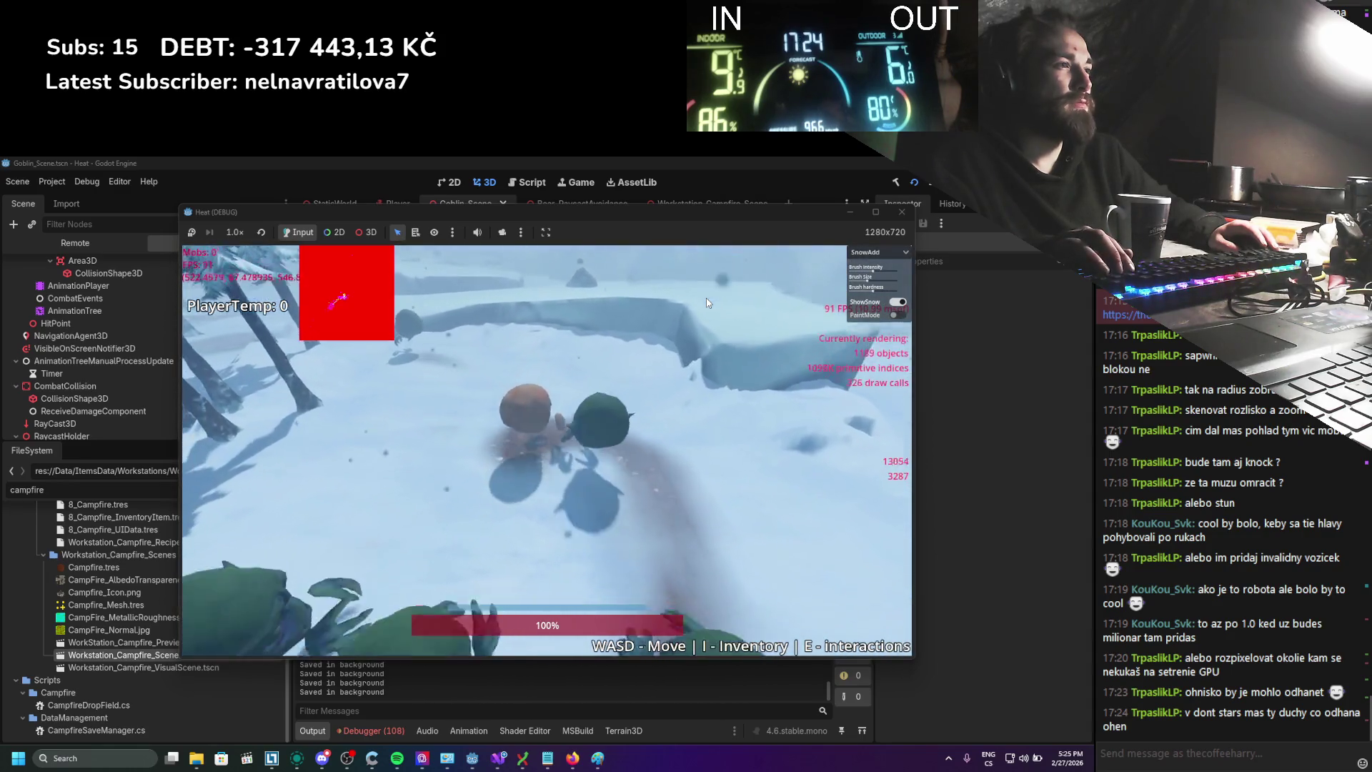
pyautogui.scroll(-5, 559, 397)
pyautogui.press('s')
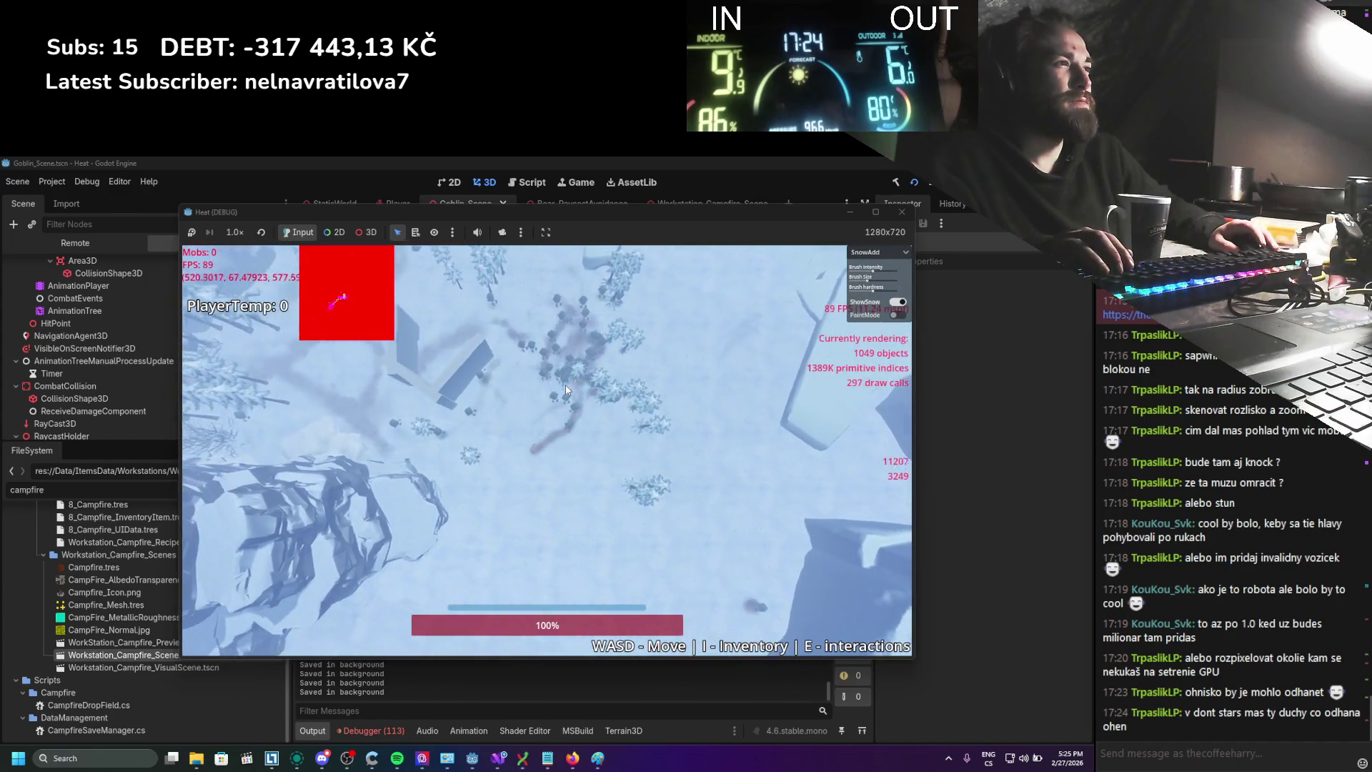
pyautogui.press('s')
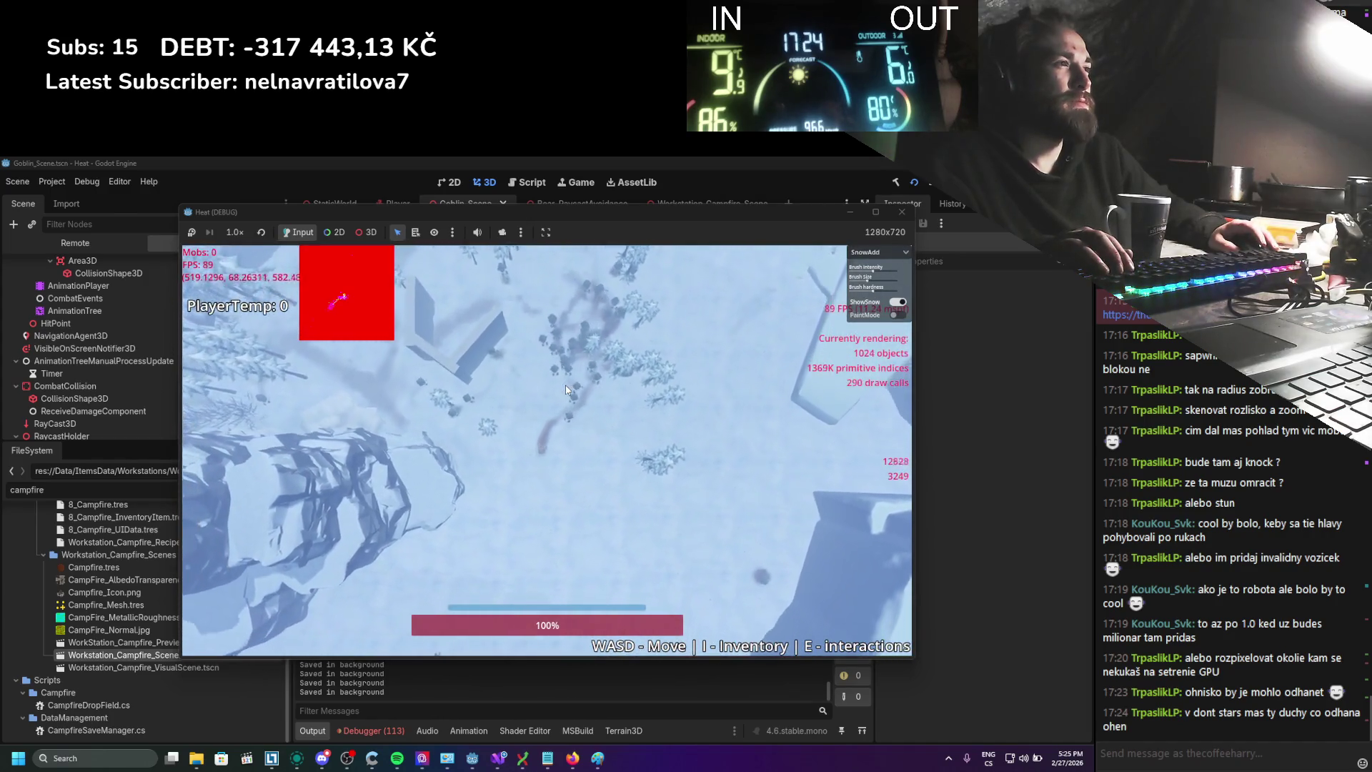
pyautogui.press('s')
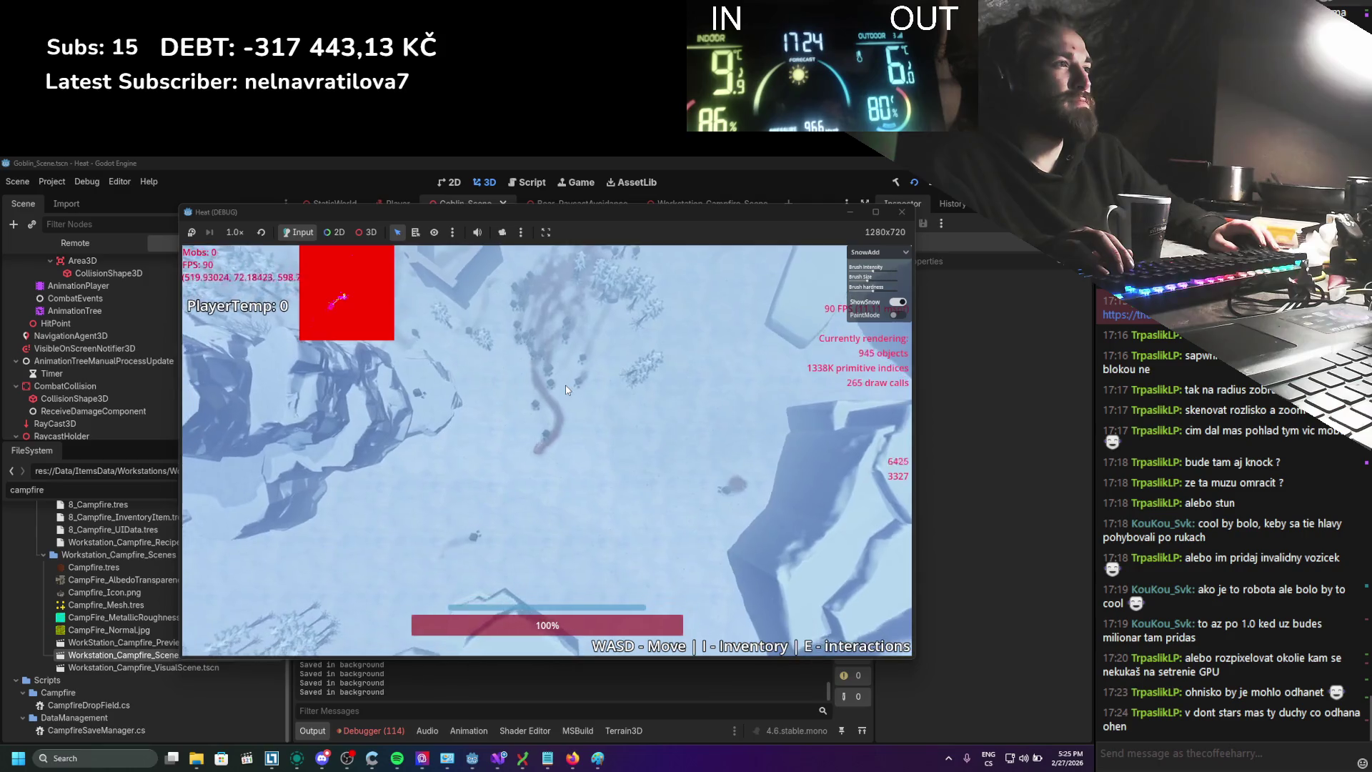
pyautogui.press('a')
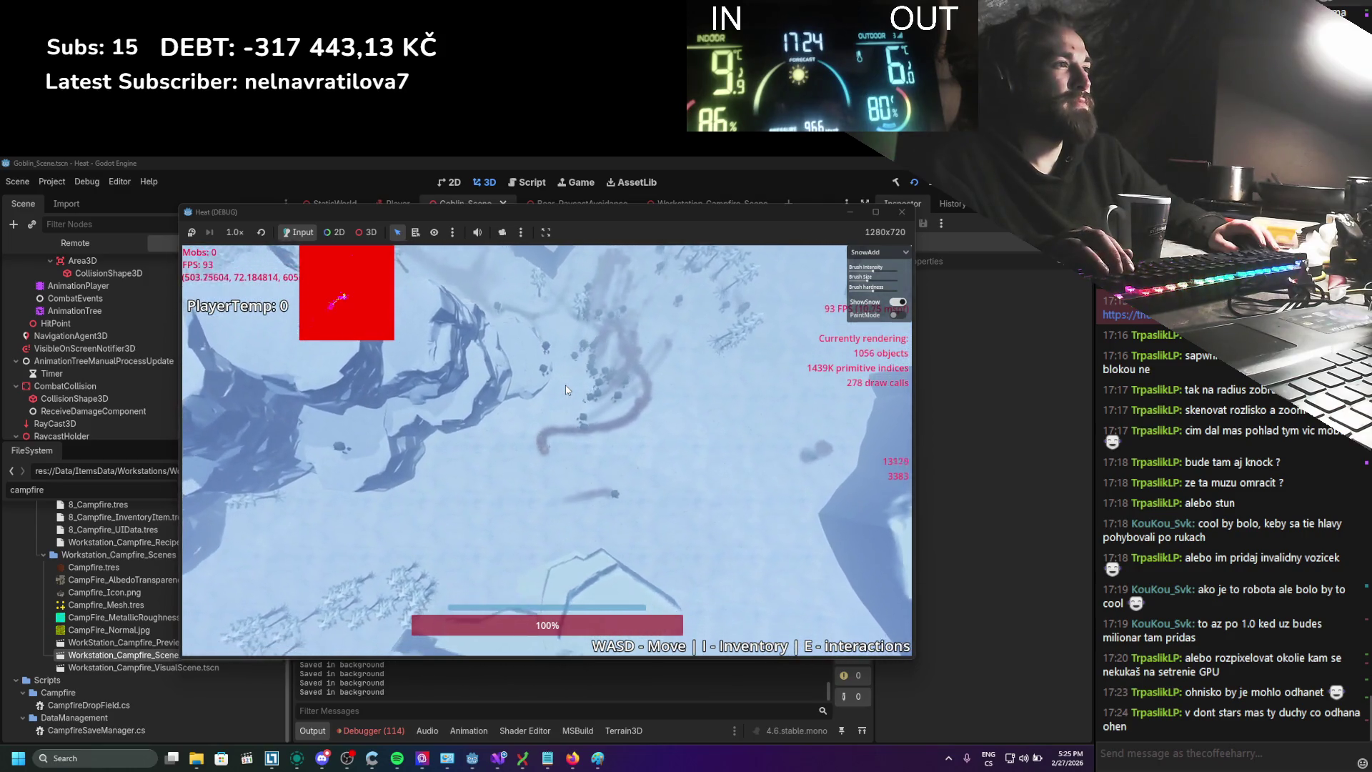
pyautogui.press('d')
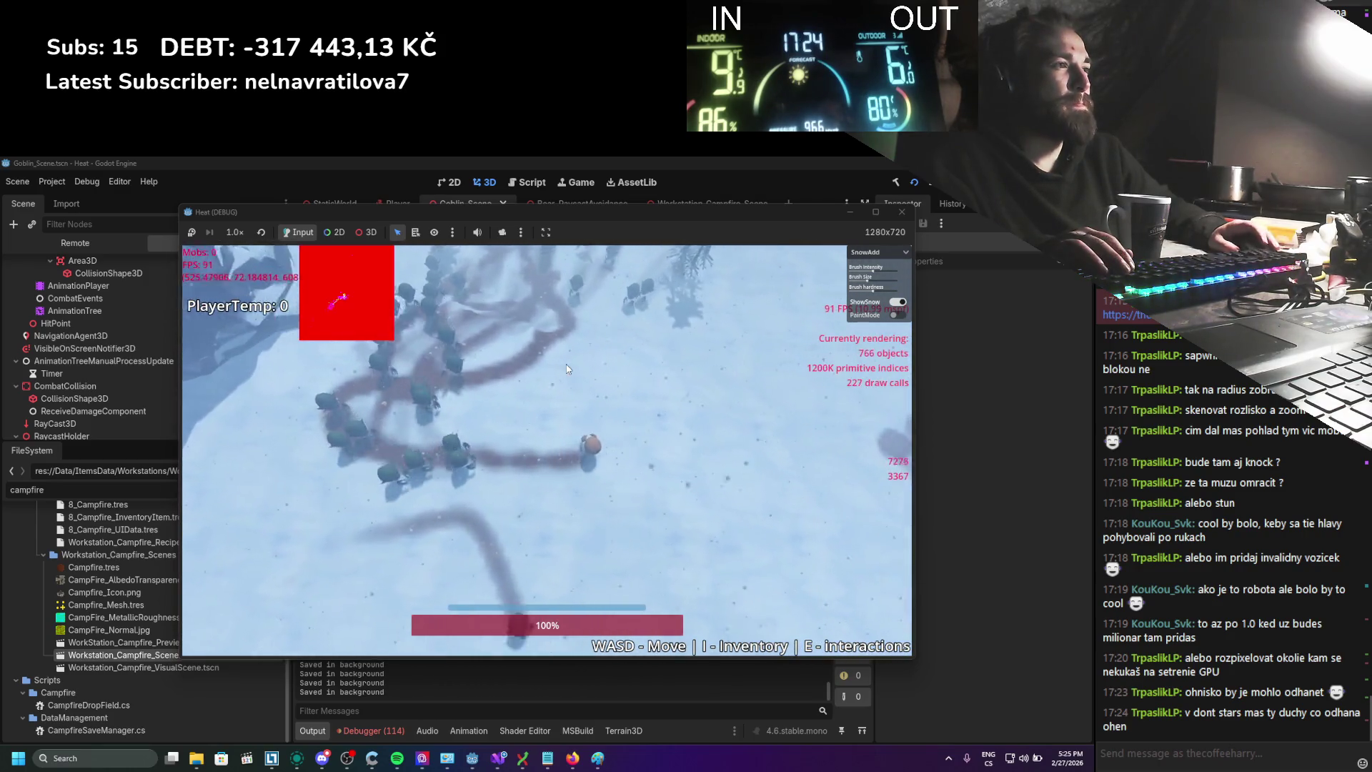
pyautogui.scroll(5, 567, 369)
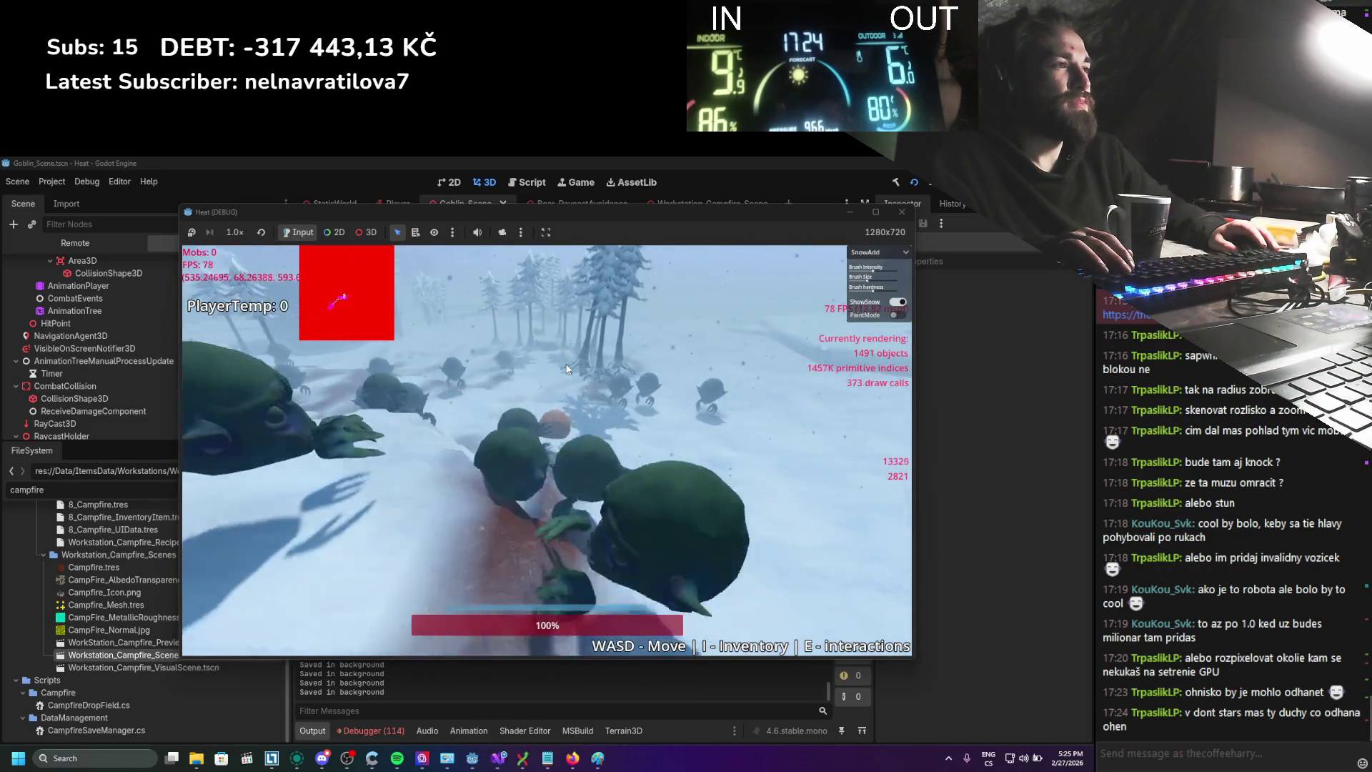
pyautogui.scroll(-5, 567, 368)
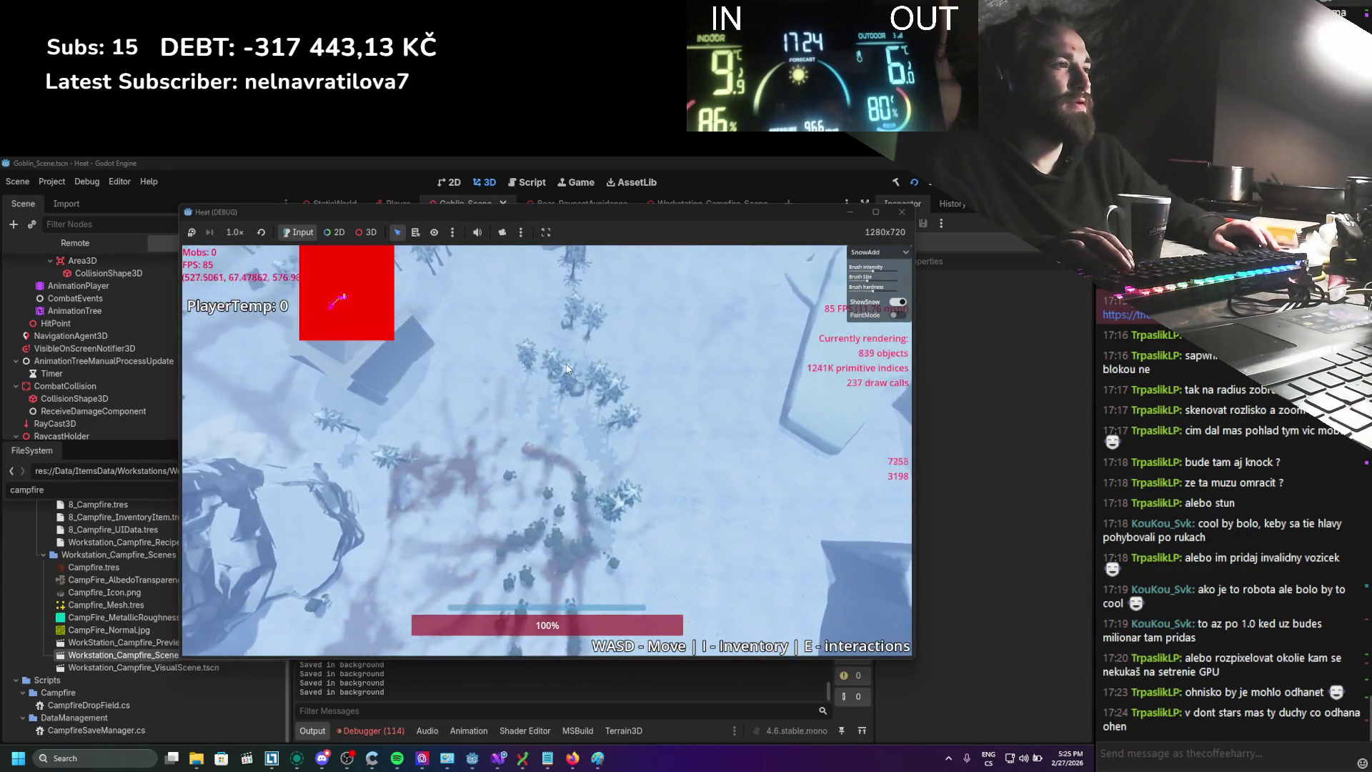
pyautogui.press('w')
pyautogui.press('a')
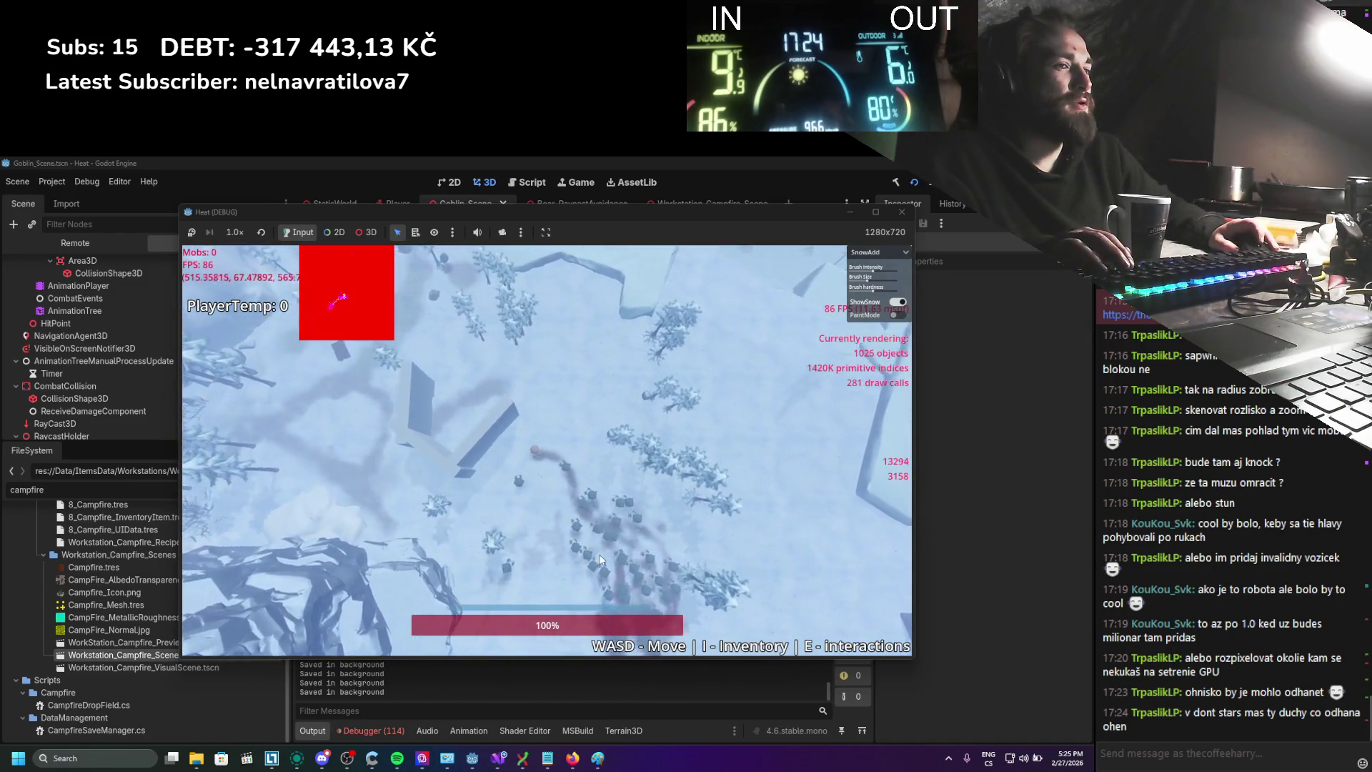
pyautogui.scroll(2, 600, 560)
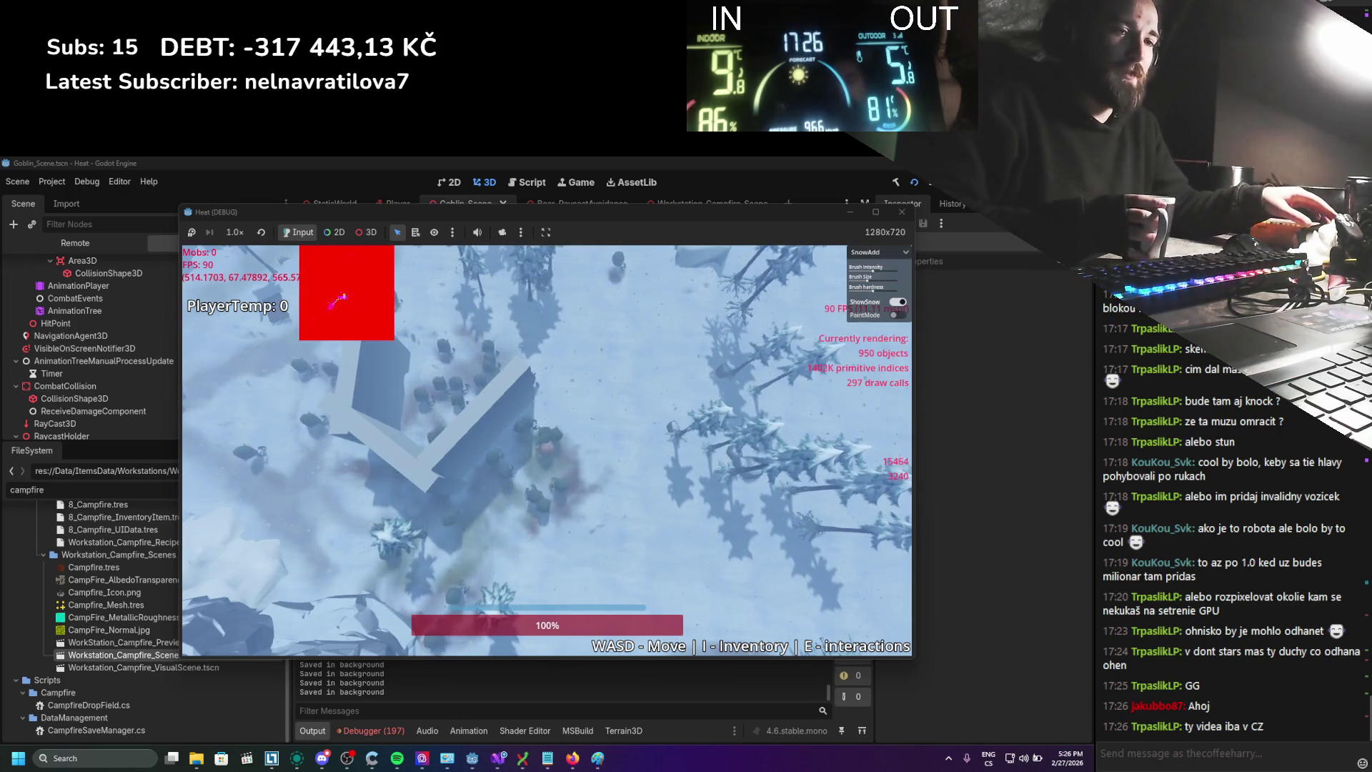
# Switch from the closing Heat game to the web browser via the taskbar
pyautogui.click(572, 758)
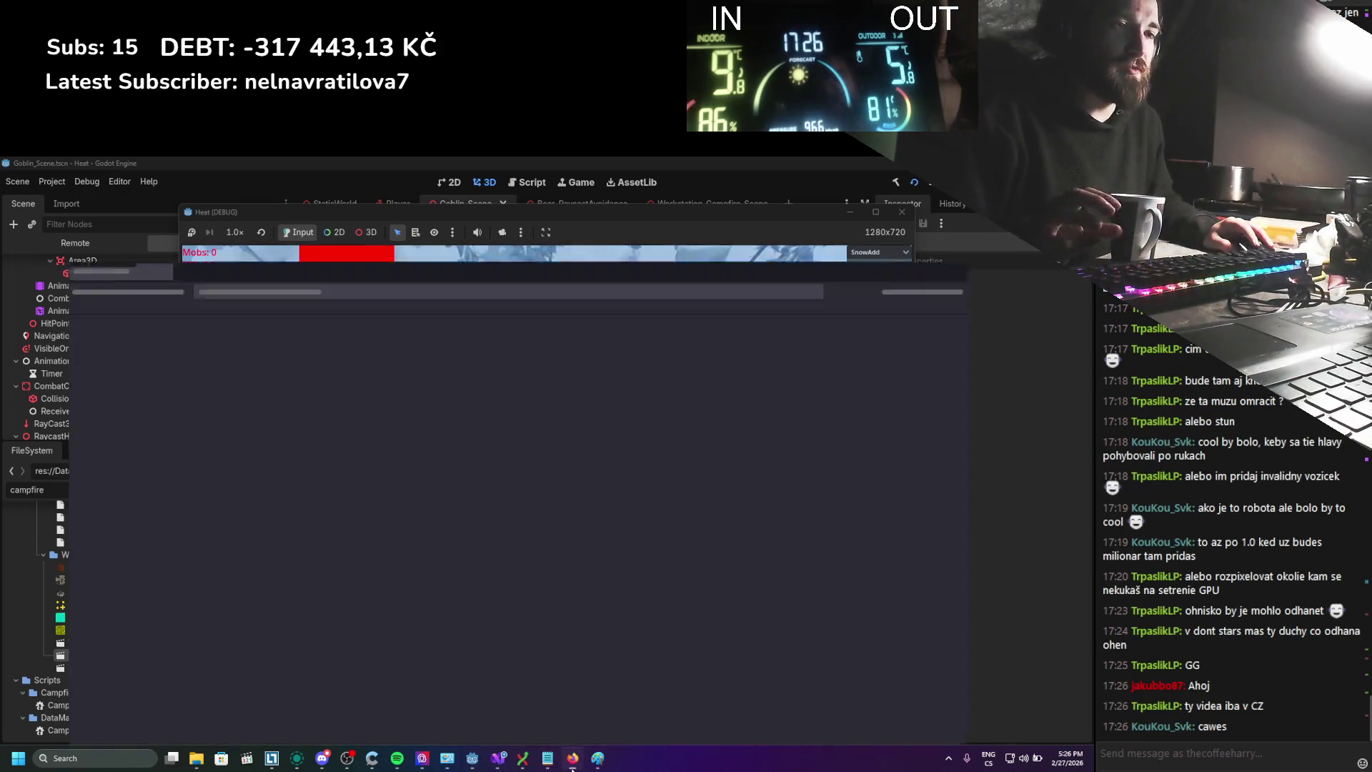
# Open a new Firefox tab and begin typing 'youtube' in the address bar
pyautogui.click(421, 170)
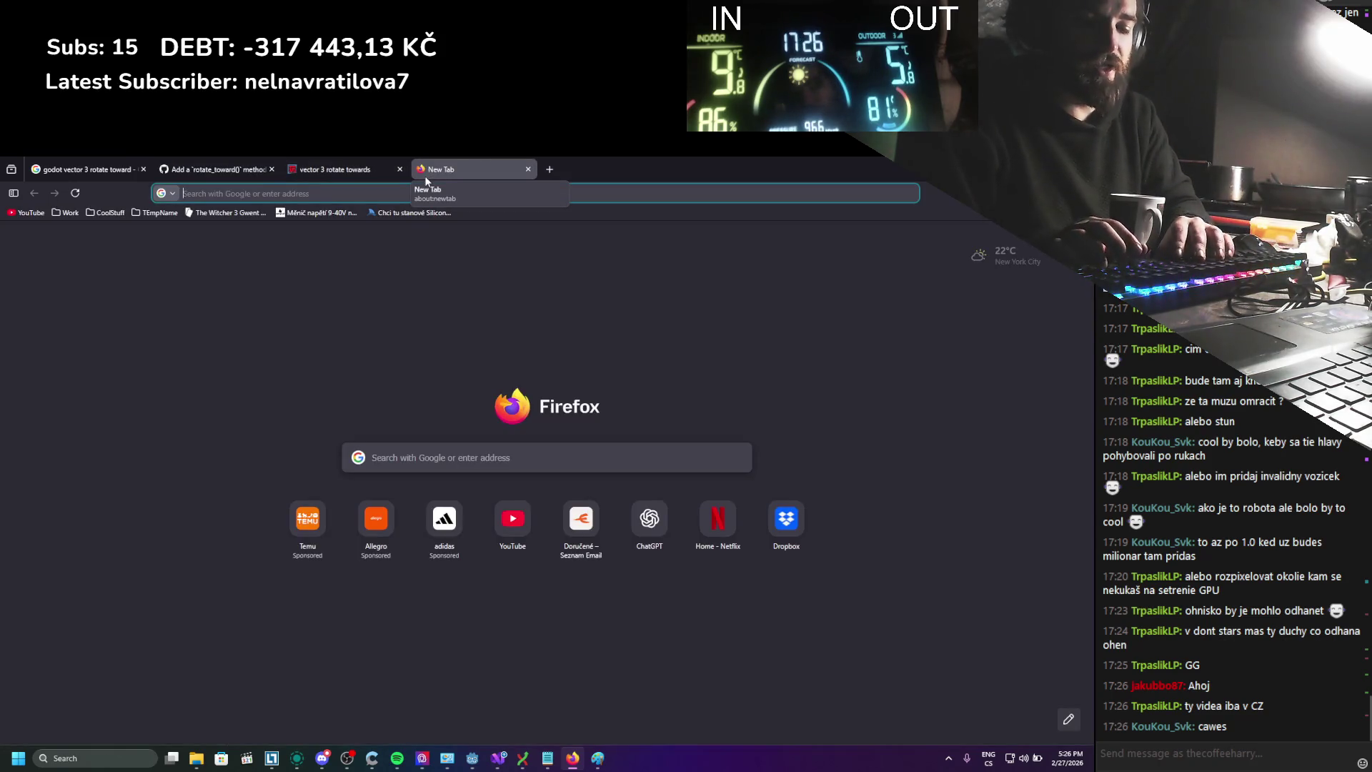
pyautogui.write('otu')
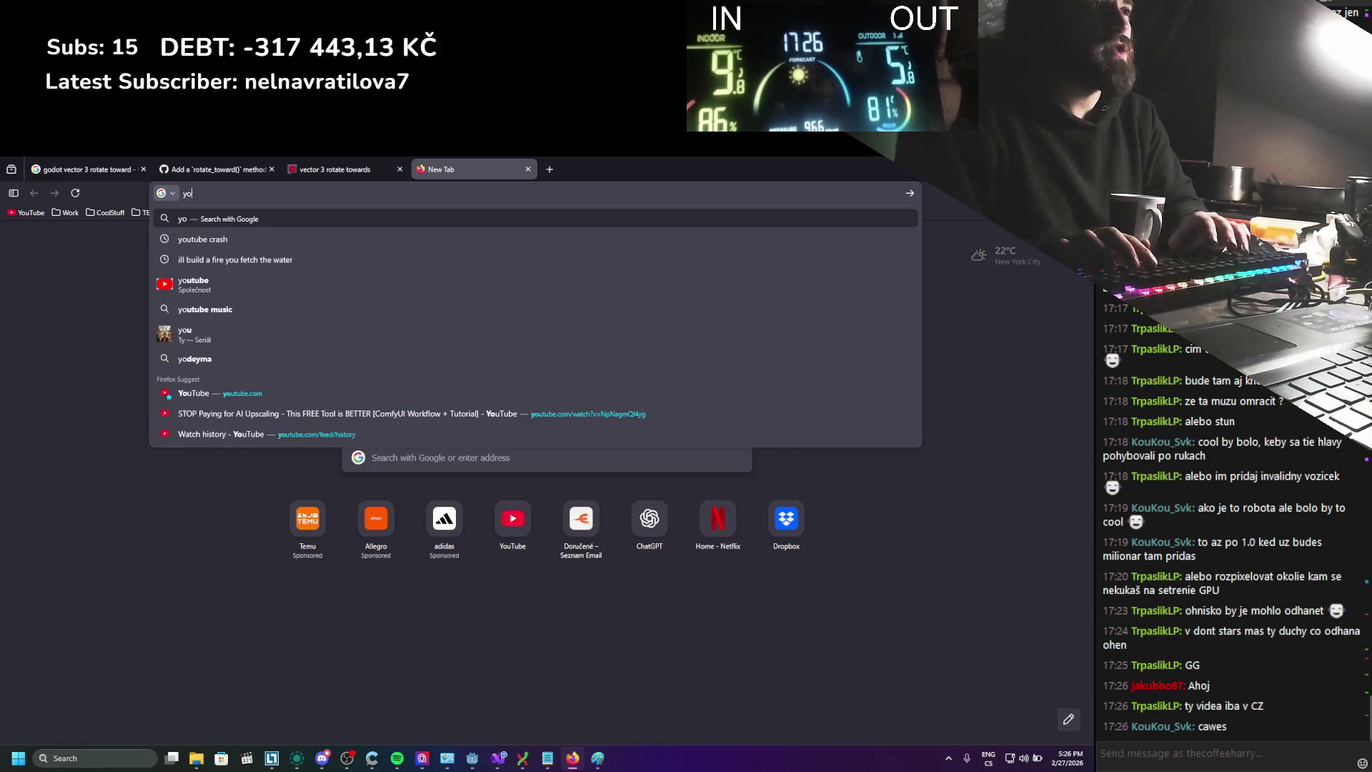